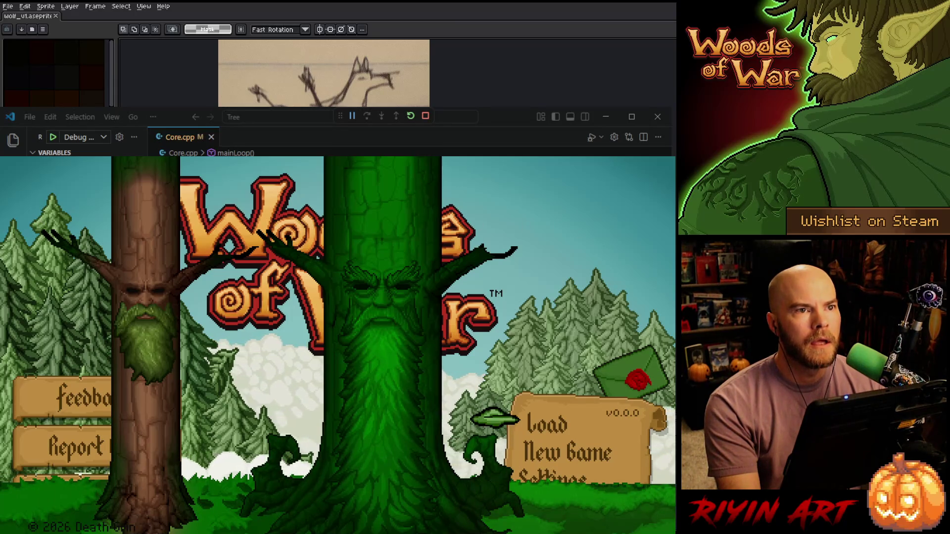
Quit the running game and close Visual Studio Code to reveal the wolf sketch in Aseprite.
key(Escape)
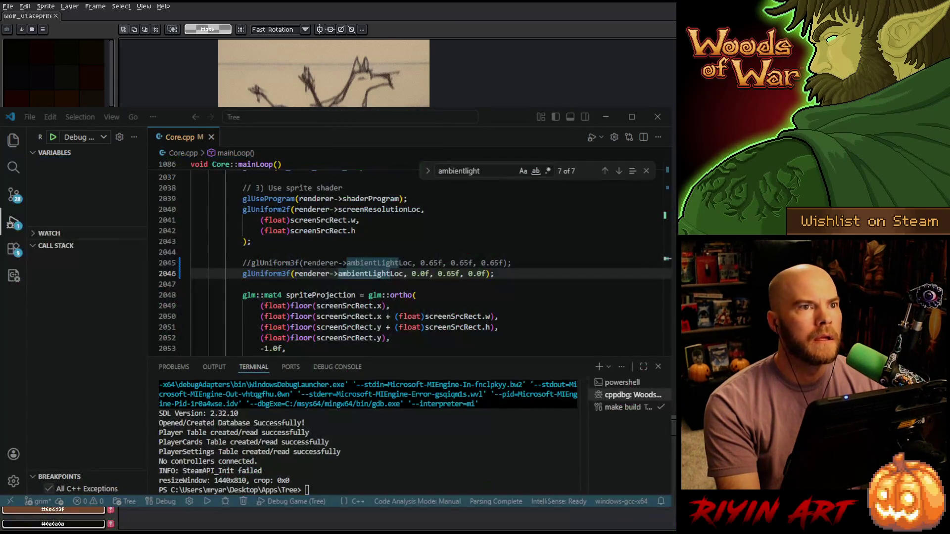
click(661, 118)
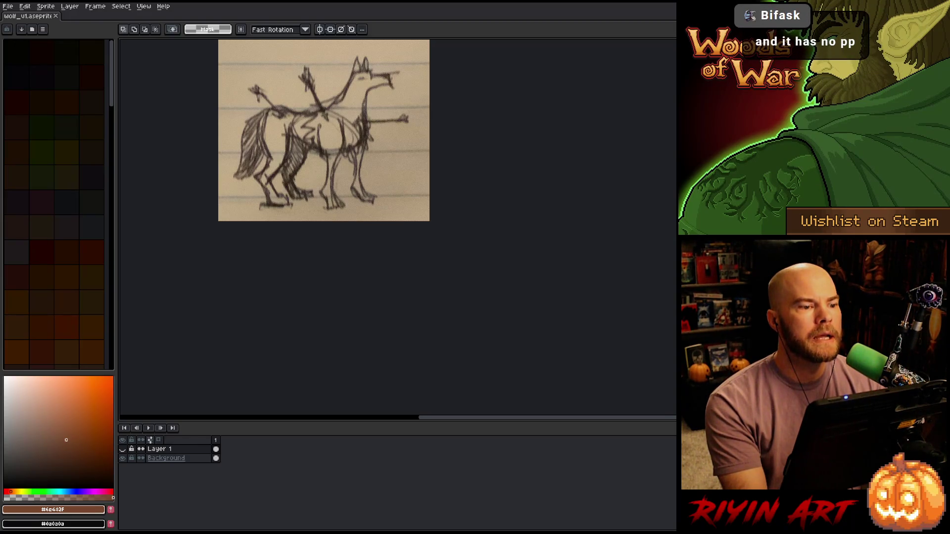
click(8, 5)
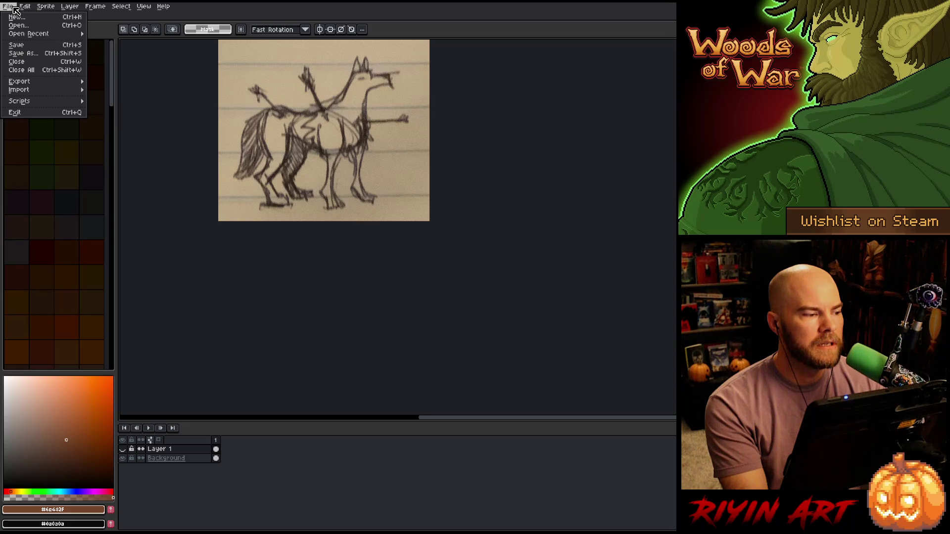
click(15, 9)
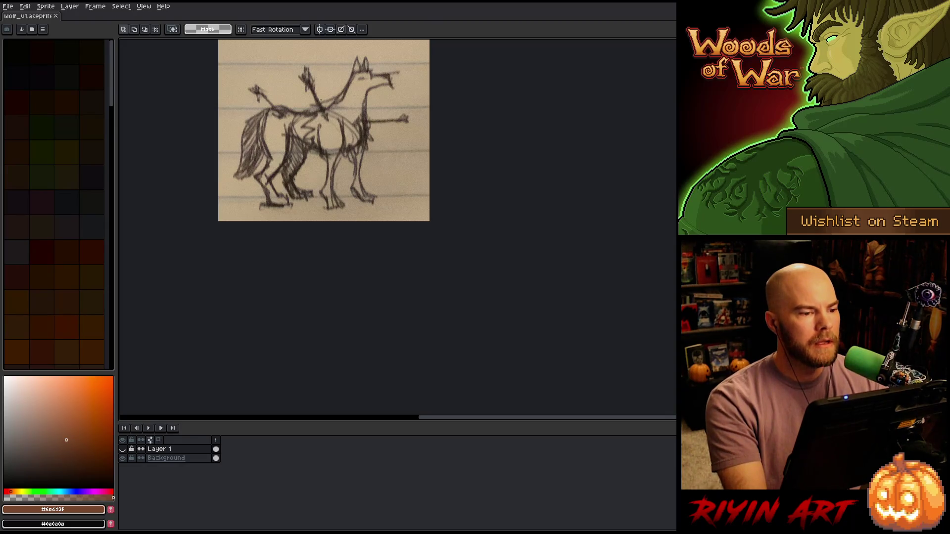
Start opening a file and browse to the game's images folder.
scroll(313, 43, up, 1)
scroll(360, 197, down, 1)
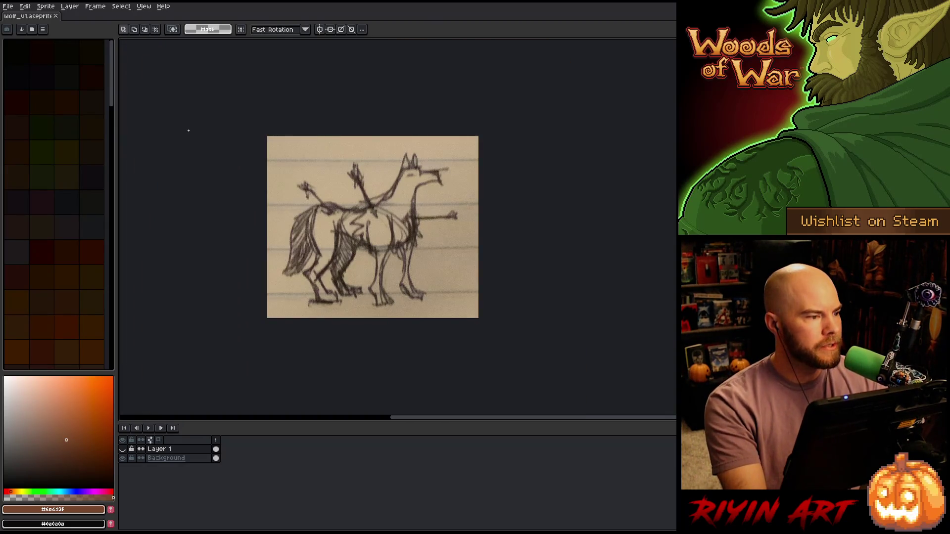
scroll(406, 233, up, 1)
scroll(406, 233, down, 1)
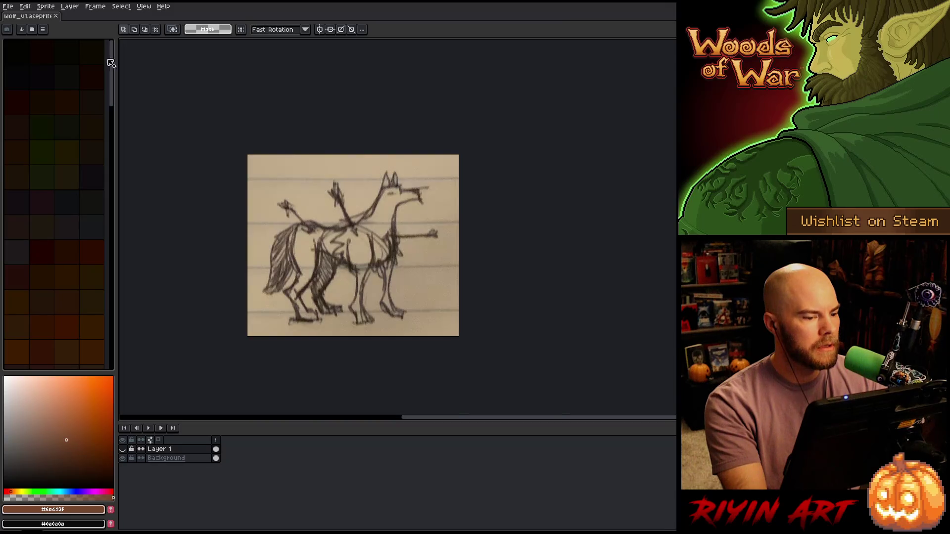
click(8, 6)
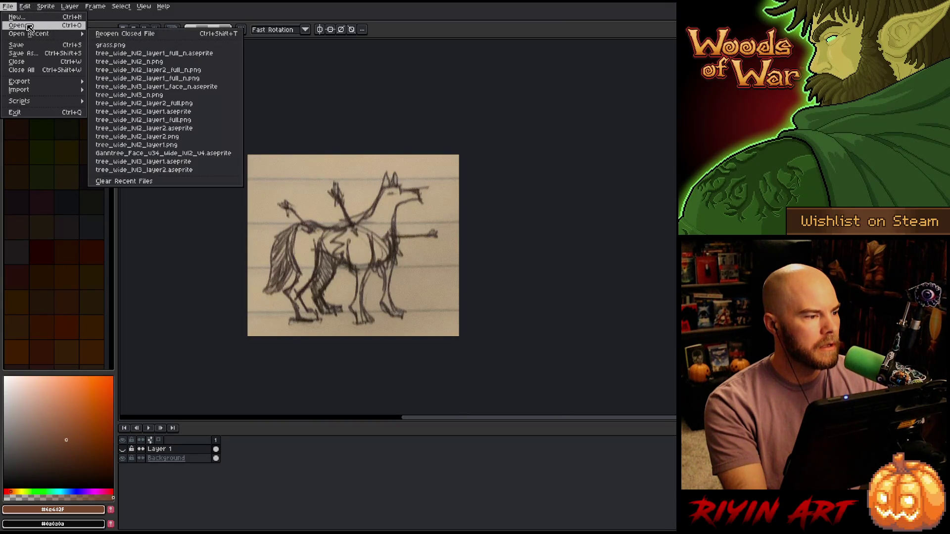
click(28, 26)
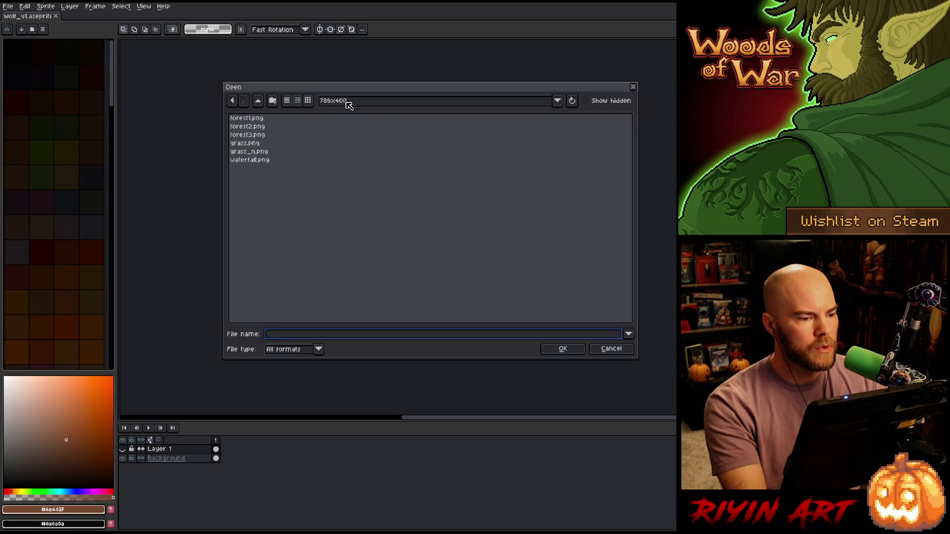
click(375, 108)
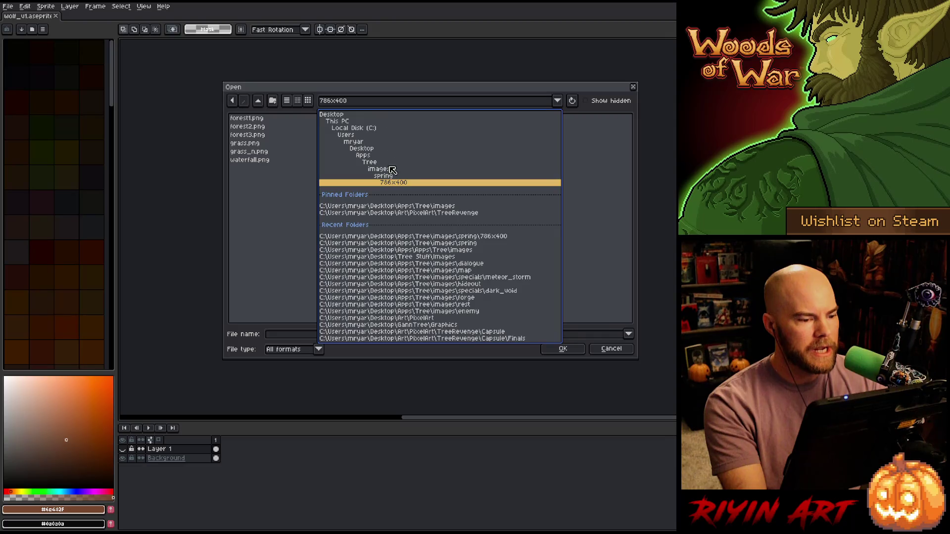
click(390, 178)
Look through the images folder, previewing overlook_mountains.png and orc_death.png.
scroll(364, 193, down, 15)
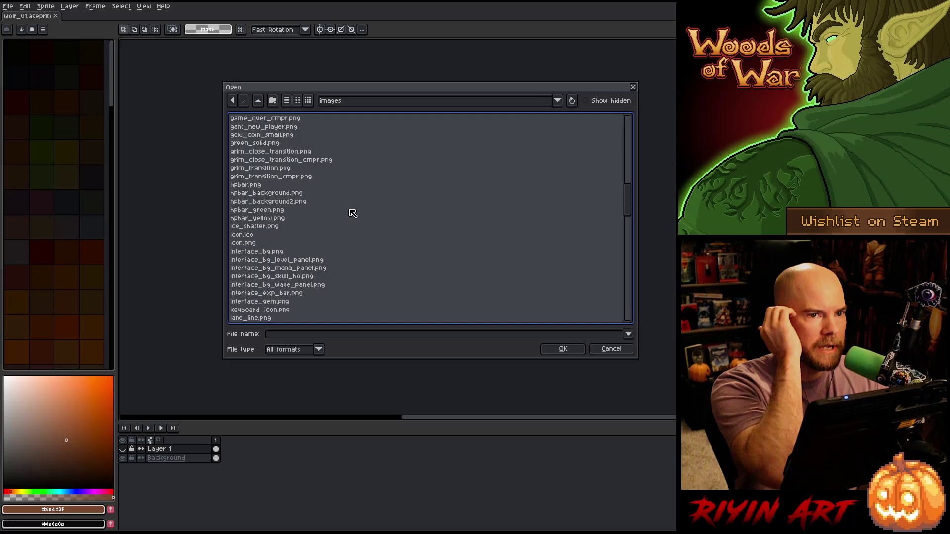
scroll(341, 220, down, 7)
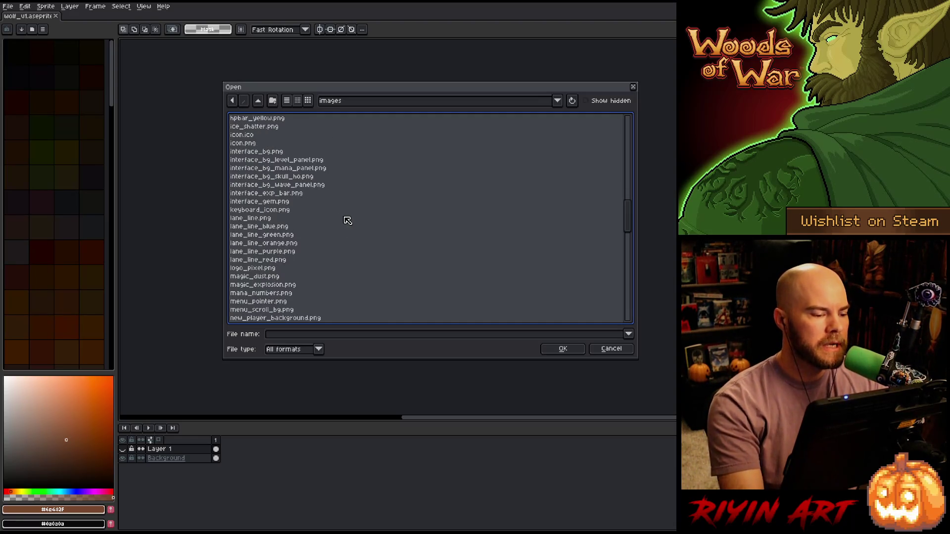
scroll(350, 211, down, 20)
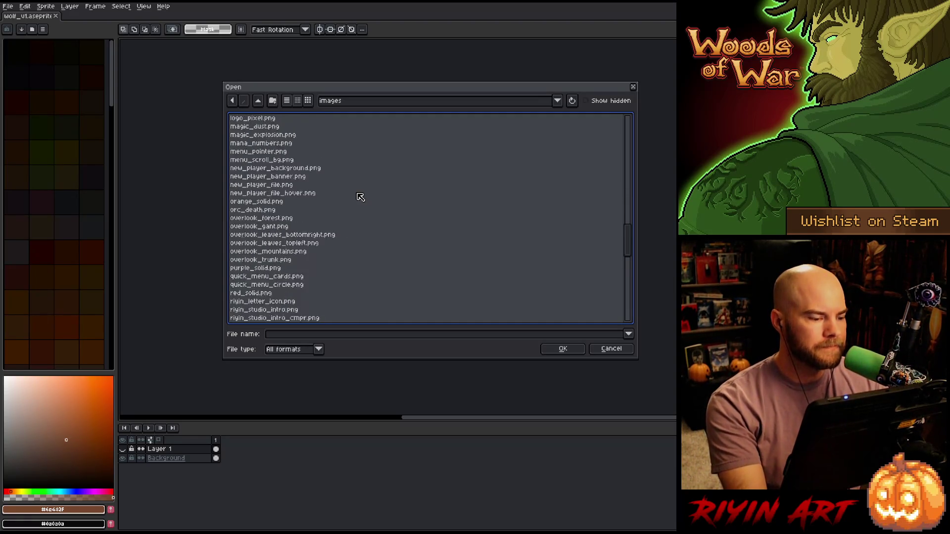
scroll(359, 218, down, 5)
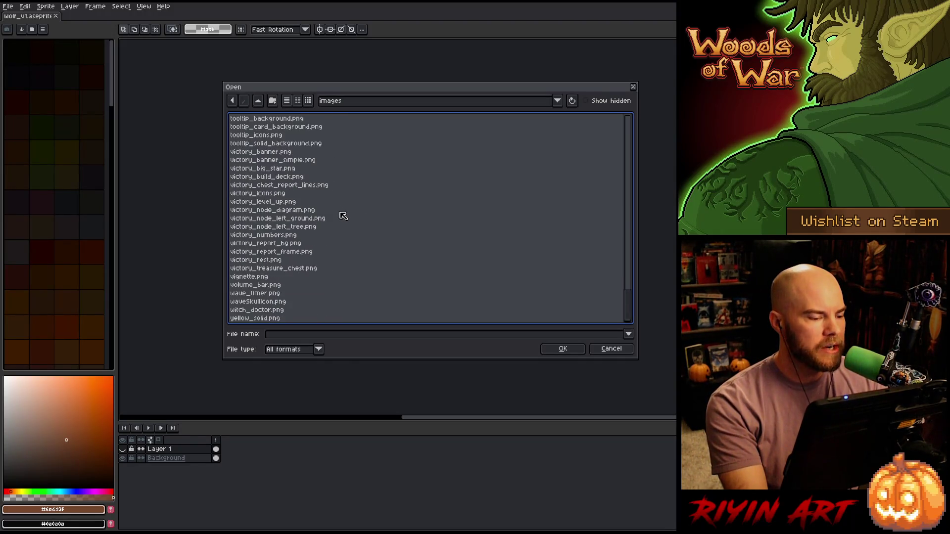
scroll(292, 272, up, 15)
click(266, 203)
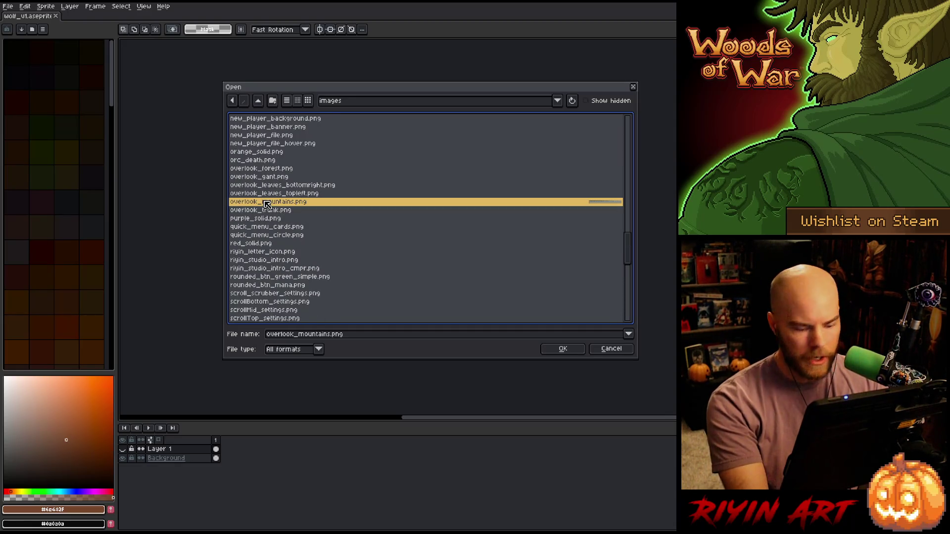
scroll(281, 198, up, 2)
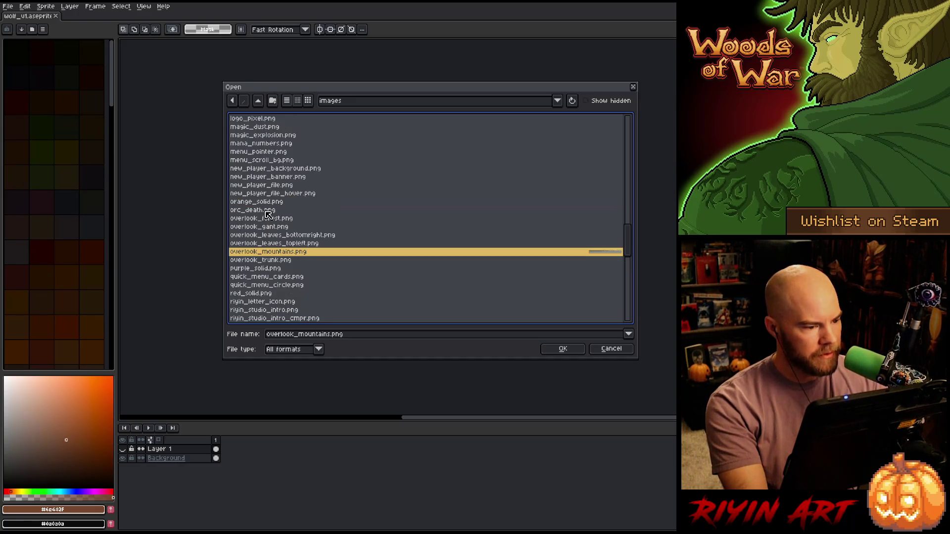
click(253, 208)
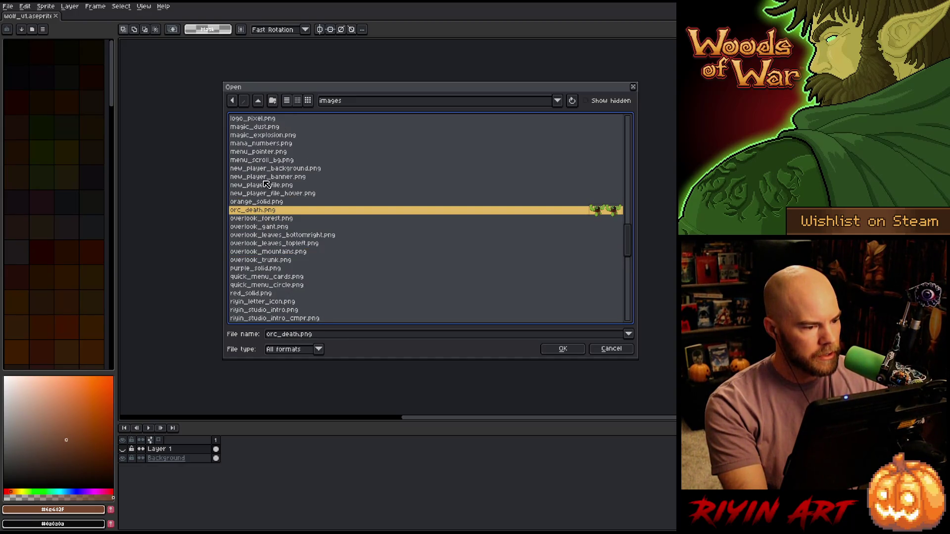
scroll(267, 227, up, 3)
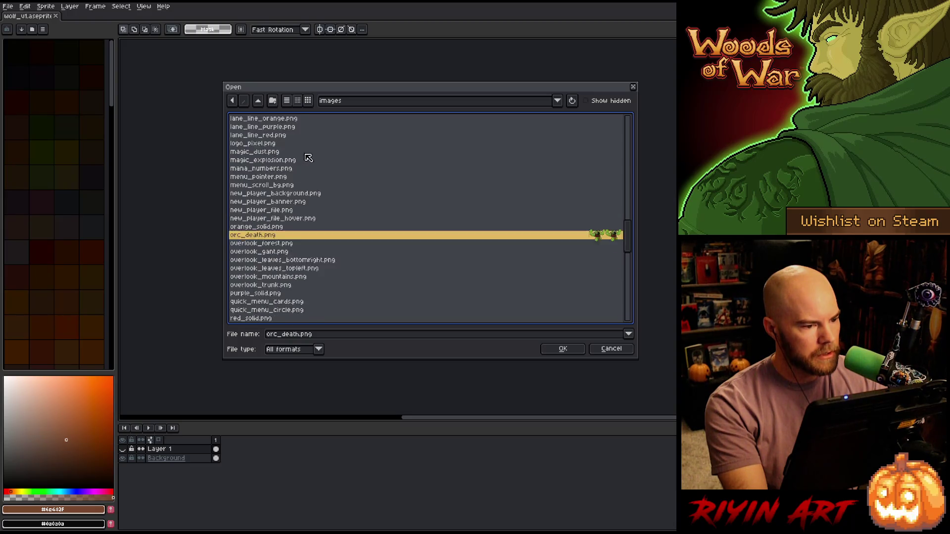
drag(627, 218, 619, 72)
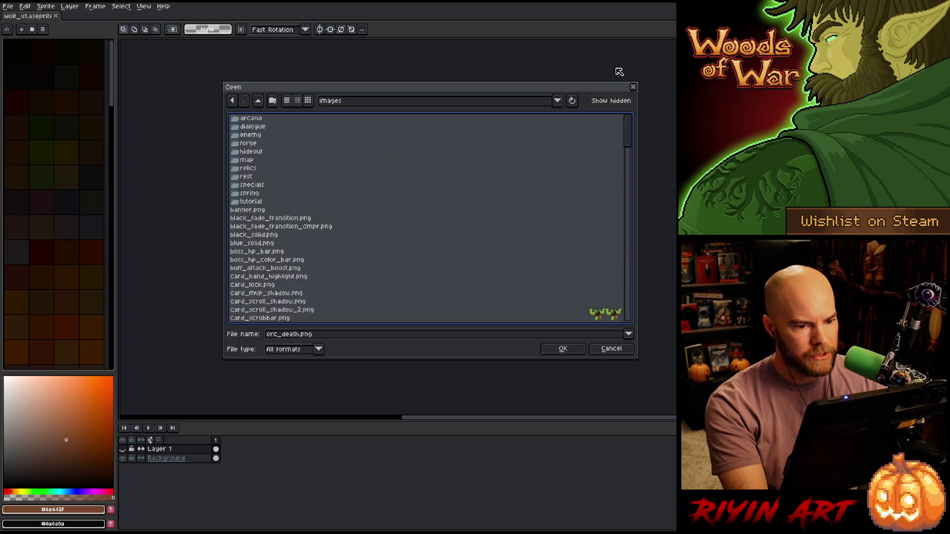
In the enemy folder, preview orc_small.png, then open orc.png.
double_click(256, 135)
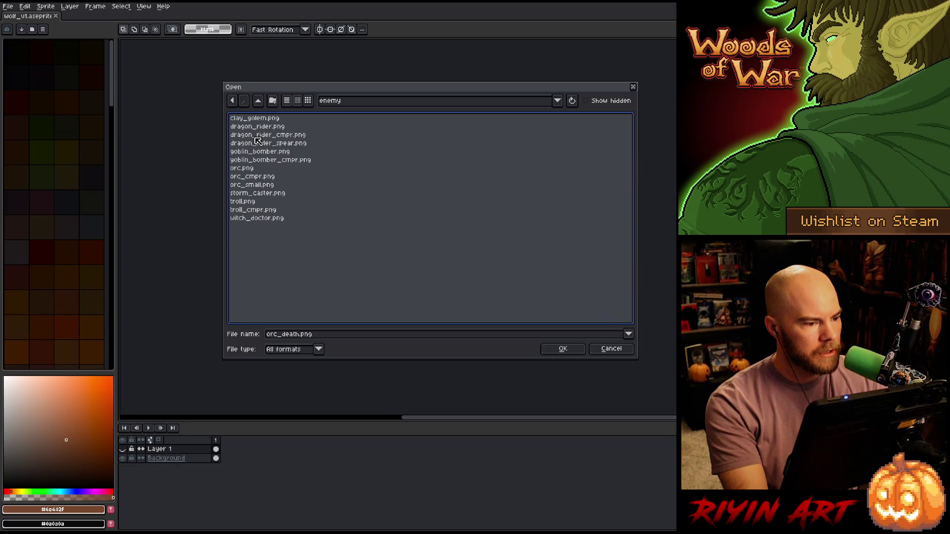
click(256, 184)
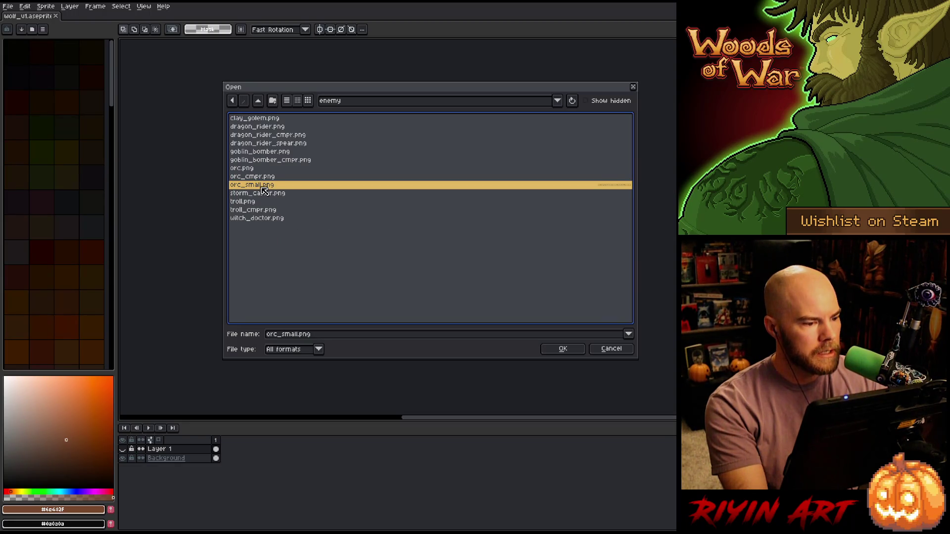
double_click(252, 169)
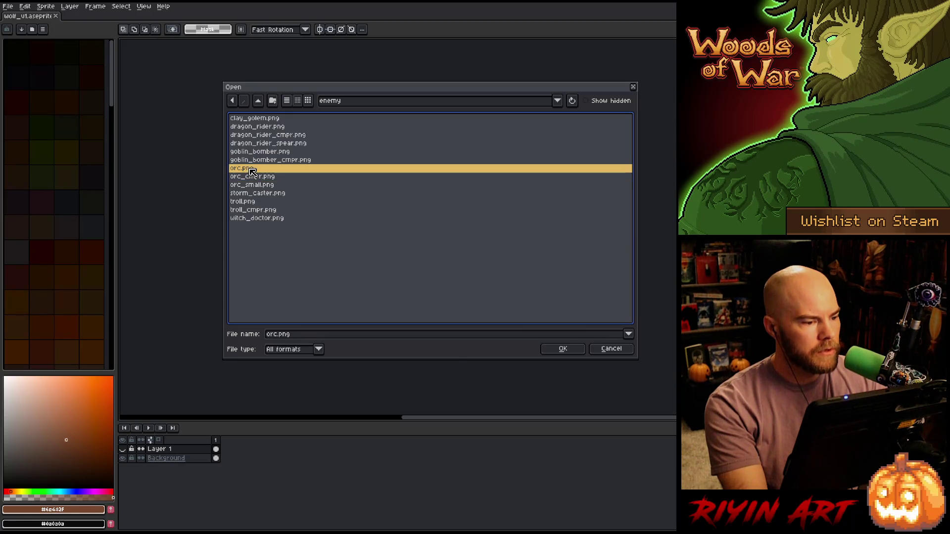
scroll(439, 250, up, 3)
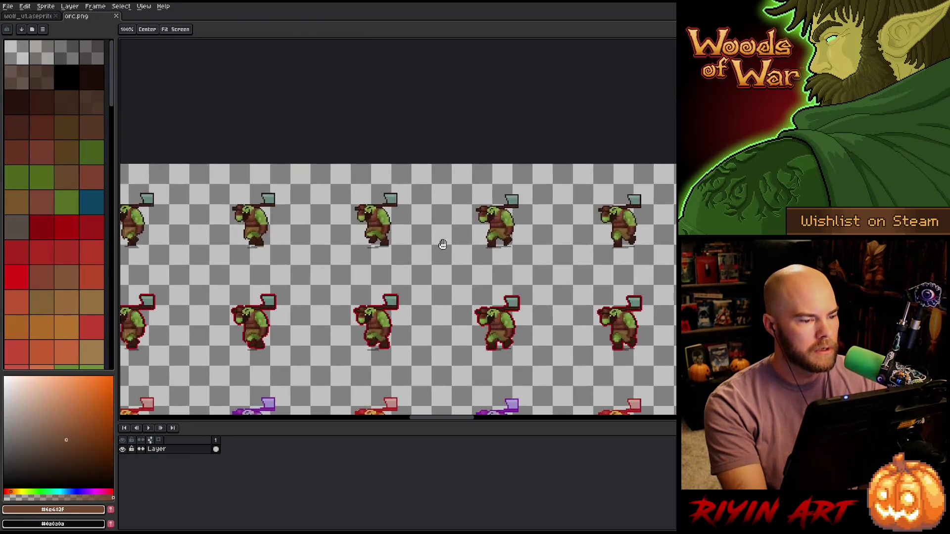
Marquee-select one orc on the orc.png sheet, then return to the wolf_v1 document.
key(m)
drag(384, 136, 588, 319)
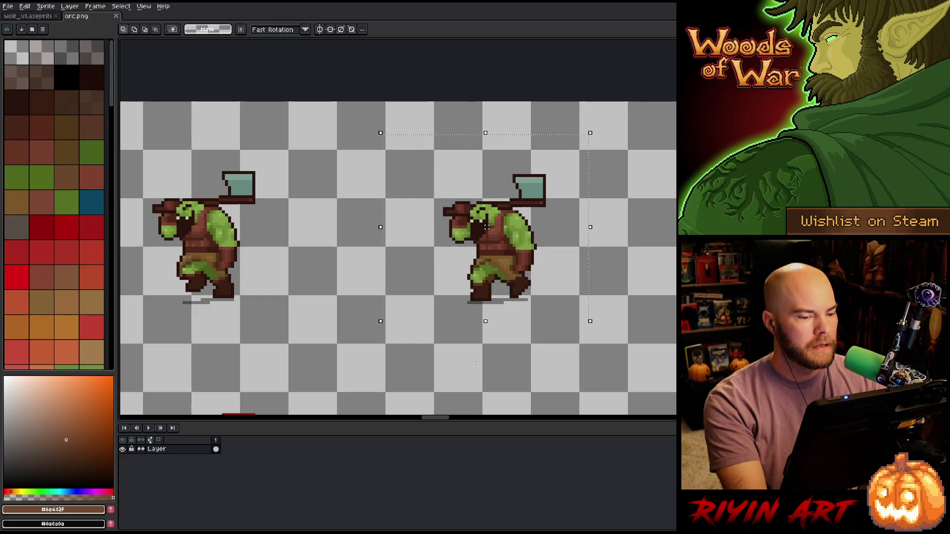
click(28, 16)
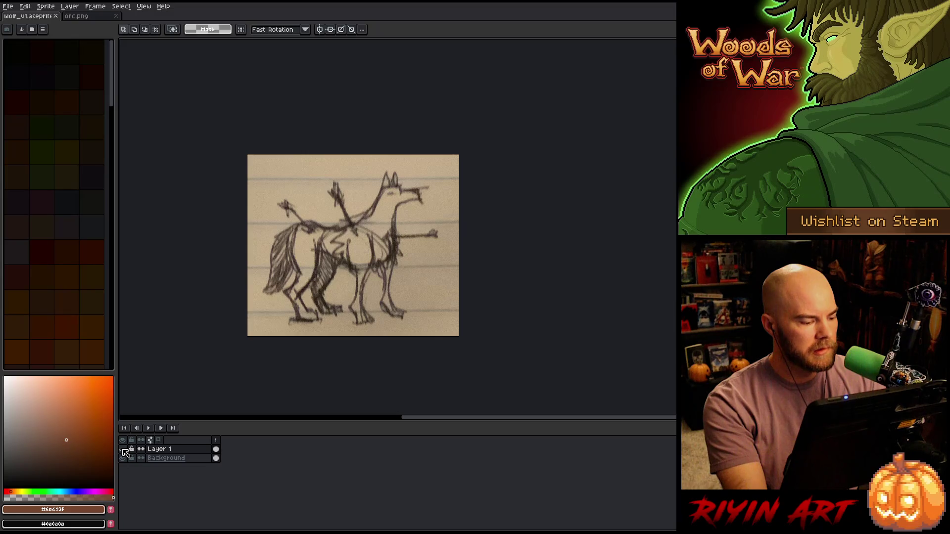
Hide Layer 1, add a new layer, and trial-paste the orc into the wolf file, then cancel.
click(123, 449)
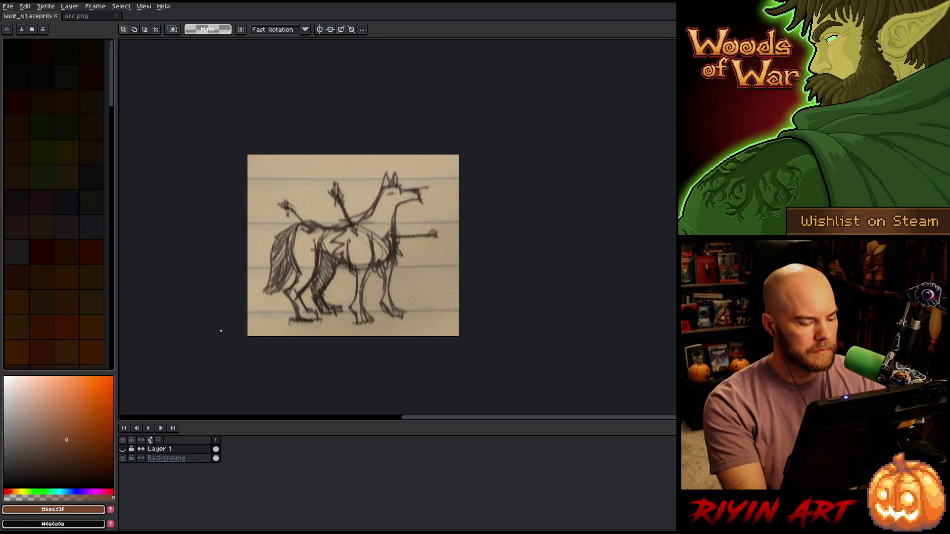
key(shift+n)
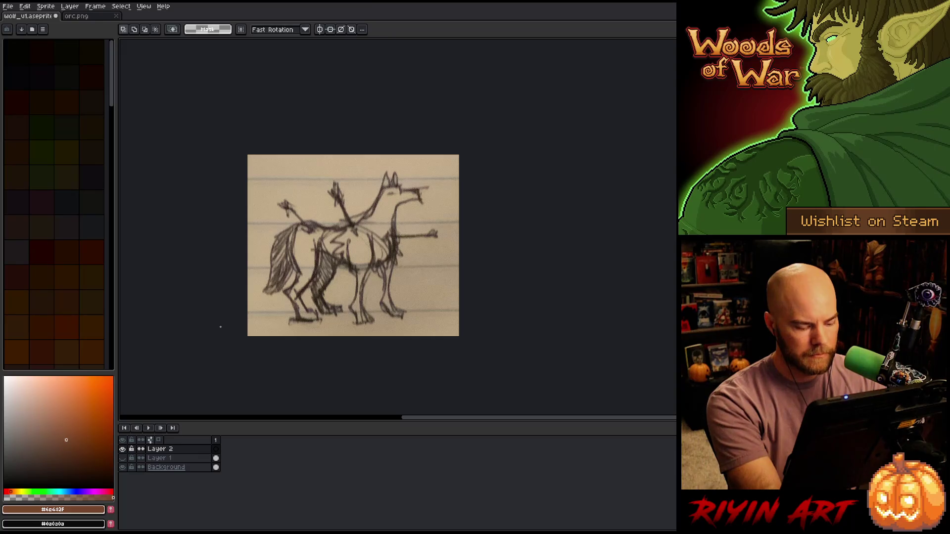
key(ctrl+v)
key(Escape)
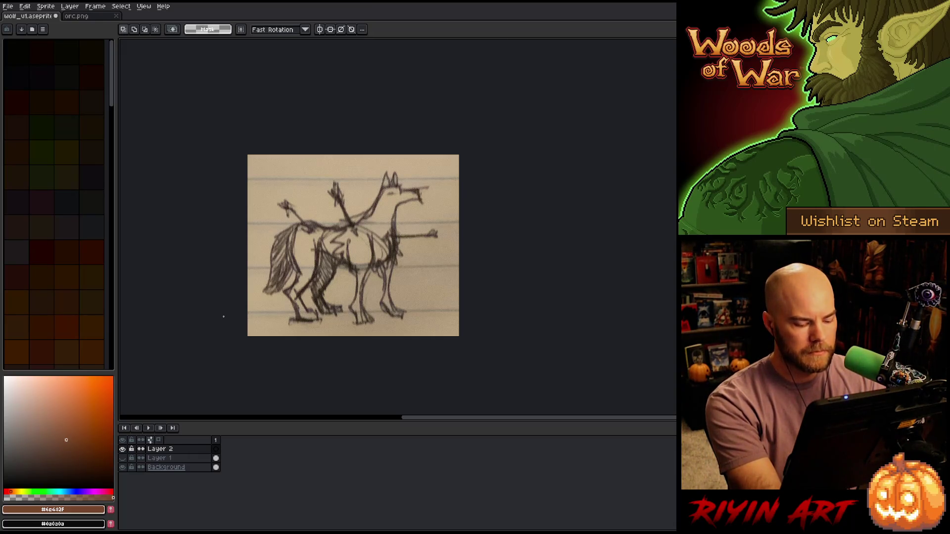
Create a new 68x61 sprite, paste the orc into it, and move it right.
key(ctrl+n)
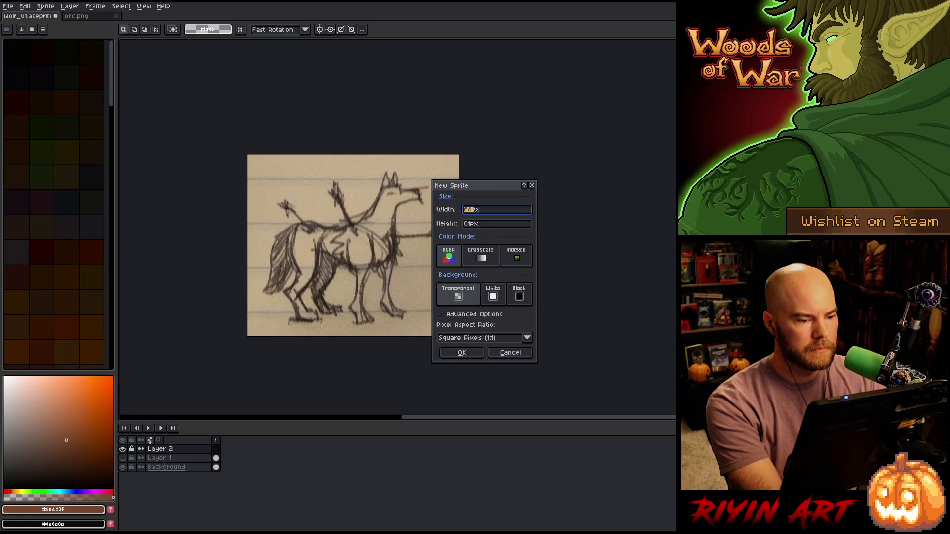
key(Return)
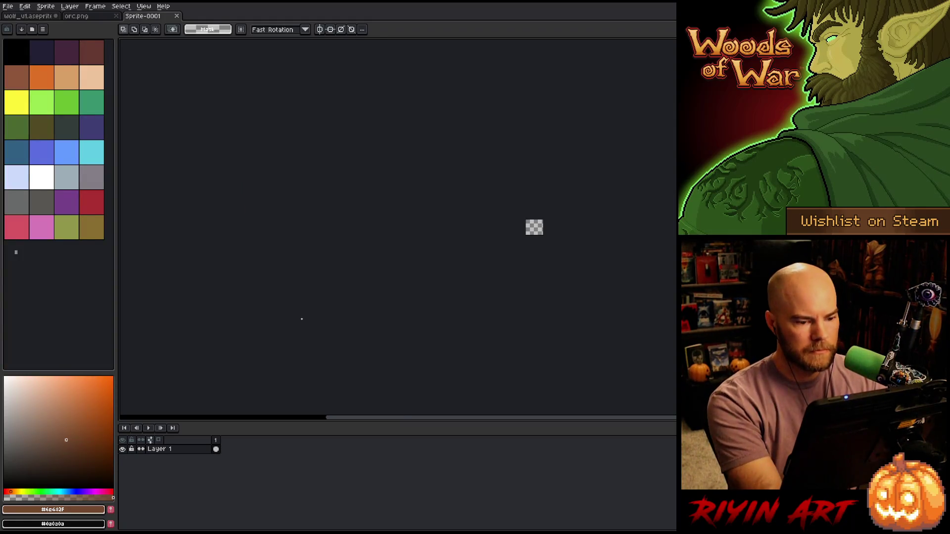
key(ctrl+v)
scroll(544, 228, up, 3)
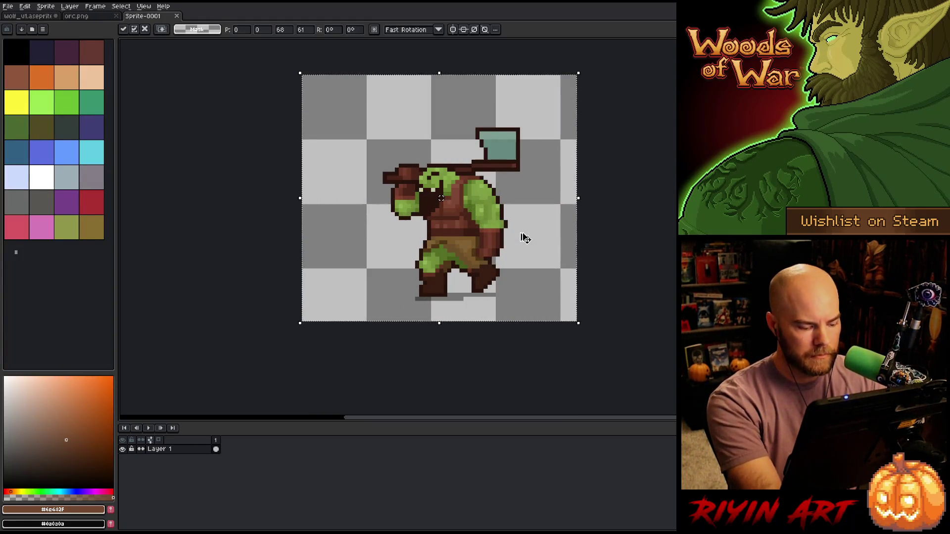
key(Return)
key(v)
drag(468, 227, 519, 221)
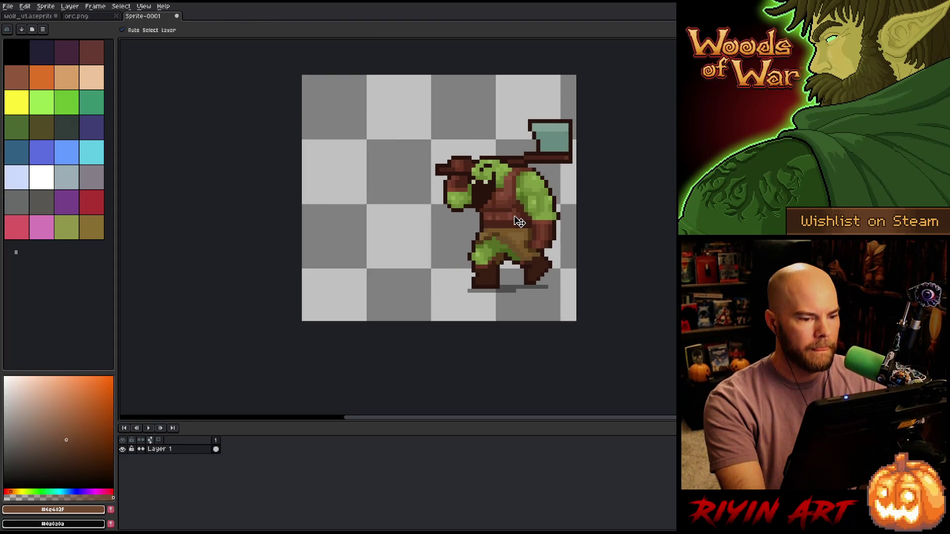
click(46, 6)
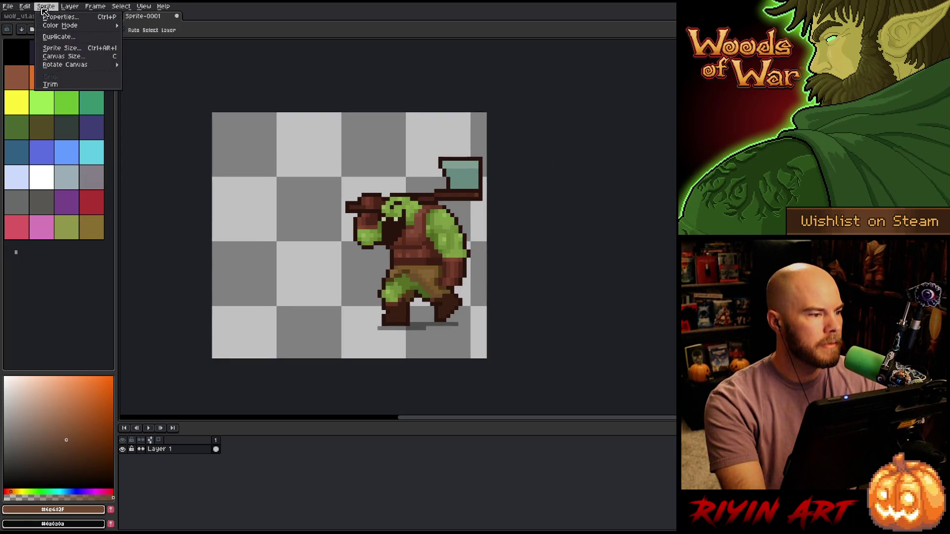
Resize the canvas to 120px wide anchored left, and drag the orc rightward.
click(69, 56)
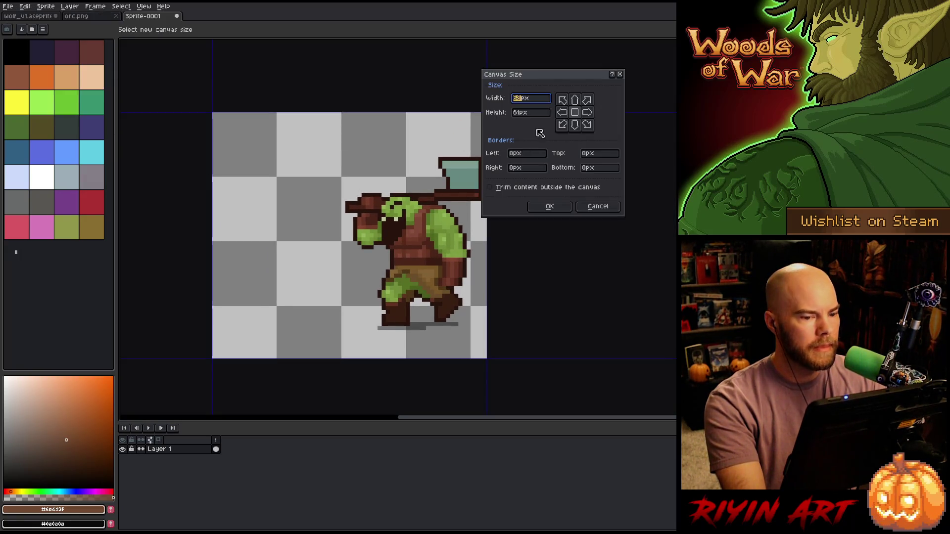
click(563, 113)
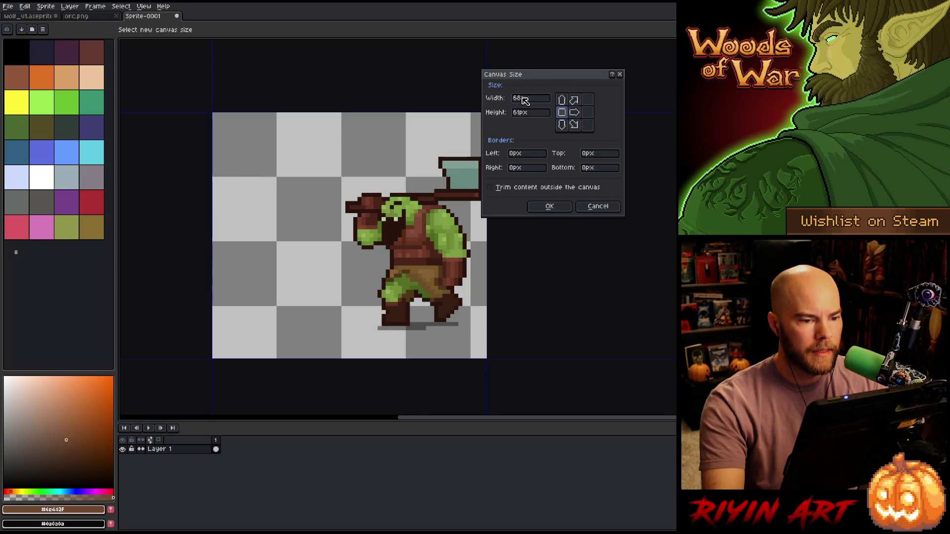
text(120)
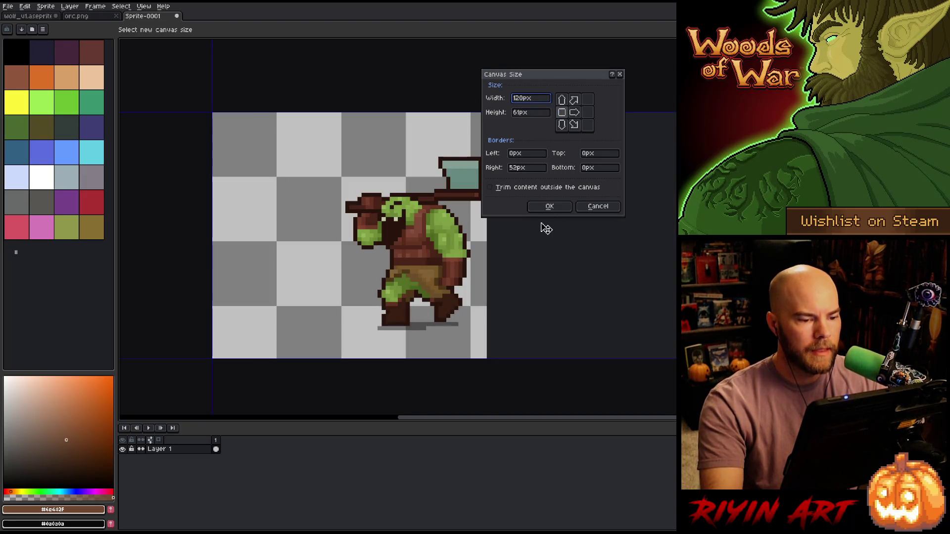
click(539, 208)
drag(94, 221, 335, 220)
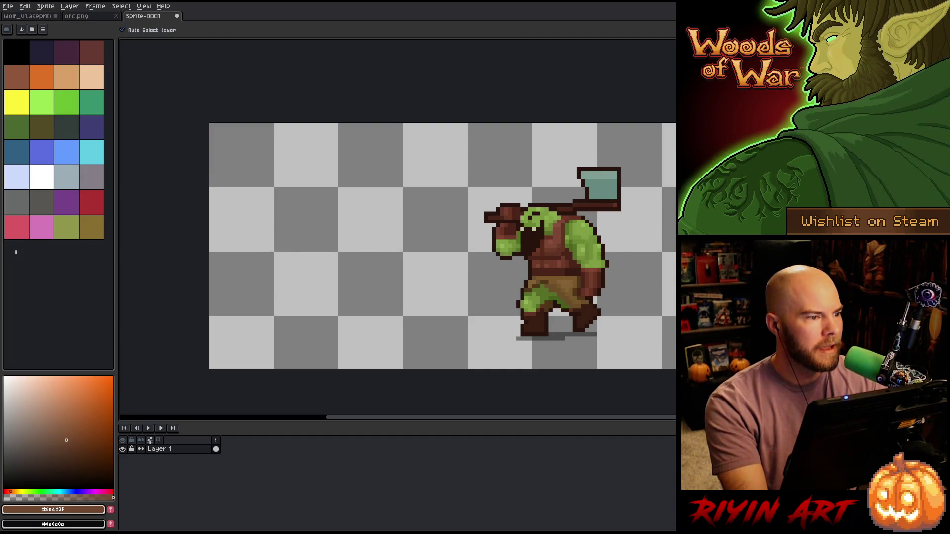
click(85, 17)
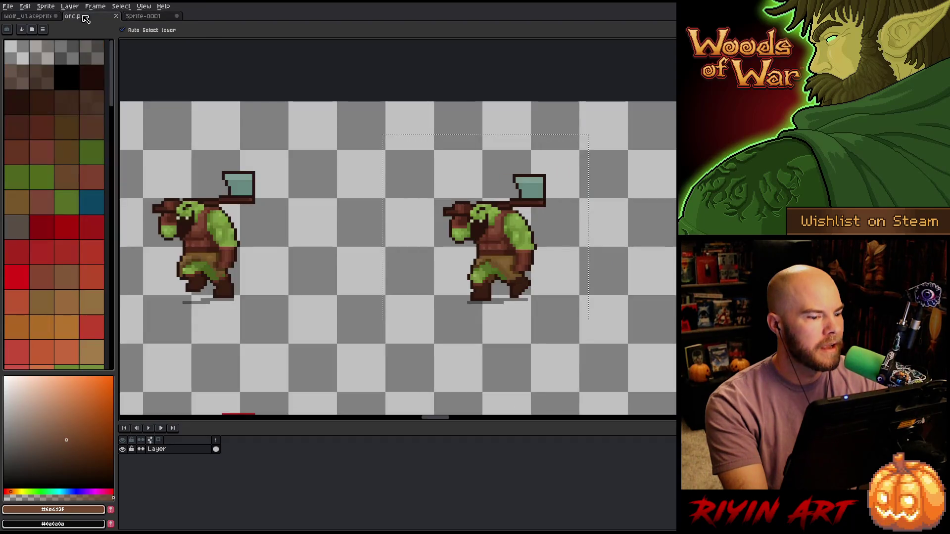
Close orc.png, select all of wolf_v1's Background layer, then add Layer 2 in Sprite-0001.
click(116, 16)
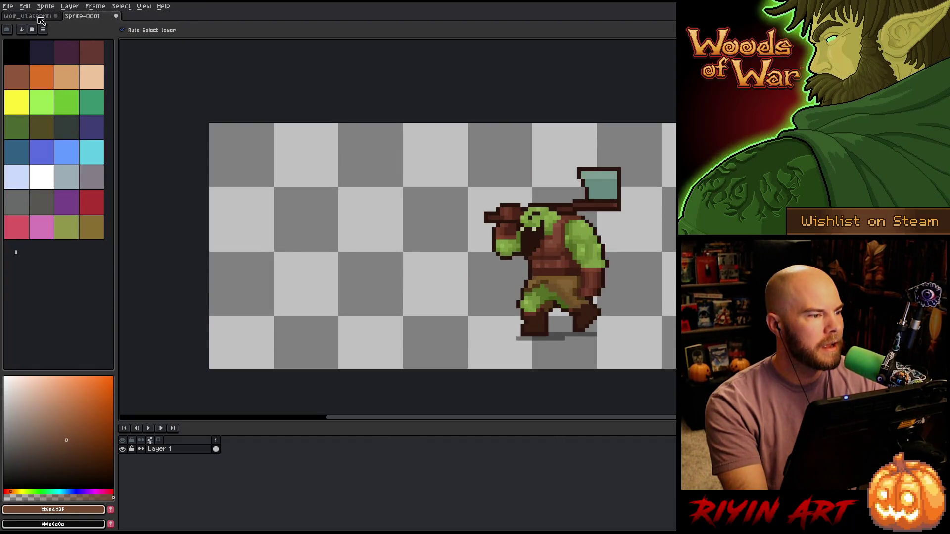
click(30, 16)
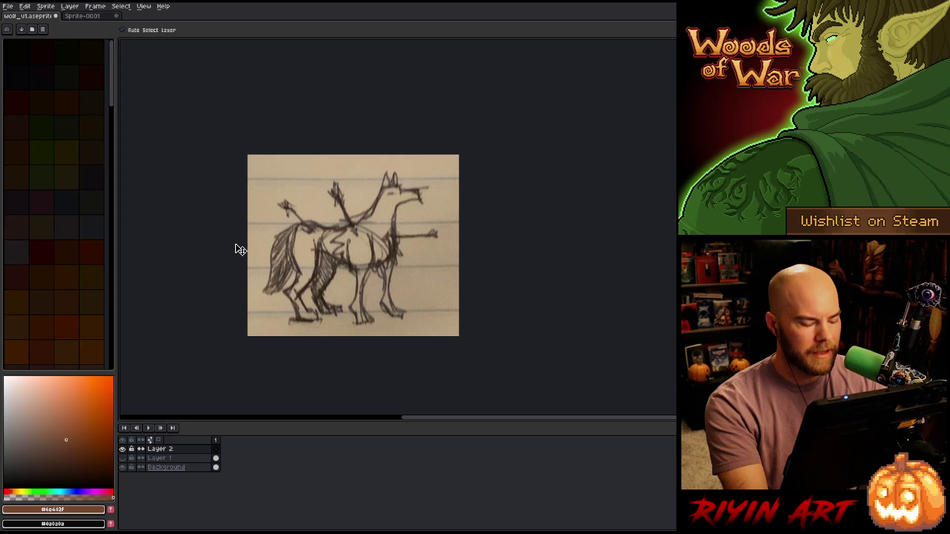
key(m)
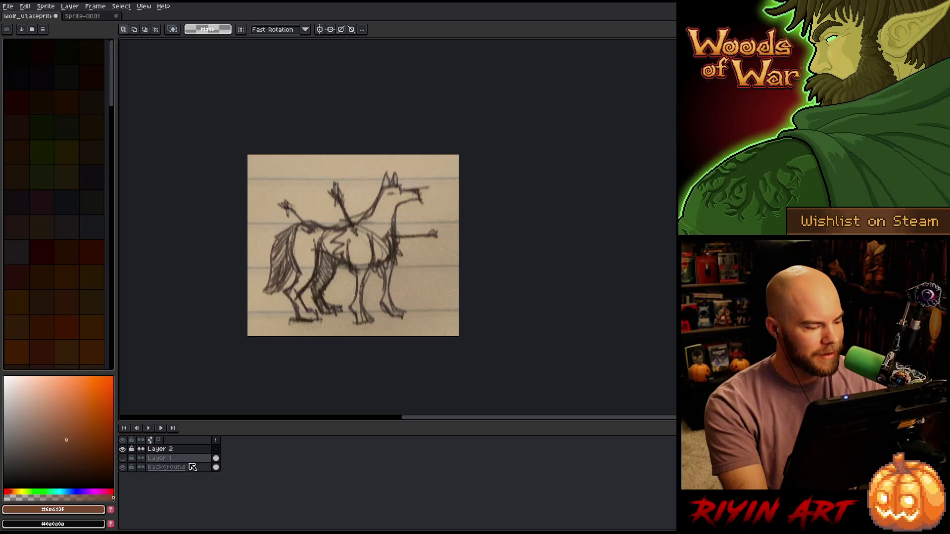
click(154, 467)
click(122, 466)
click(122, 467)
key(ctrl+a)
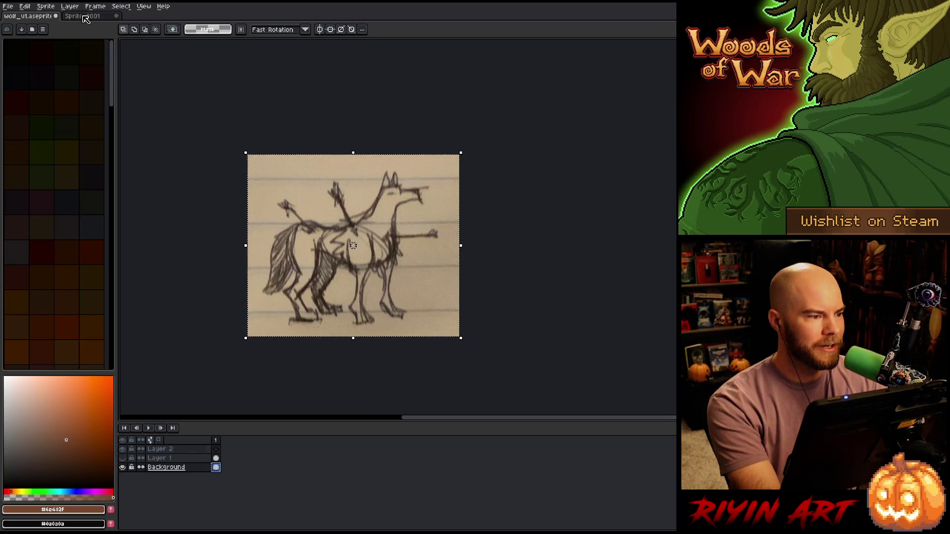
click(84, 16)
key(shift+n)
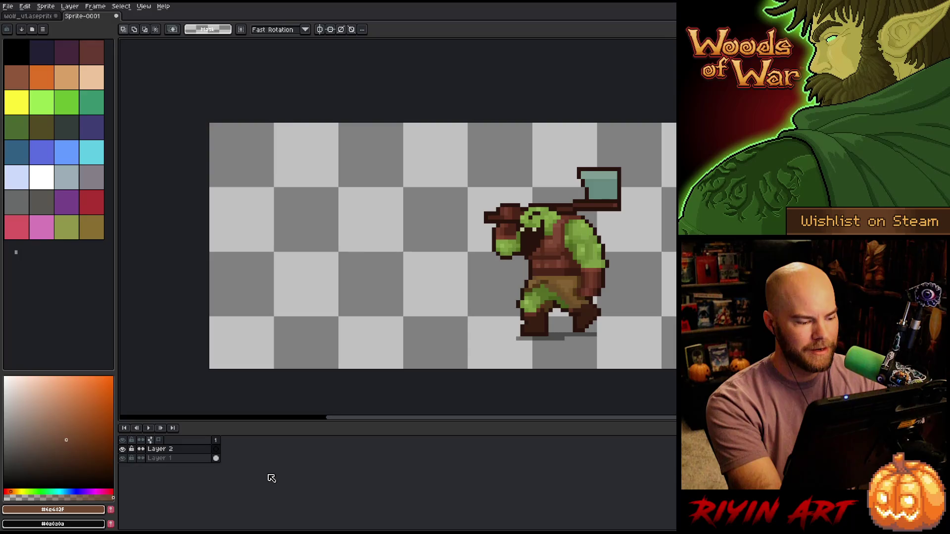
Paste the wolf sketch into Layer 2, scale it to about 40×34, and place it left of the orc.
key(ctrl+v)
scroll(304, 403, down, 6)
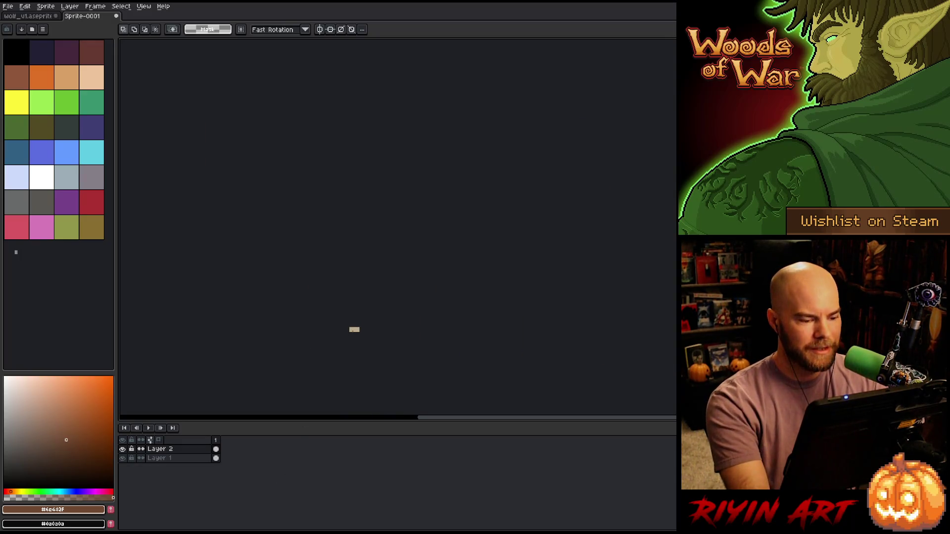
key(Delete)
key(ctrl+z)
mouse_move(348, 325)
mouse_down()
mouse_move(420, 390)
mouse_move(357, 350)
mouse_up()
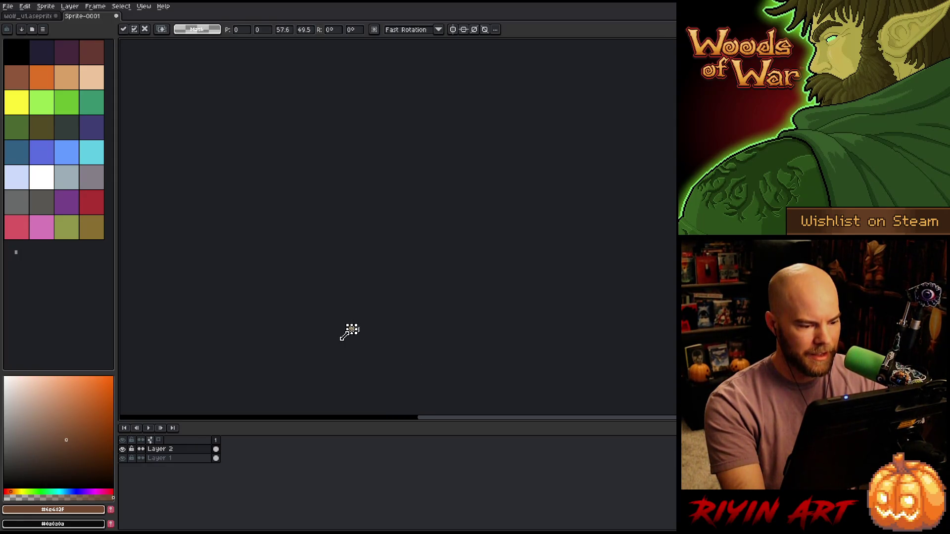
scroll(349, 333, up, 4)
scroll(412, 310, up, 1)
mouse_move(412, 340)
mouse_down()
mouse_move(431, 357)
mouse_move(363, 298)
mouse_up()
drag(312, 258, 396, 320)
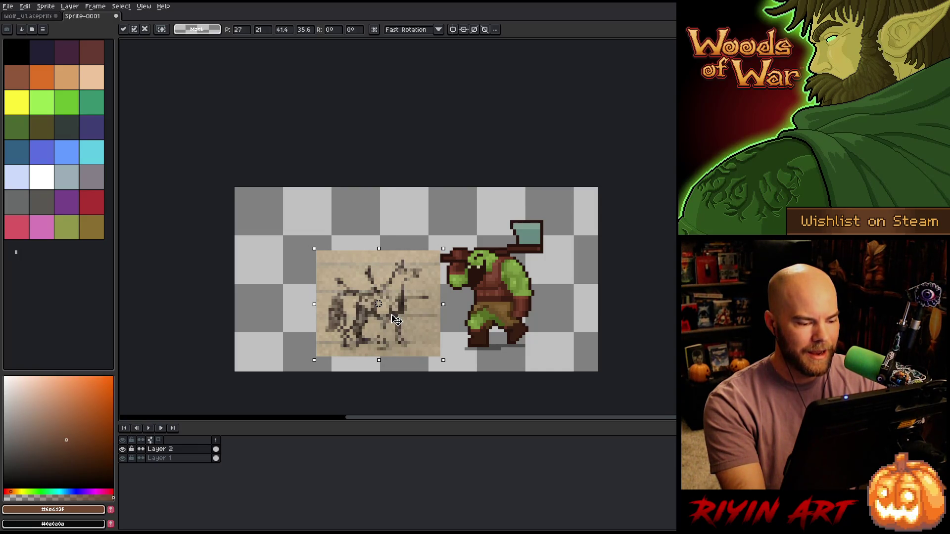
drag(315, 250, 322, 253)
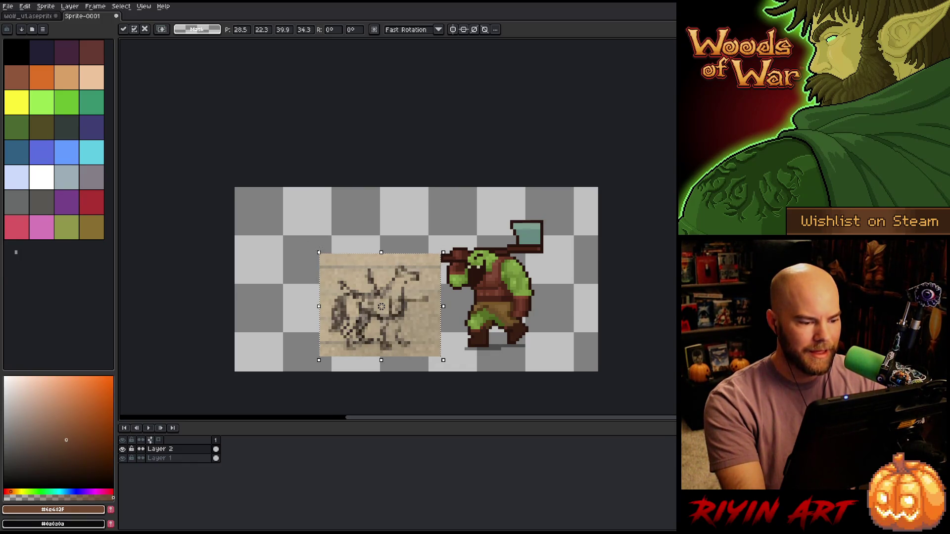
click(272, 228)
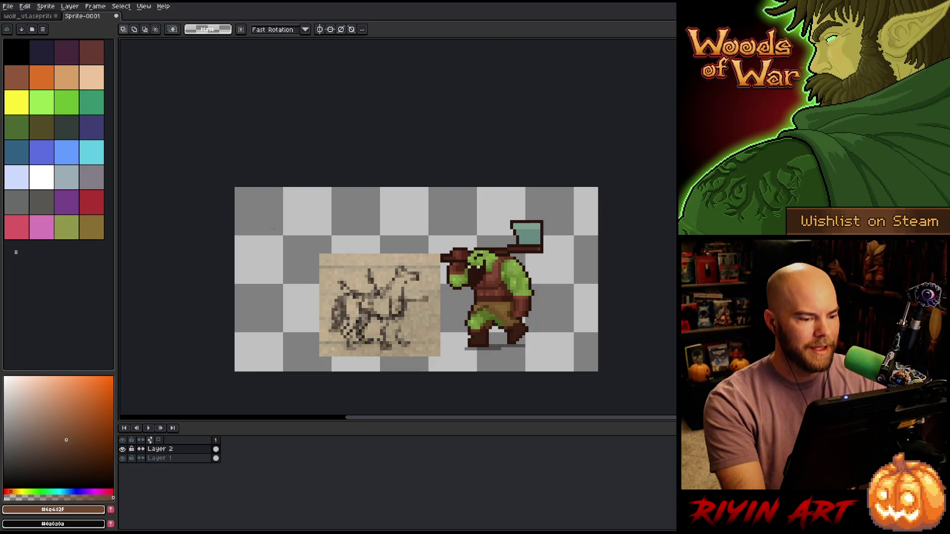
Close the wolf_v1 file, answering its save prompt.
click(50, 17)
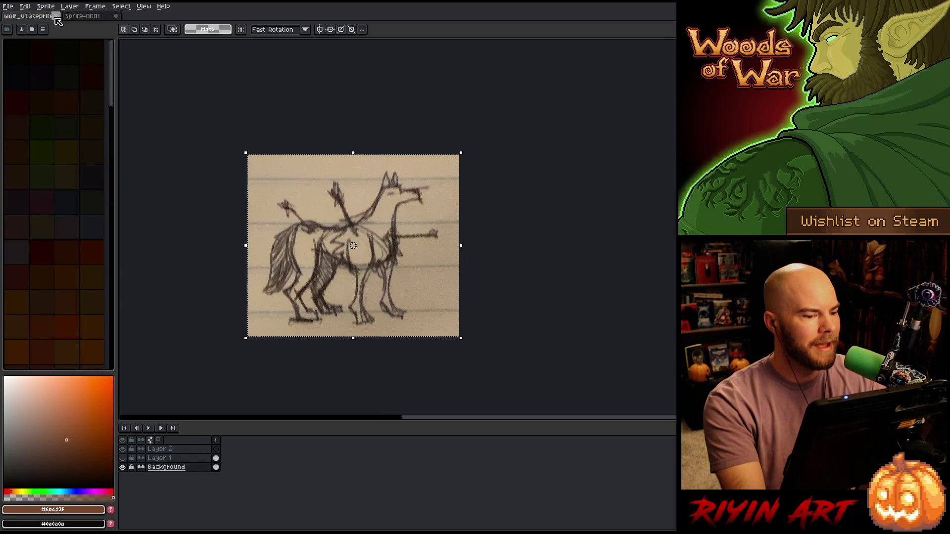
click(55, 17)
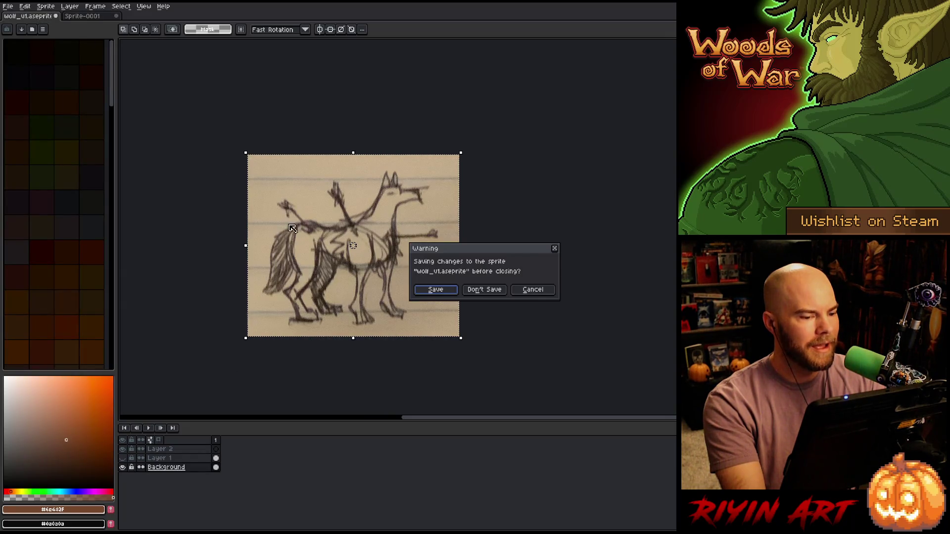
click(434, 290)
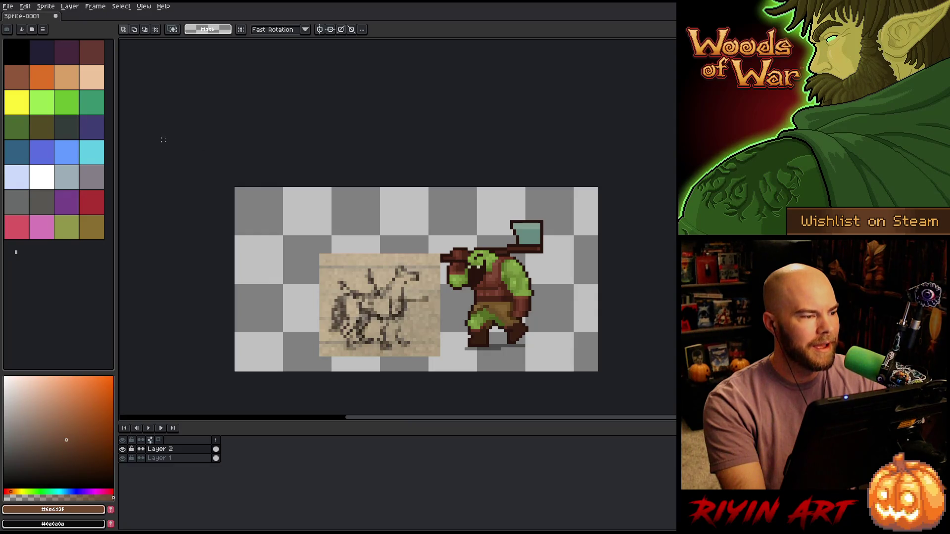
Save the sprite as wolf_v2, aseprite file type, in the pinned TreeRevenge folder.
click(7, 7)
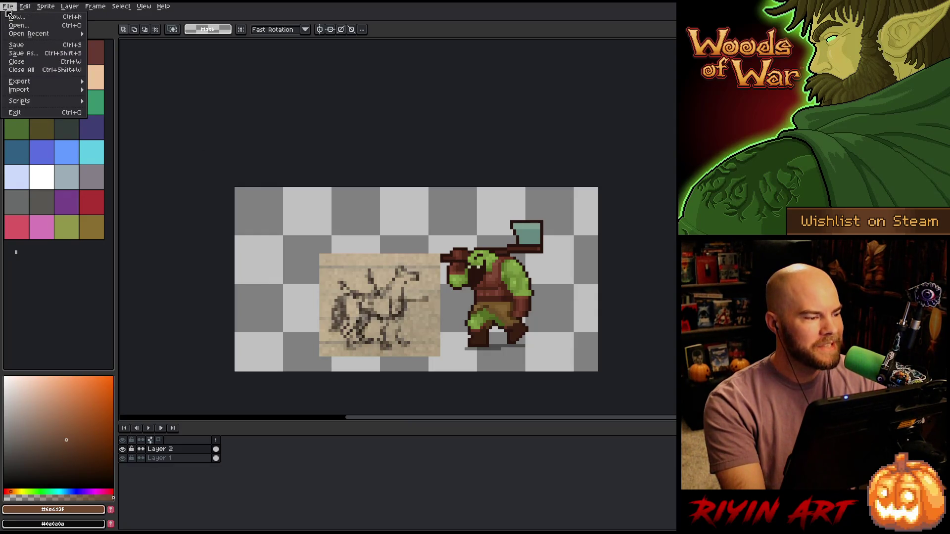
click(34, 59)
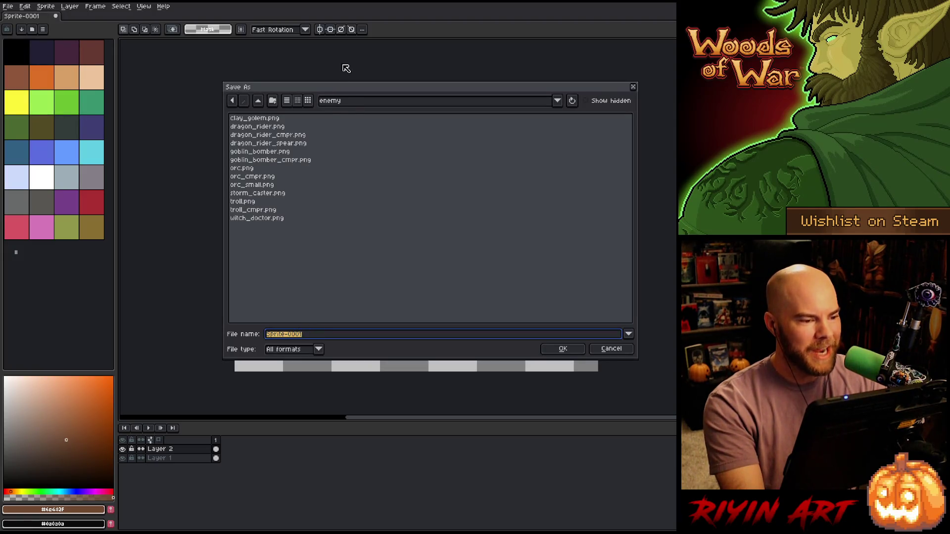
click(347, 102)
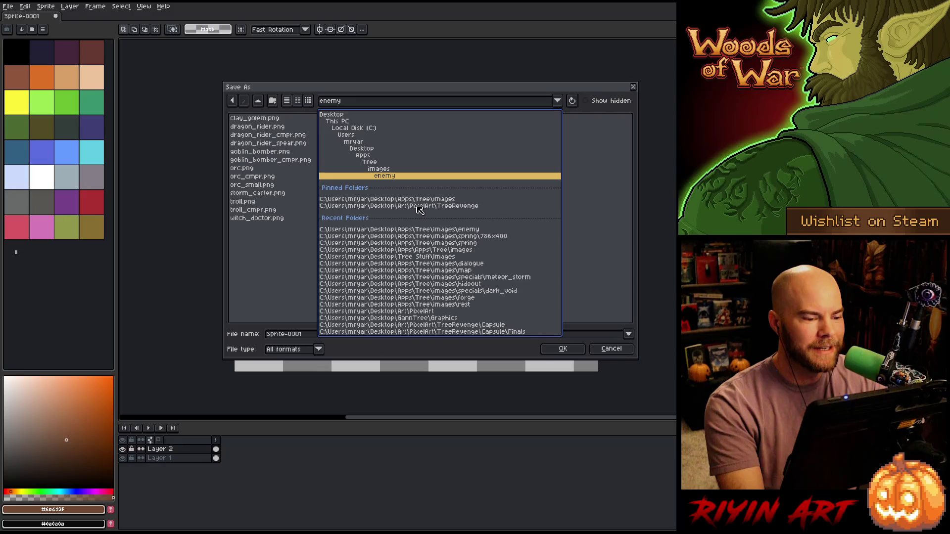
click(419, 206)
click(310, 336)
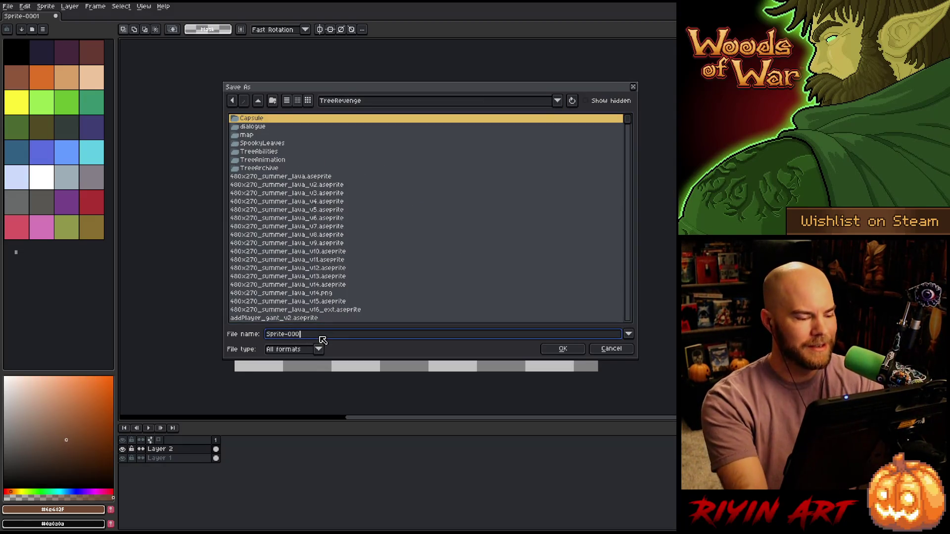
key(BackSpace)
key(BackSpace)
key(BackSpace)
text(wolf_v2)
click(320, 351)
click(301, 380)
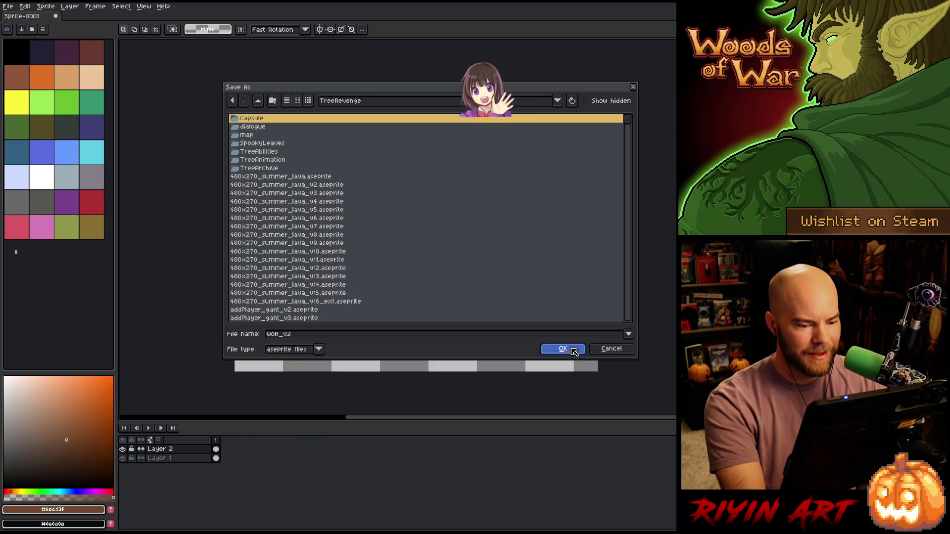
click(563, 348)
scroll(403, 272, up, 1)
mouse_move(403, 286)
mouse_down()
mouse_move(386, 236)
mouse_move(376, 240)
mouse_up()
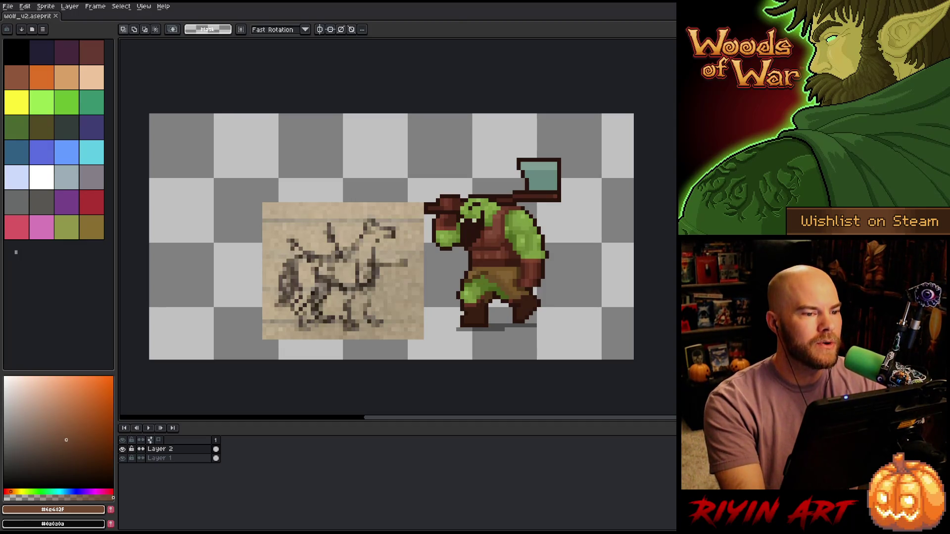
scroll(404, 257, up, 2)
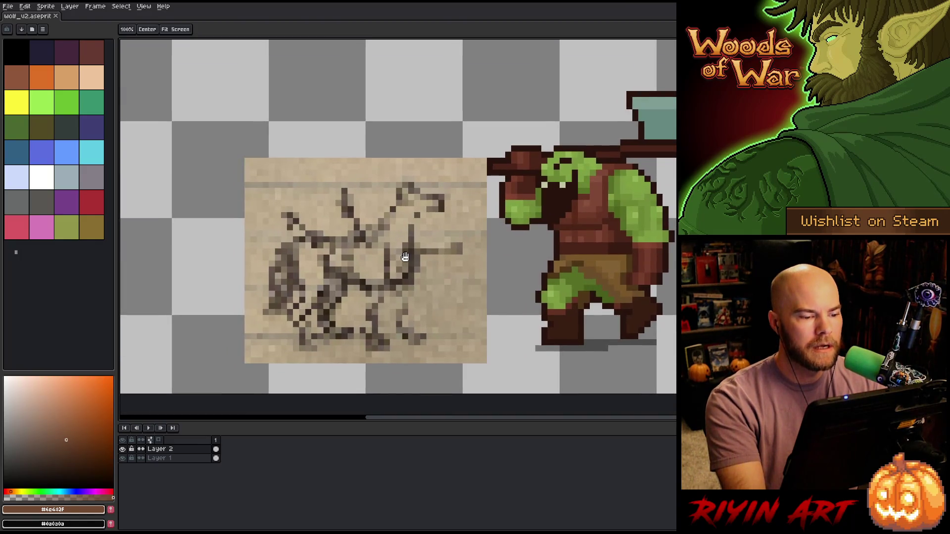
key(m)
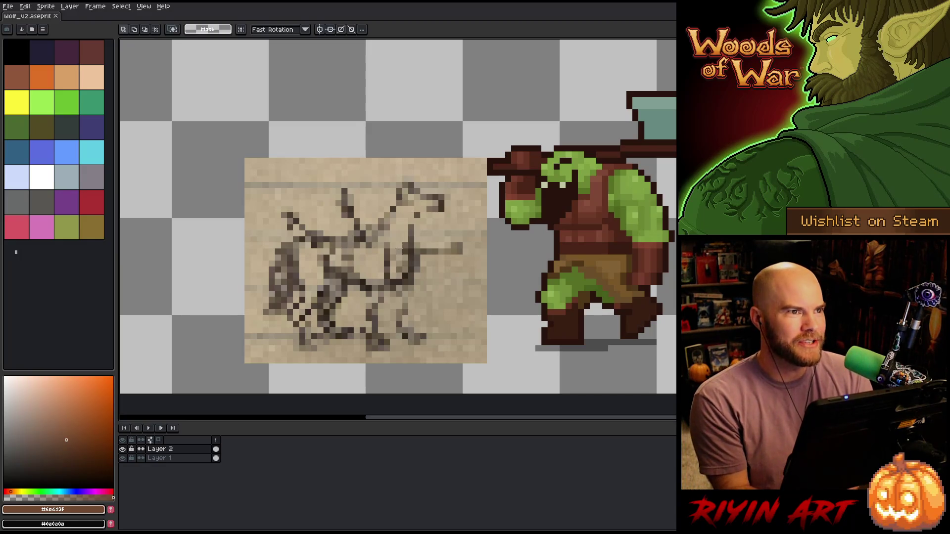
Reopen wolf_v1.aseprite from recent files and dock it as a side-by-side pane.
click(8, 6)
mouse_move(23, 34)
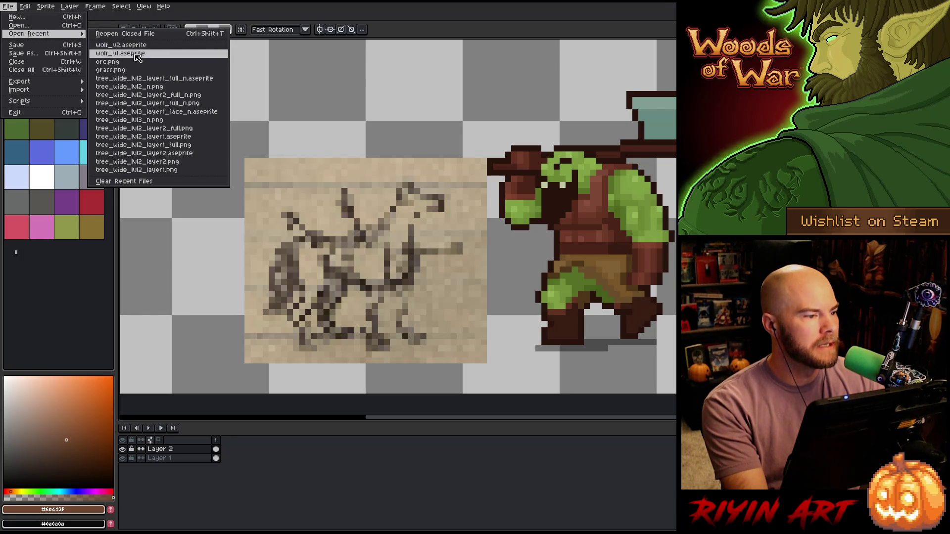
click(119, 53)
drag(91, 18, 136, 74)
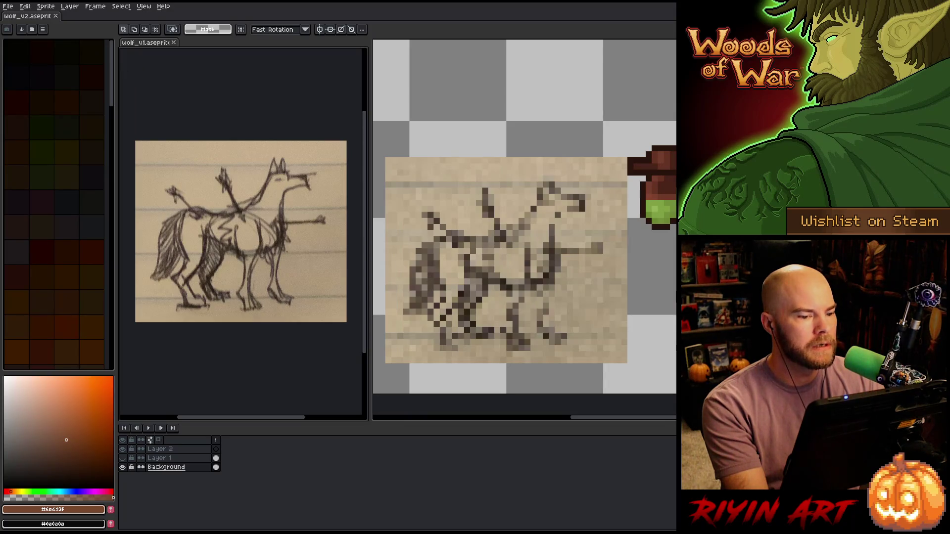
Shrink the reference pane's view, widen the wolf_v2 editor, and zoom into its canvas.
scroll(277, 181, up, 3)
scroll(212, 166, down, 5)
scroll(213, 165, down, 2)
scroll(212, 101, up, 2)
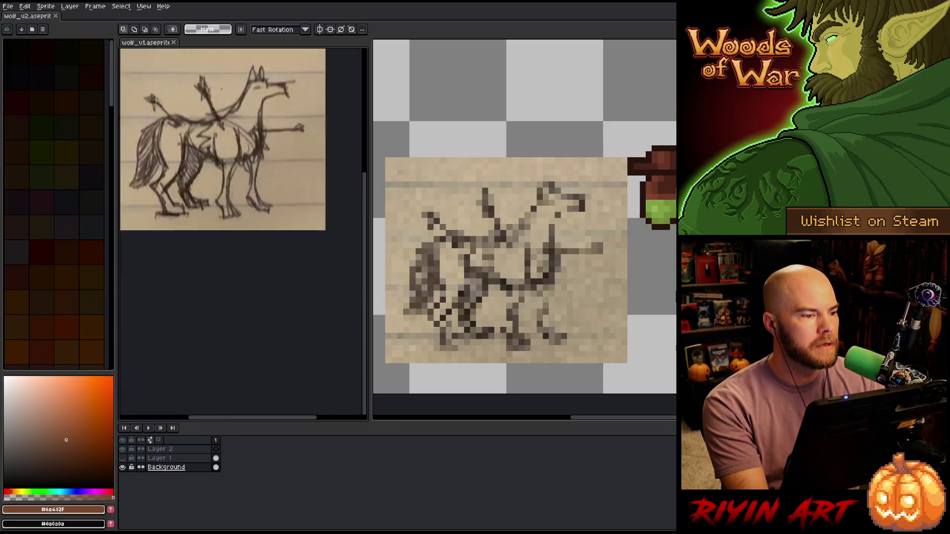
drag(212, 102, 227, 97)
drag(212, 102, 207, 101)
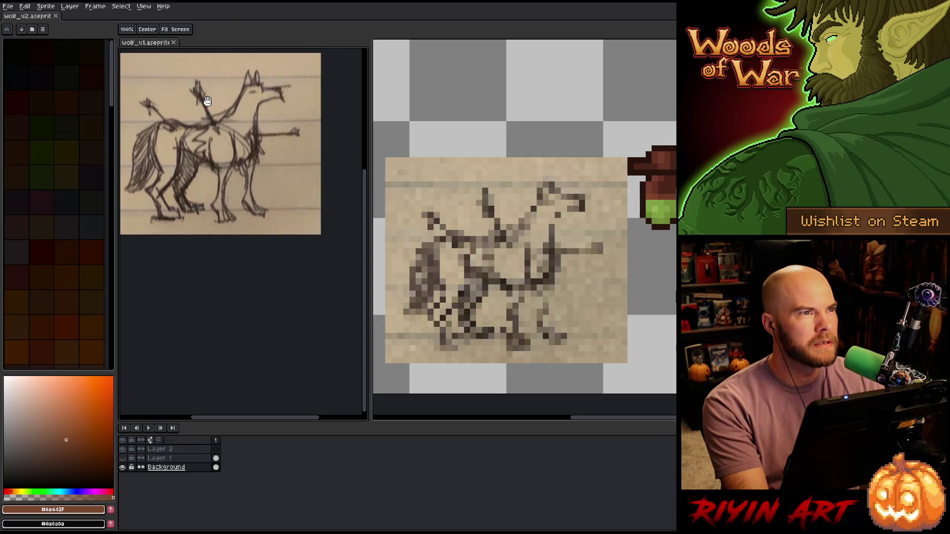
drag(357, 99, 312, 99)
click(43, 18)
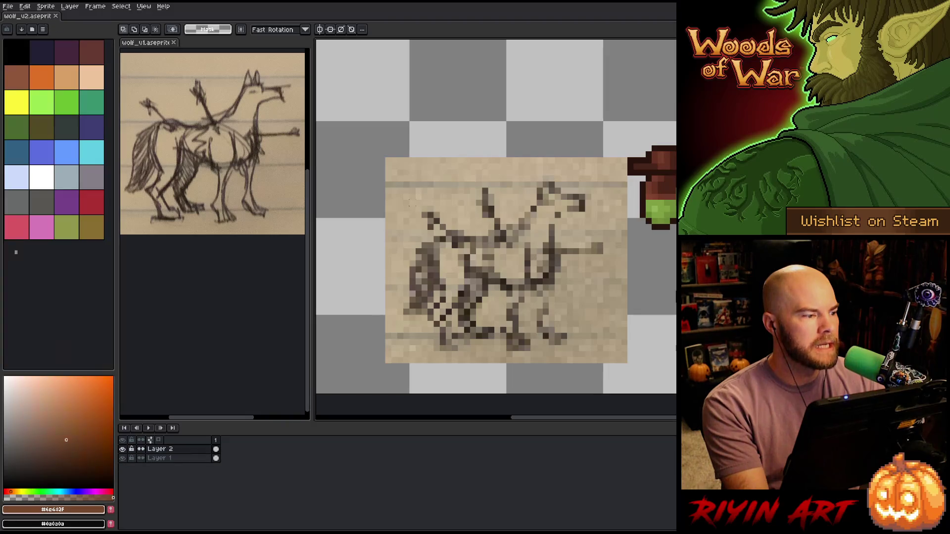
drag(562, 285, 519, 275)
scroll(475, 250, up, 1)
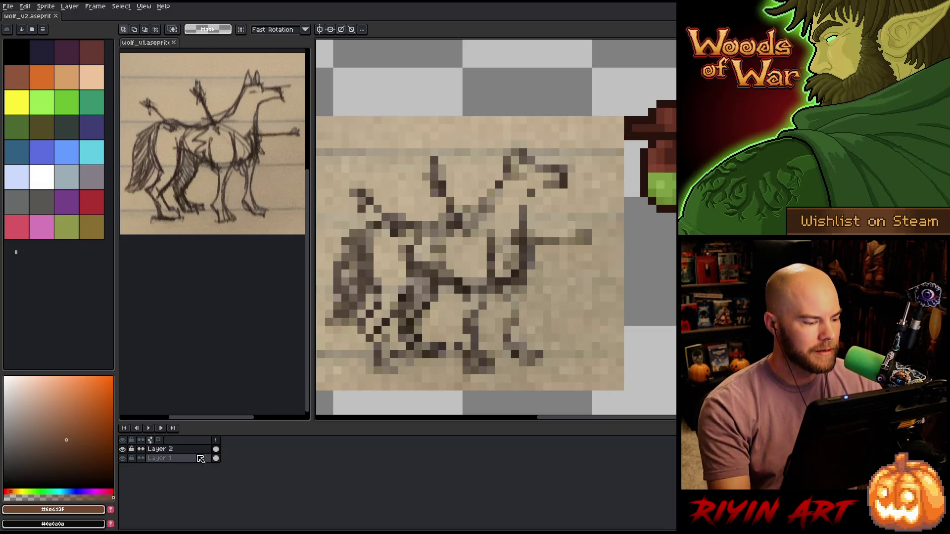
Drop Layer 2 to about 50% opacity and add a dark grey-filled Layer 3 beneath Layer 1.
double_click(162, 449)
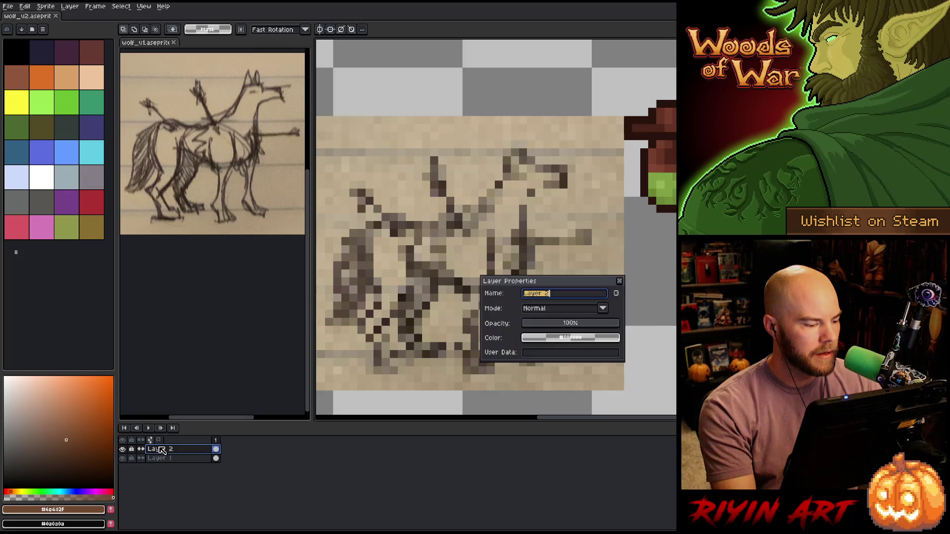
click(571, 324)
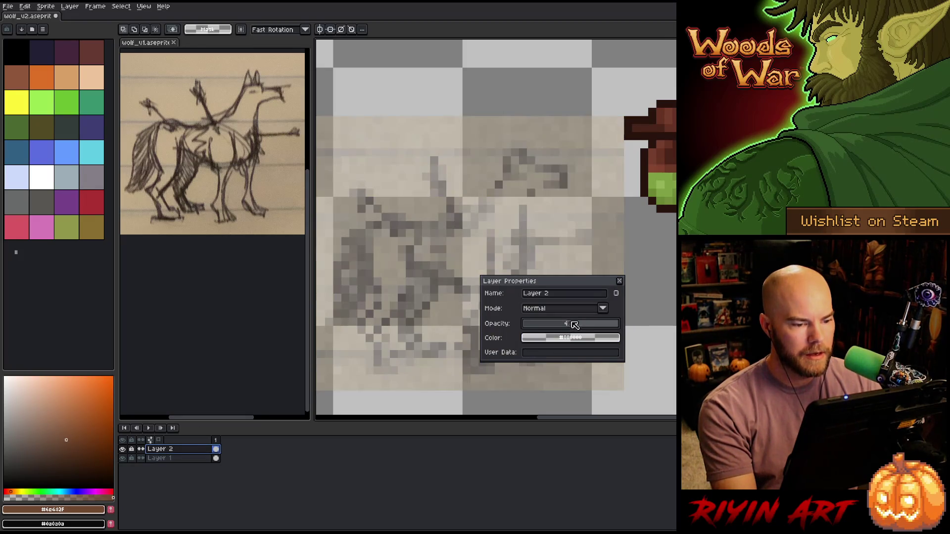
click(204, 458)
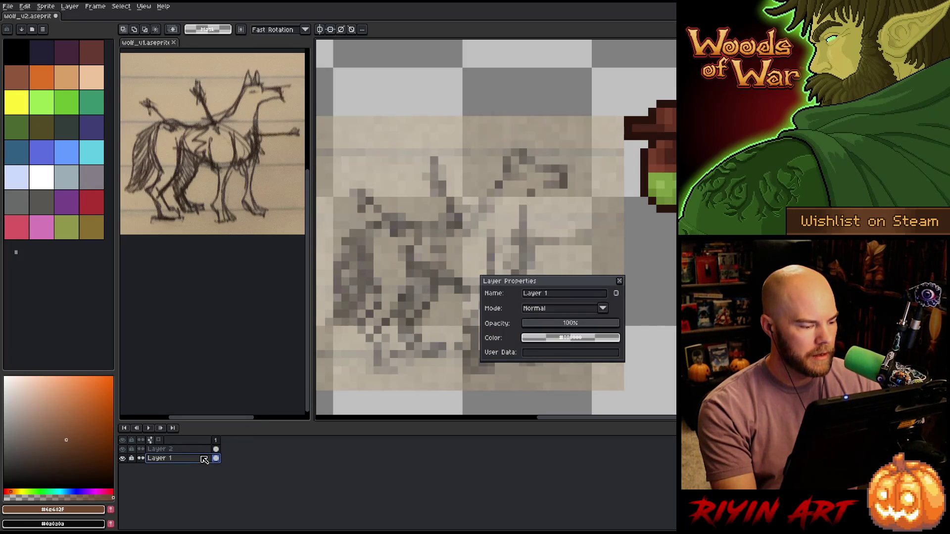
key(shift+n)
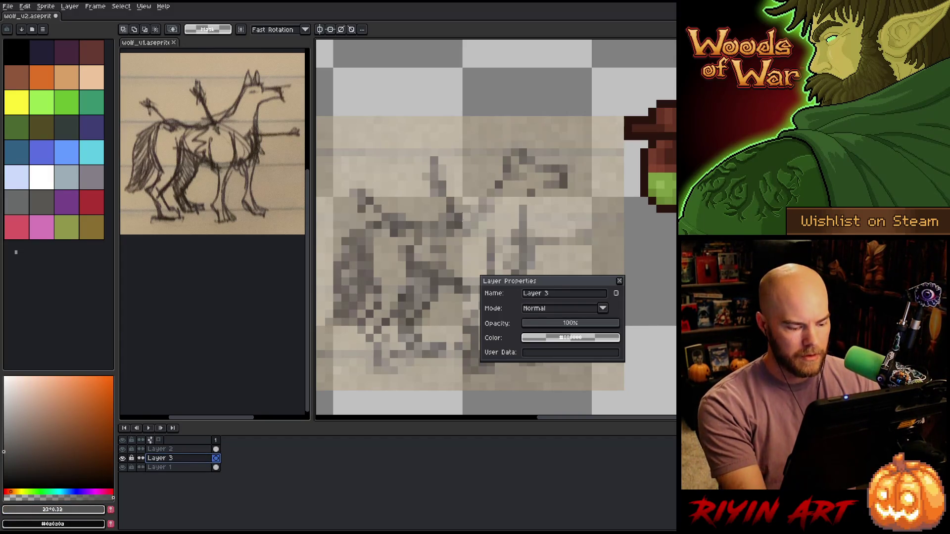
key(g)
click(498, 193)
drag(174, 465, 177, 467)
click(163, 449)
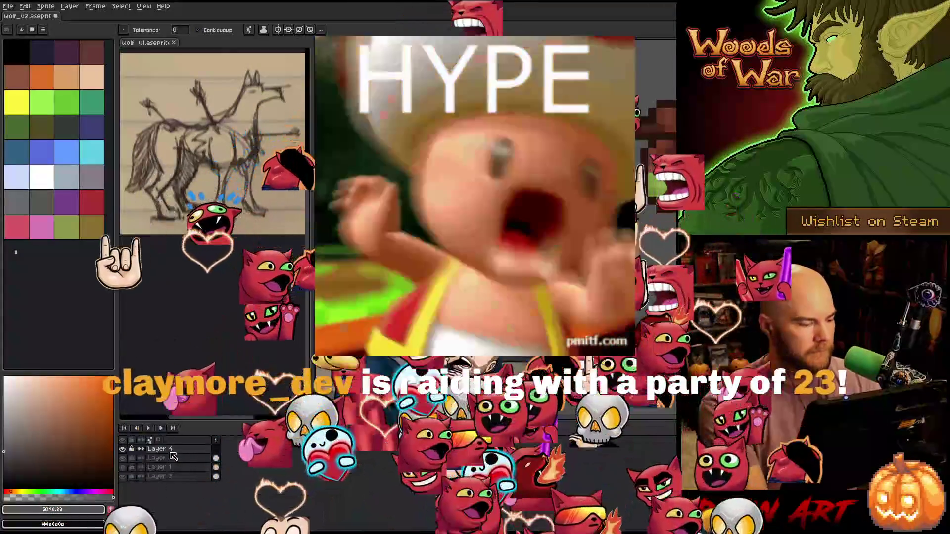
Select the new Layer 4 and rename it to Wolf.
click(171, 453)
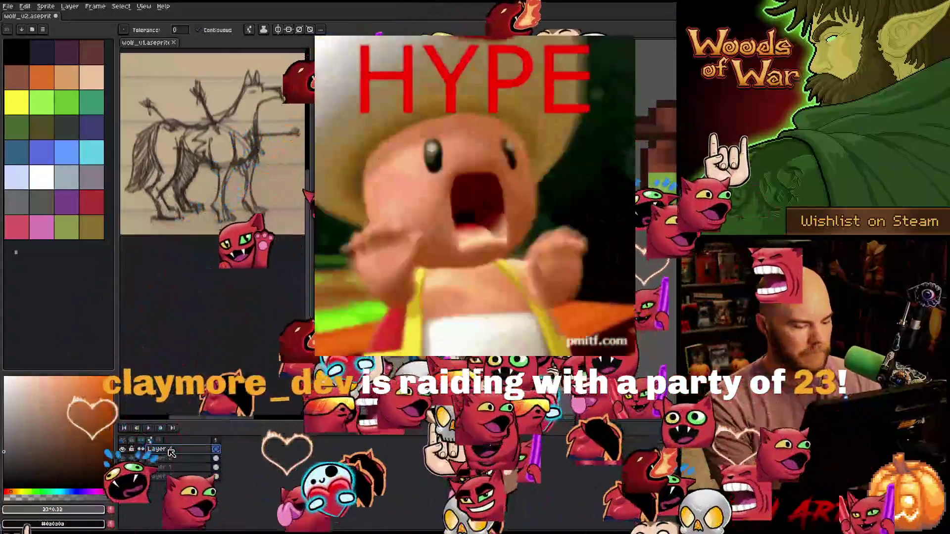
text(Wolf)
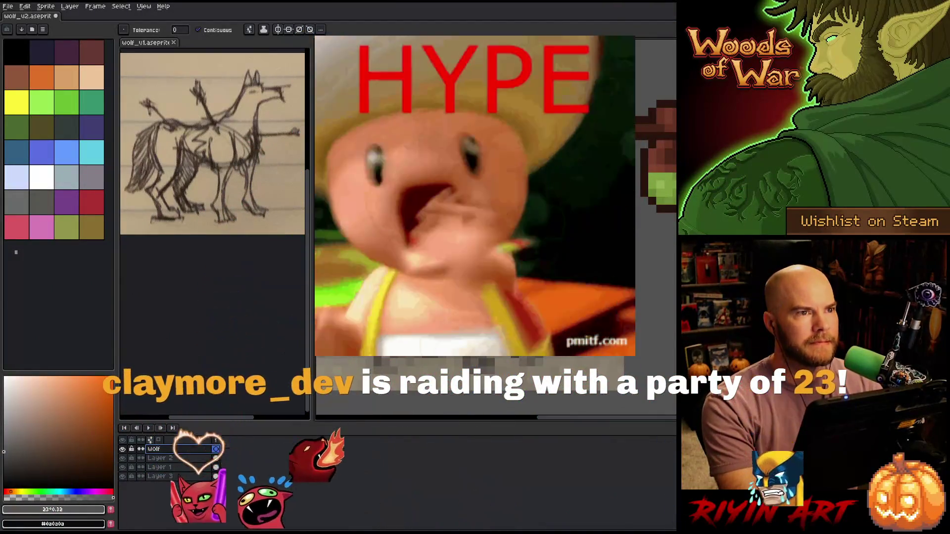
key(h)
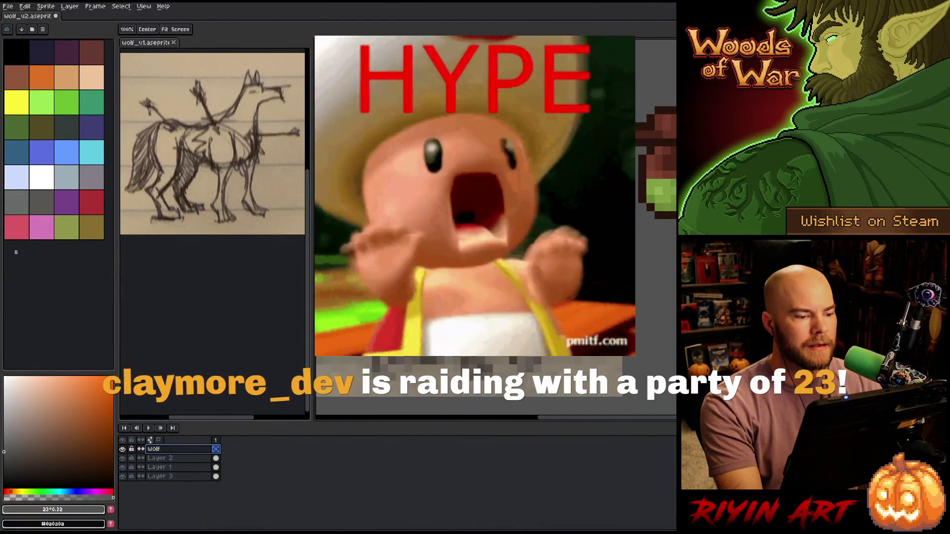
key(w)
Widen the wolf canvas with the editor splitter and pan the view slightly left.
click(119, 233)
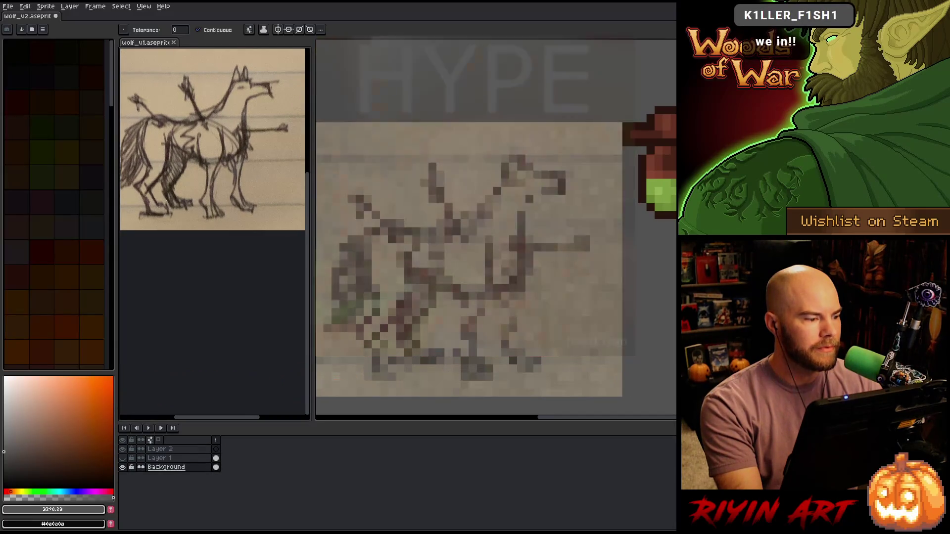
drag(317, 240, 297, 240)
key(h)
click(436, 261)
drag(436, 261, 429, 259)
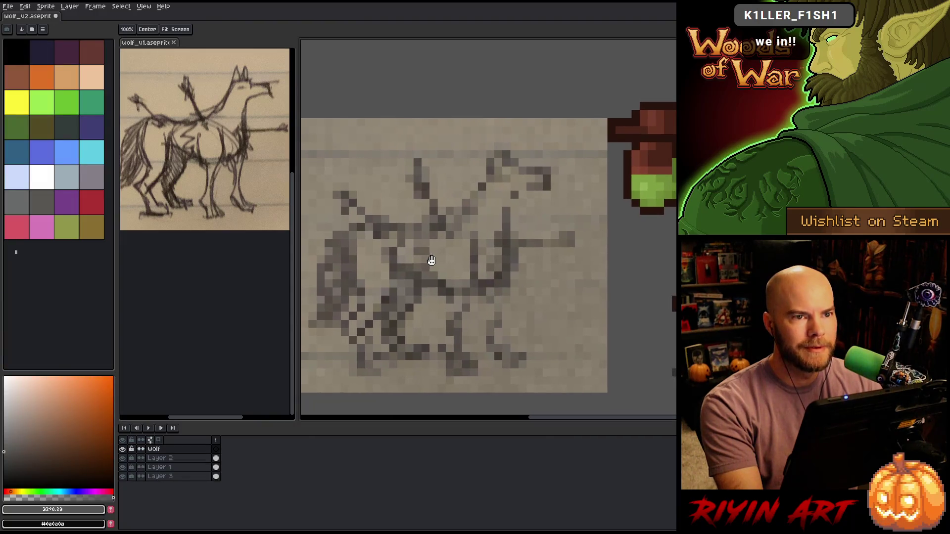
key(w)
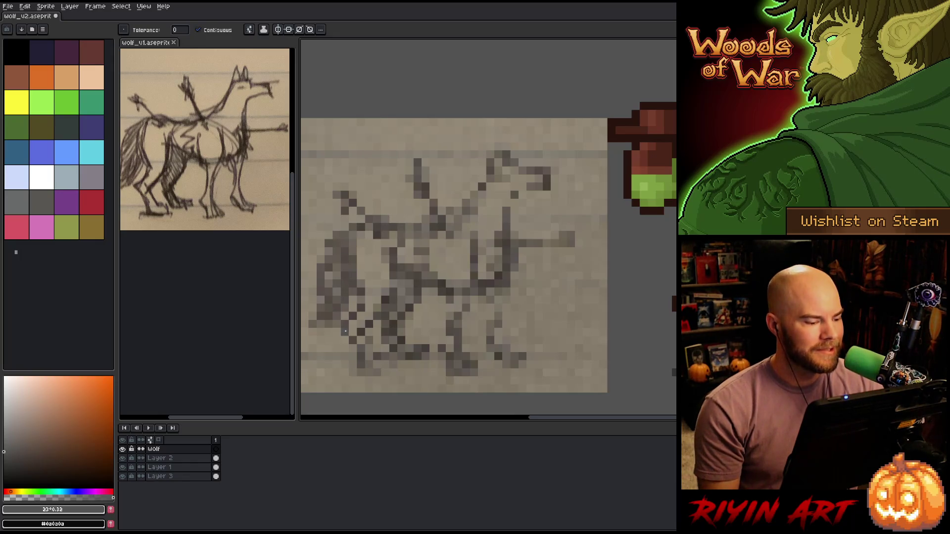
Trace the wolf's snout outline in dark brown pencil pixels, undoing a misplaced stroke.
key(b)
alt+click(547, 177)
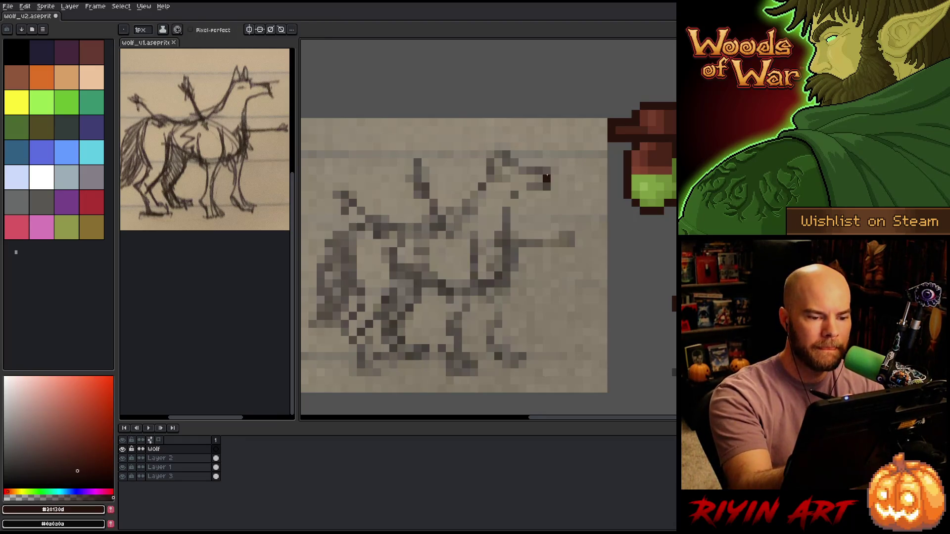
click(554, 186)
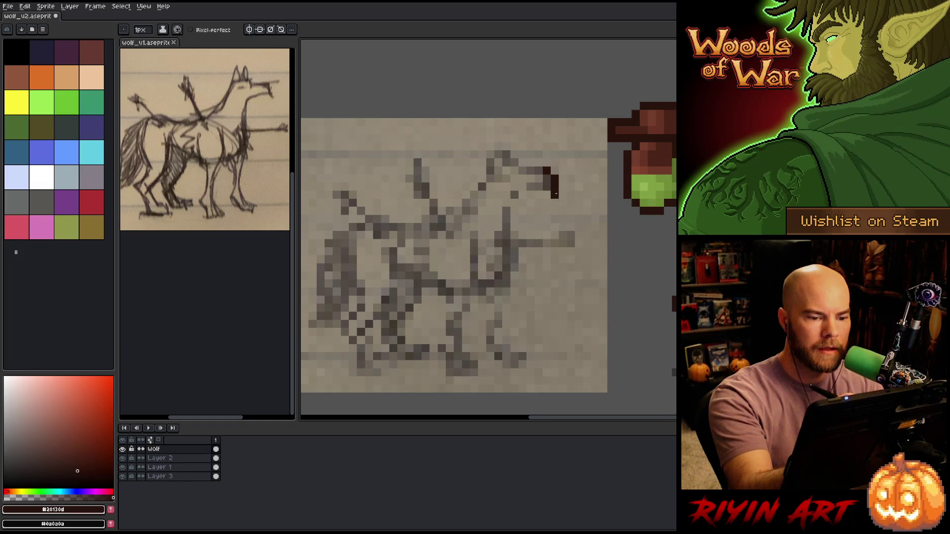
click(531, 186)
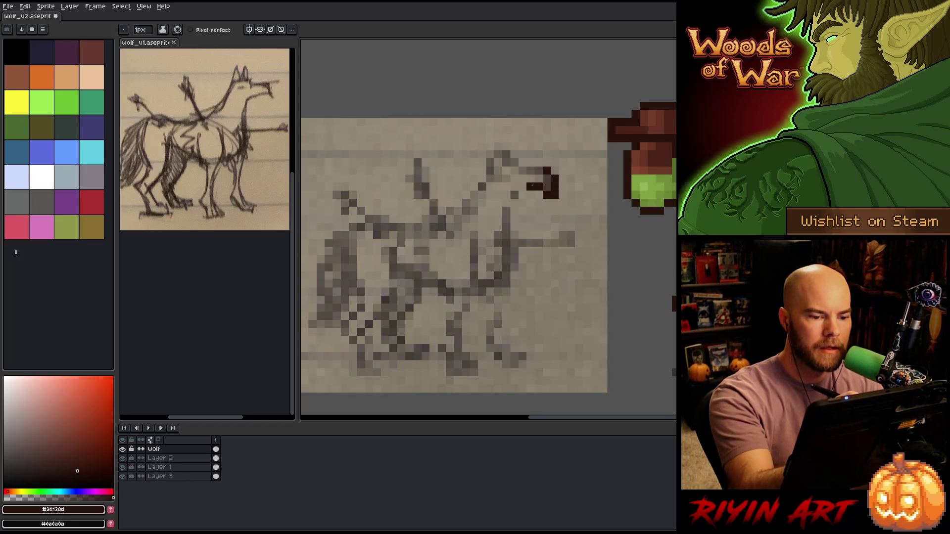
click(514, 195)
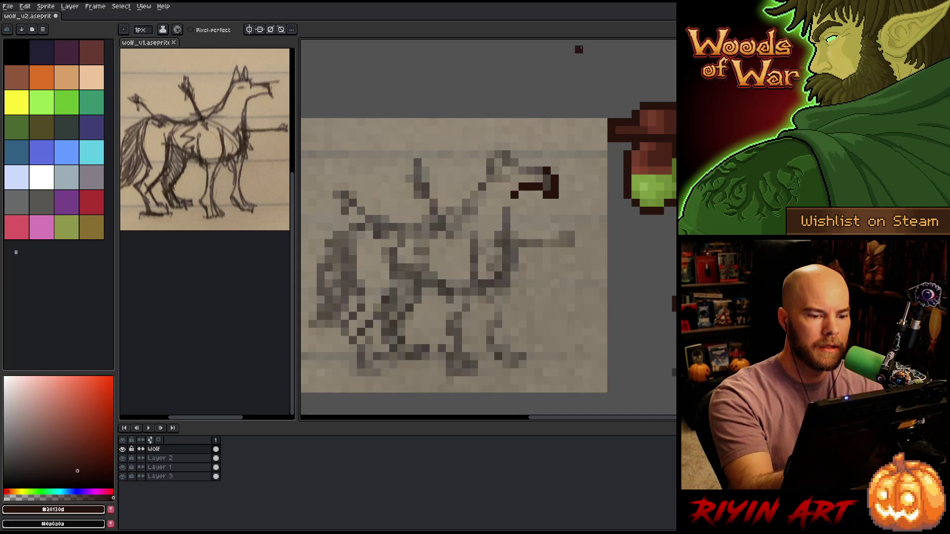
drag(539, 171, 514, 163)
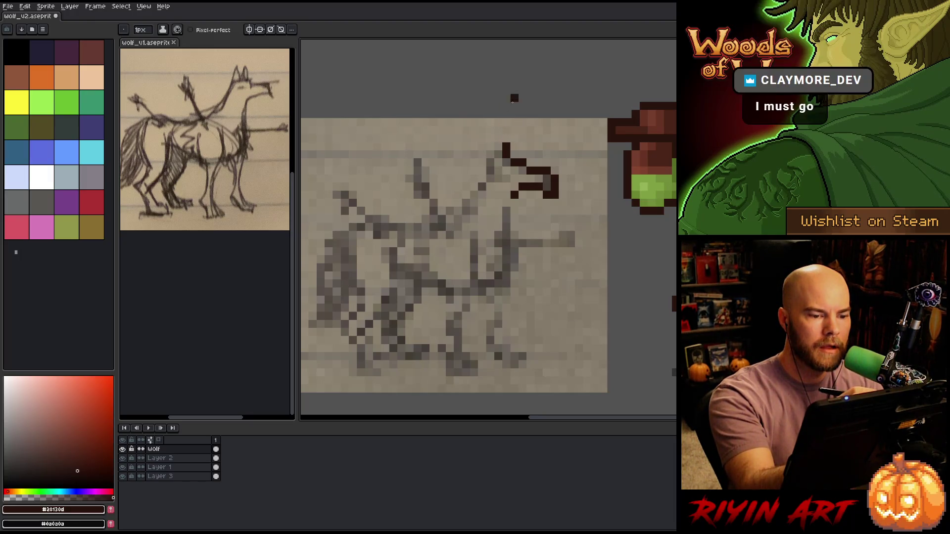
key(ctrl+z)
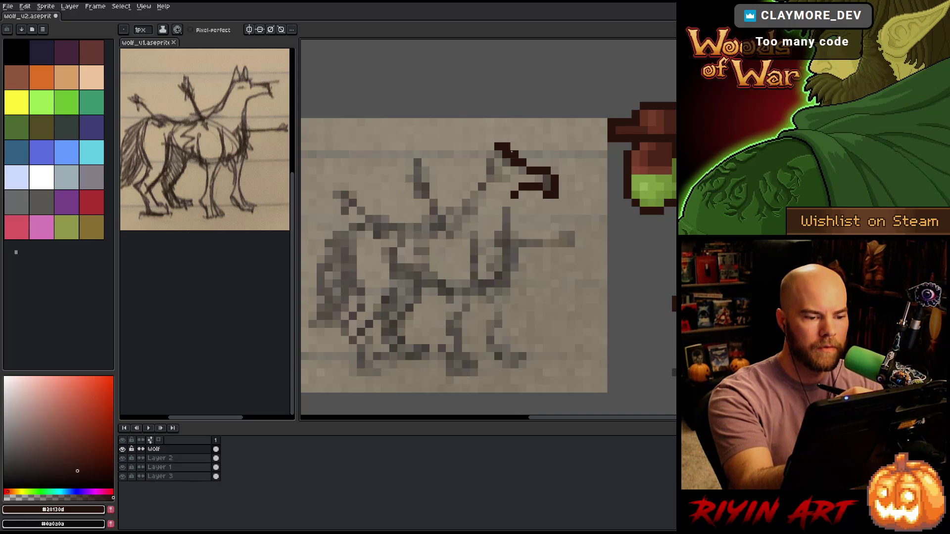
Add head outline pixels, erase a stray one and undo the wrong ear pixels.
click(514, 146)
key(e)
click(506, 153)
key(b)
click(498, 162)
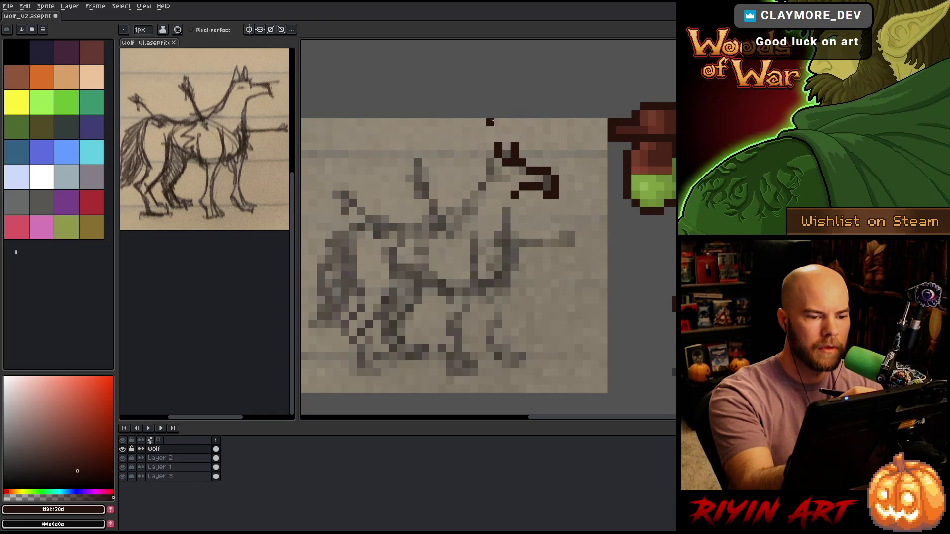
click(490, 138)
key(ctrl+z)
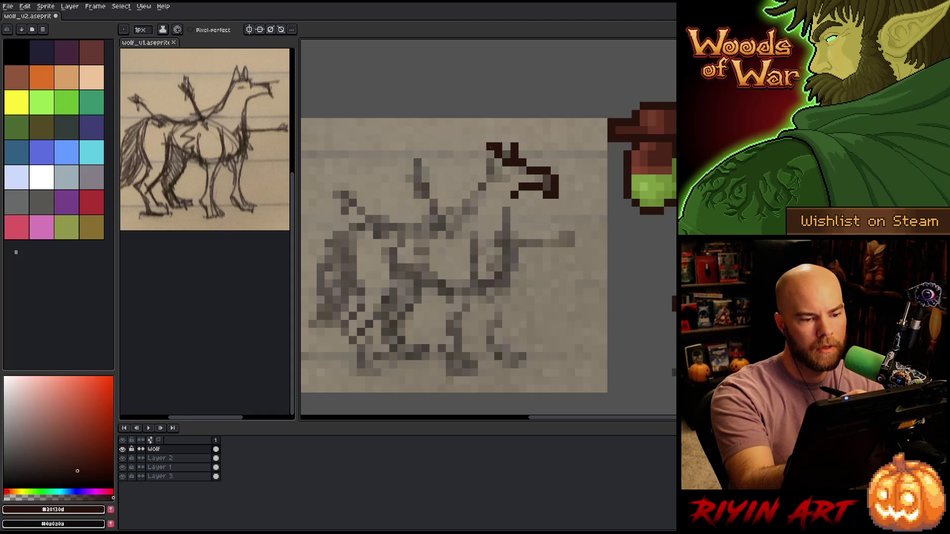
key(ctrl+z)
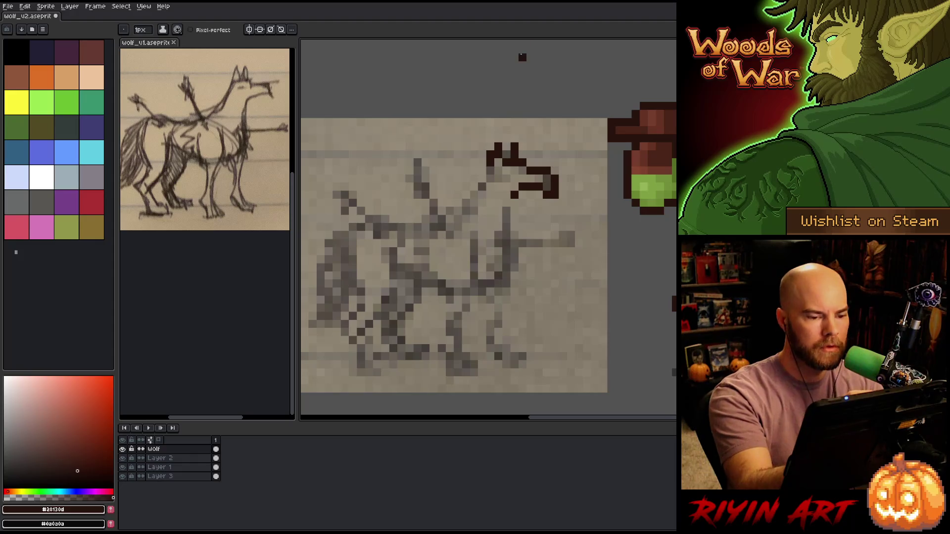
key(ctrl+z)
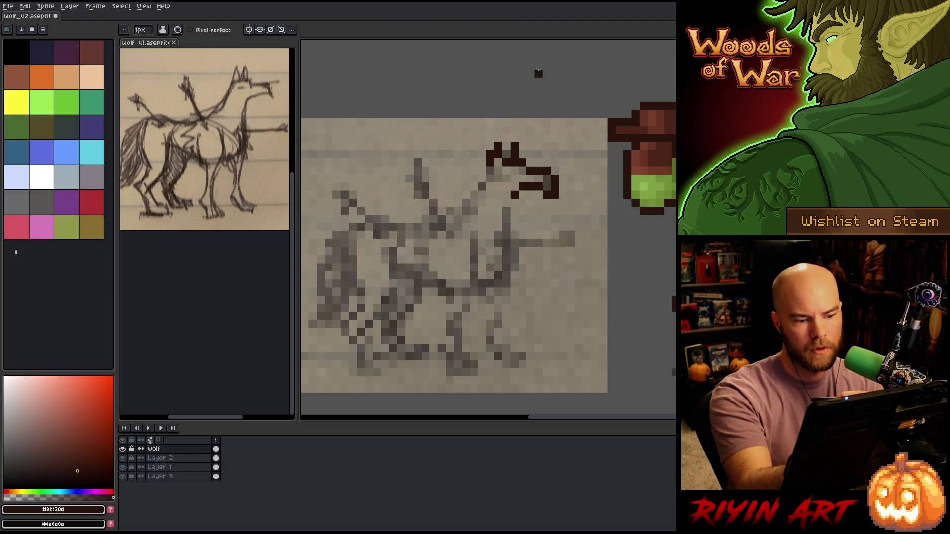
Refine the ear outline with pencil and eraser, undoing the diagonal neck stroke.
key(b)
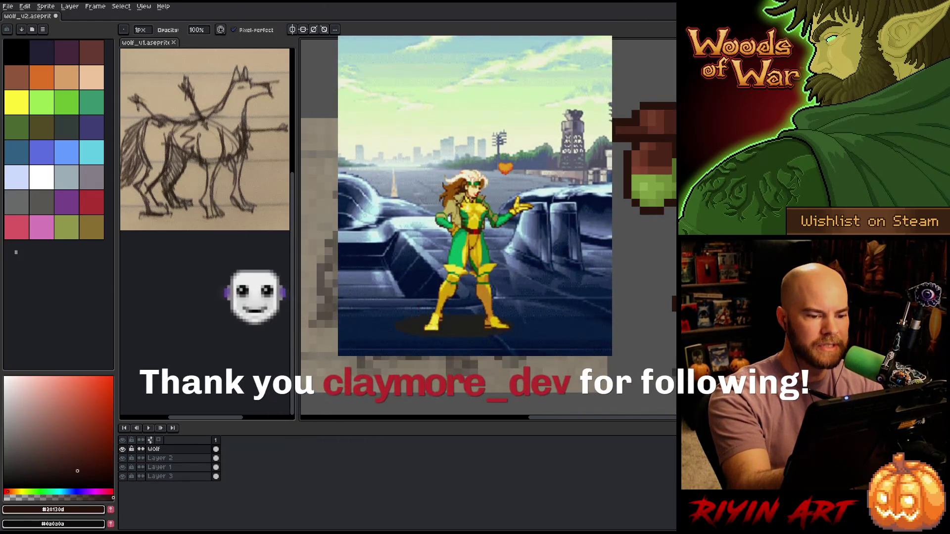
key(e)
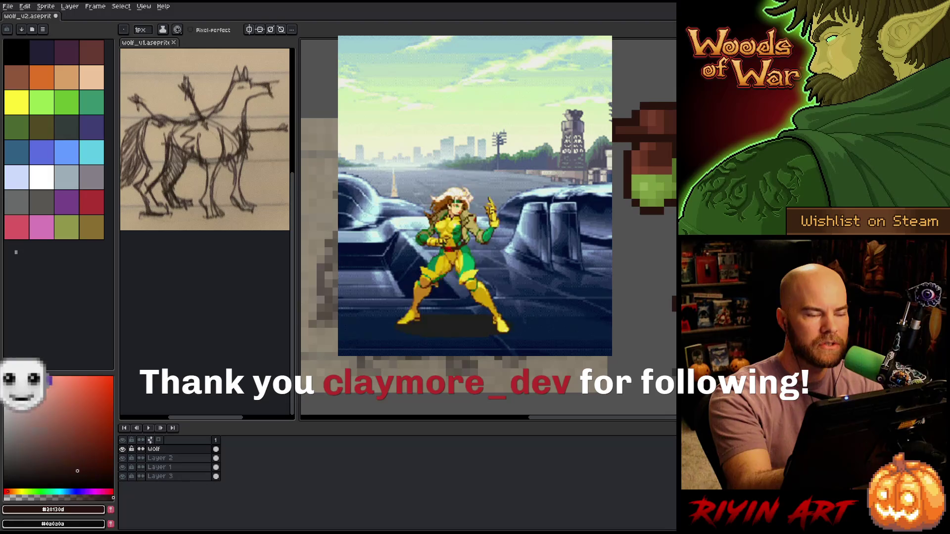
key(b)
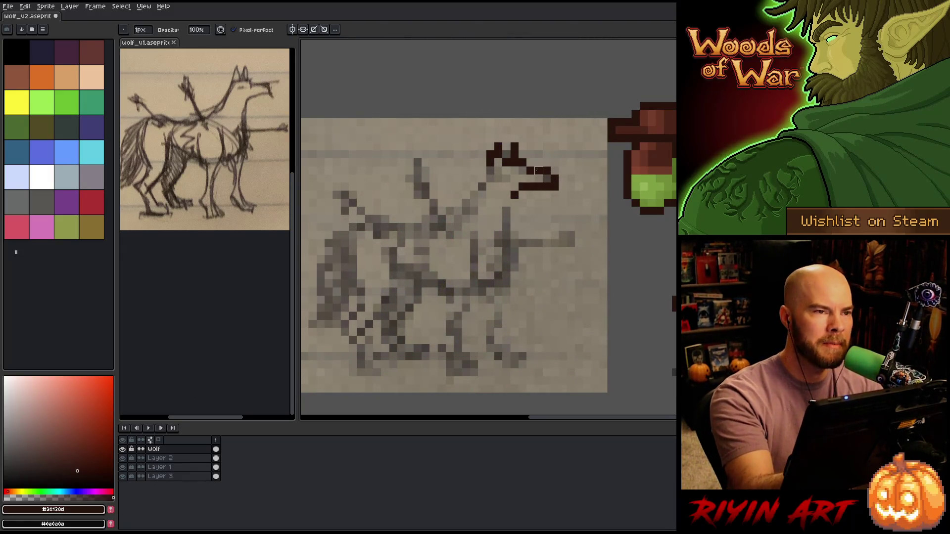
key(e)
key(b)
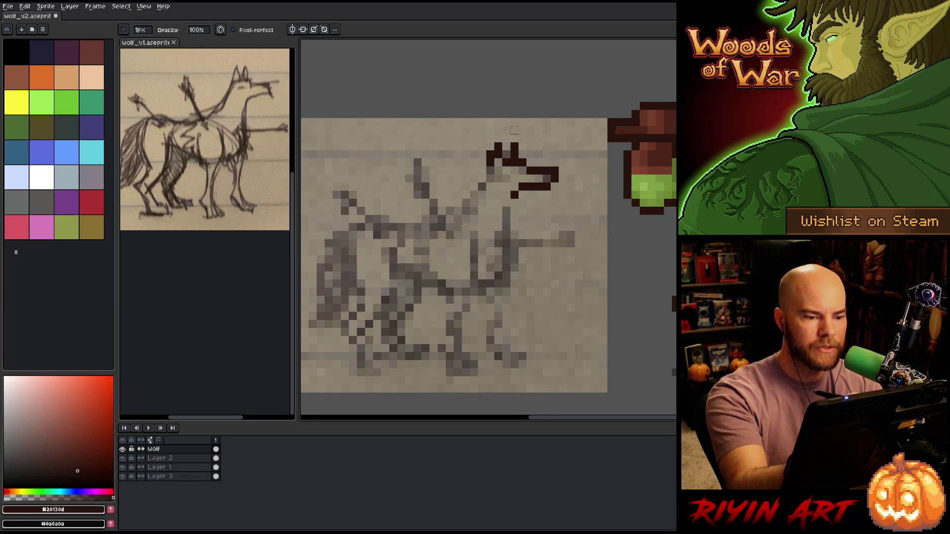
key(e)
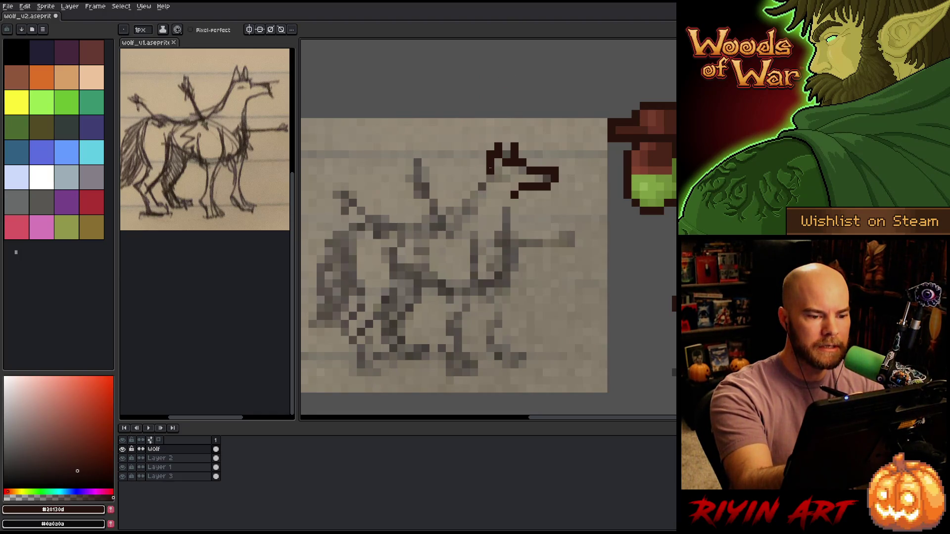
key(ctrl+z)
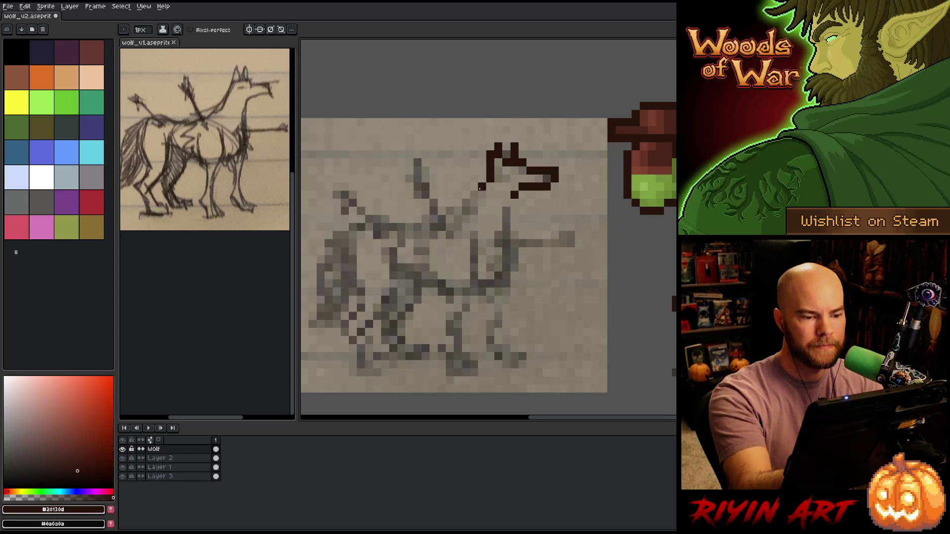
Add dark neck pixels, draw the chest line downward and fill the neck gap.
click(482, 178)
click(505, 211)
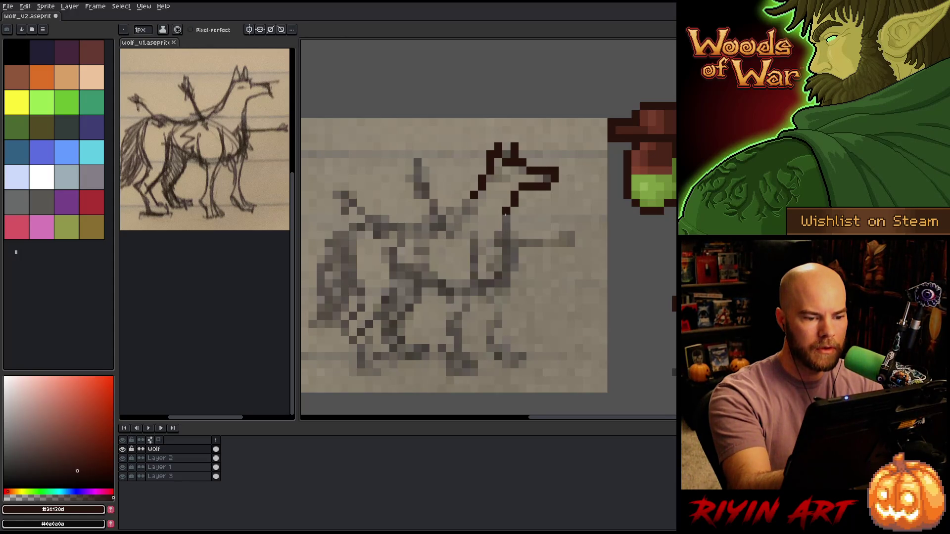
drag(505, 225, 506, 271)
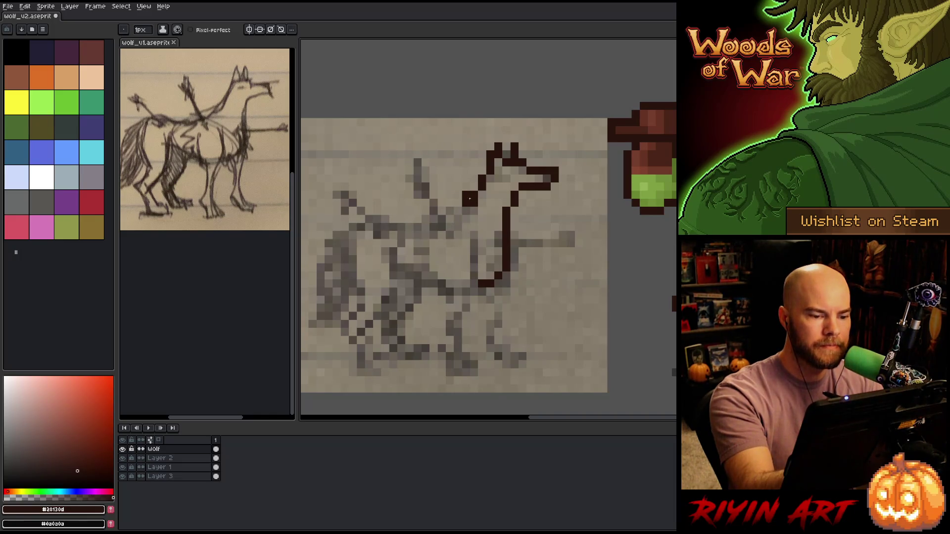
click(466, 211)
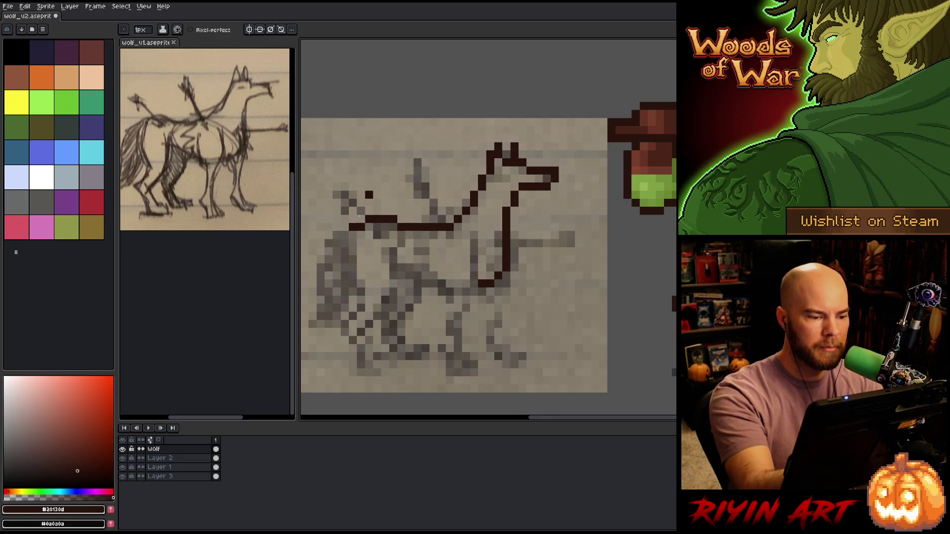
Draw the rump line and the leg down toward the foot, undoing overshooting pixels.
drag(353, 235, 353, 244)
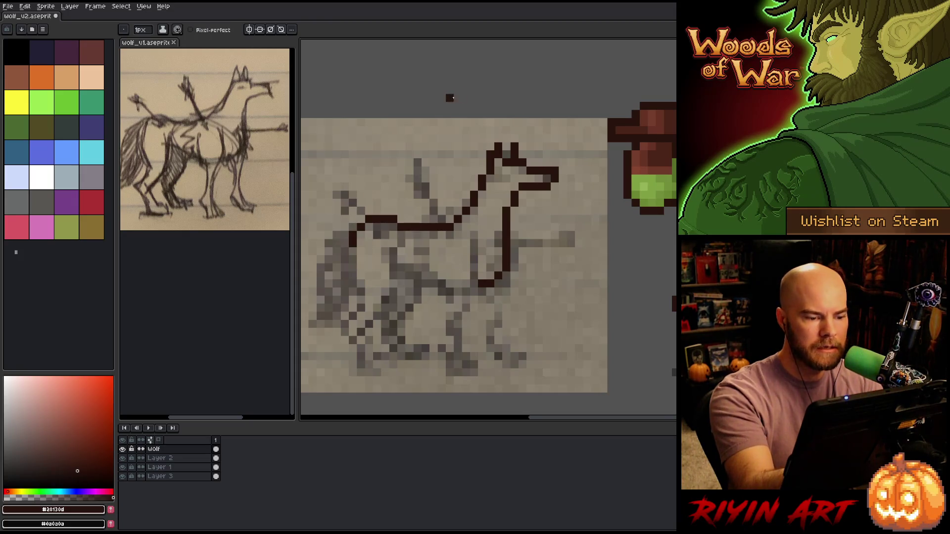
click(352, 257)
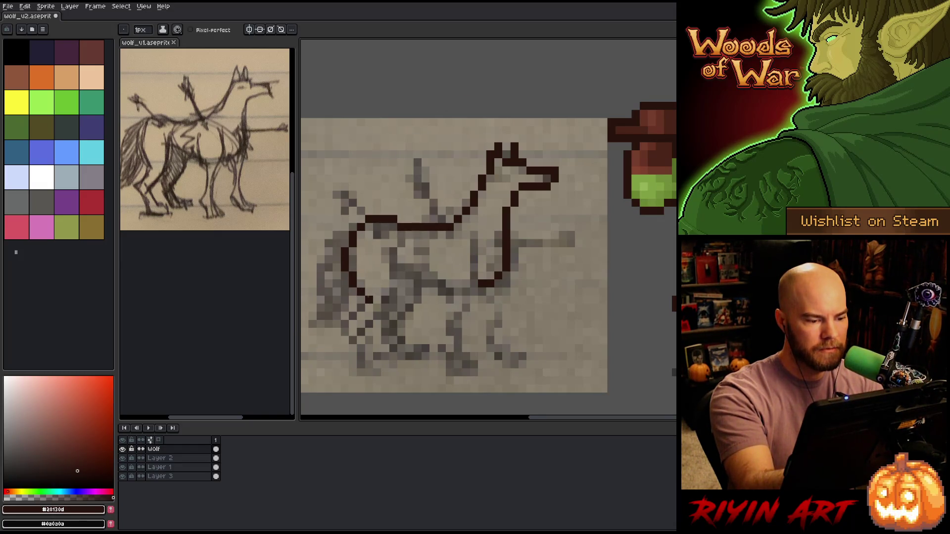
mouse_move(354, 314)
mouse_down()
mouse_move(345, 324)
mouse_move(357, 339)
mouse_up()
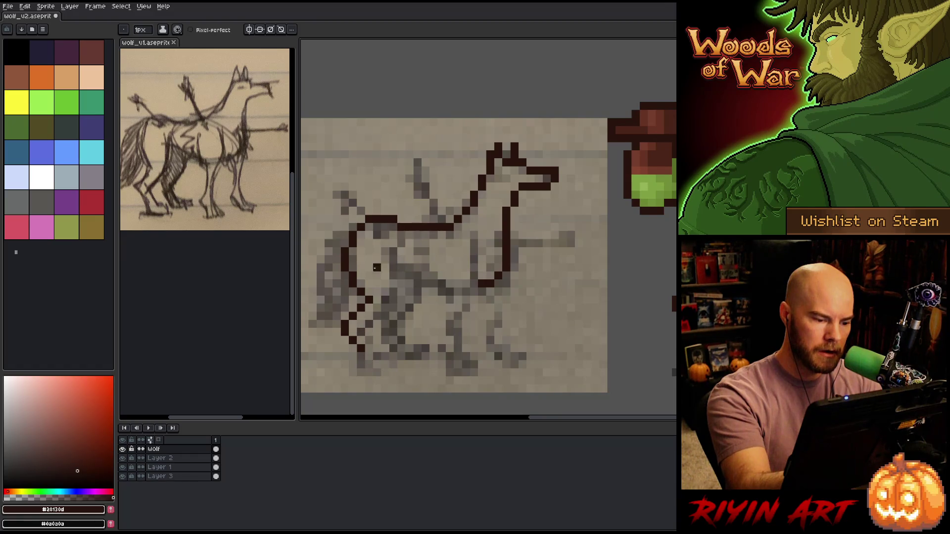
click(368, 349)
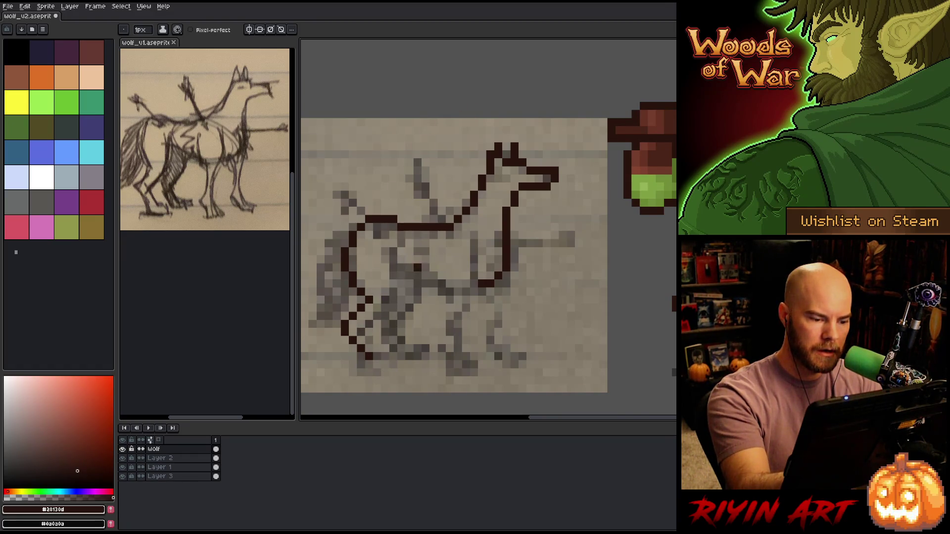
click(376, 365)
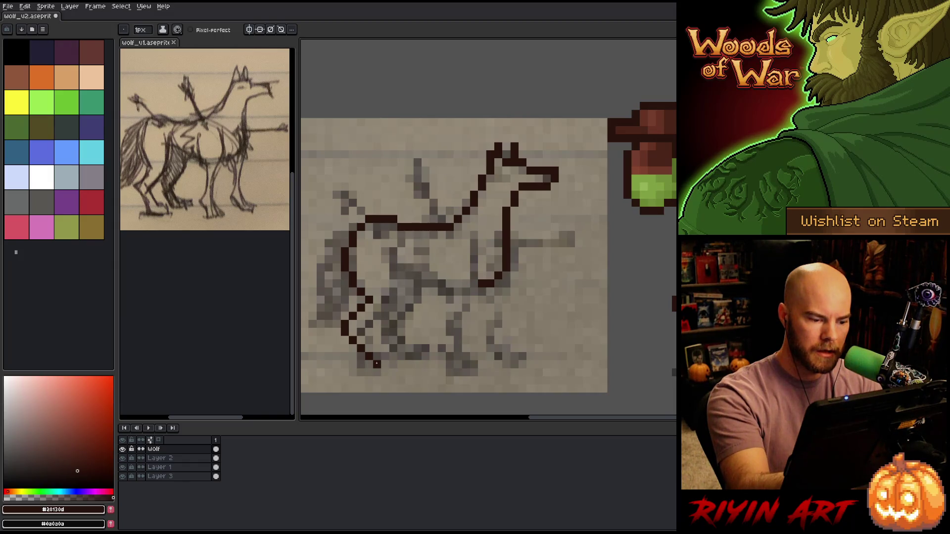
key(ctrl+z)
key(ctrl+z)
key(ctrl+z)
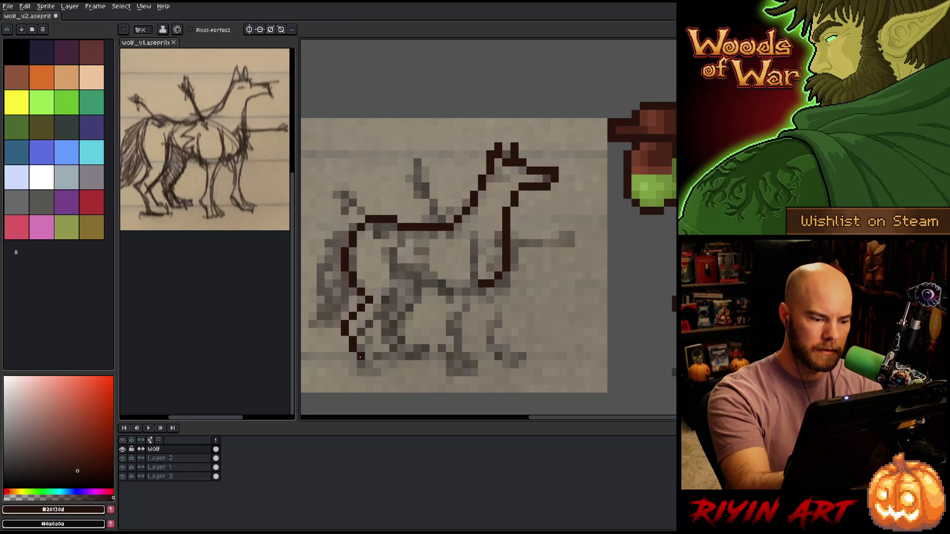
Draw the foot's bottom edge and fill gaps in the leg outline.
click(369, 370)
drag(371, 371, 392, 372)
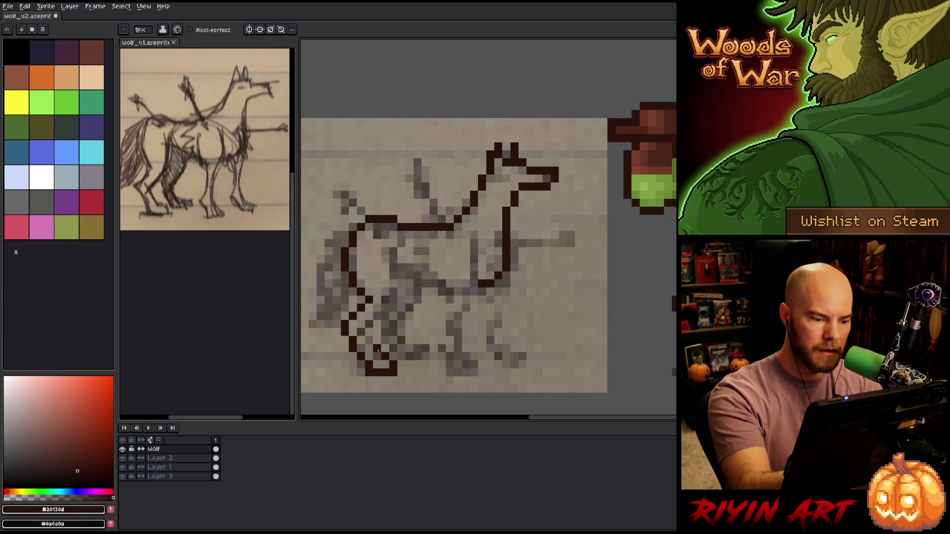
click(376, 349)
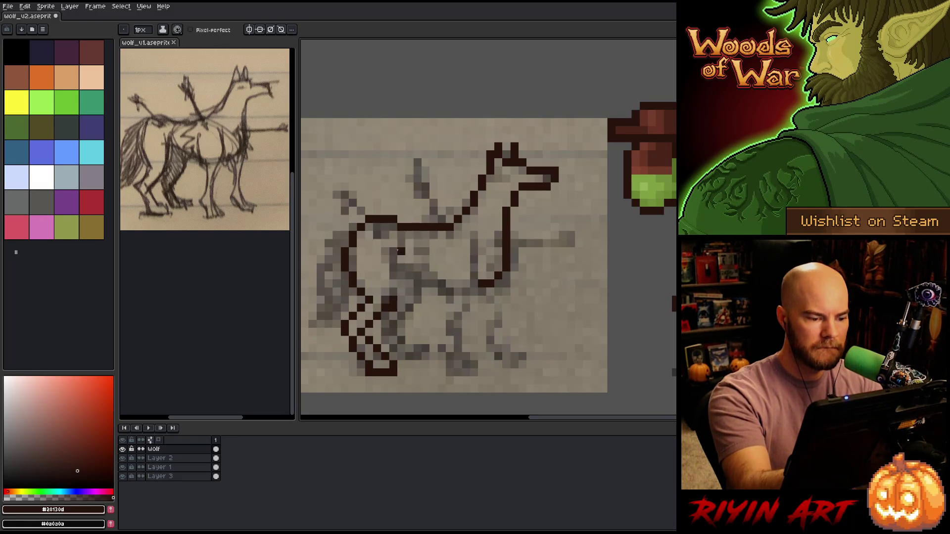
click(393, 292)
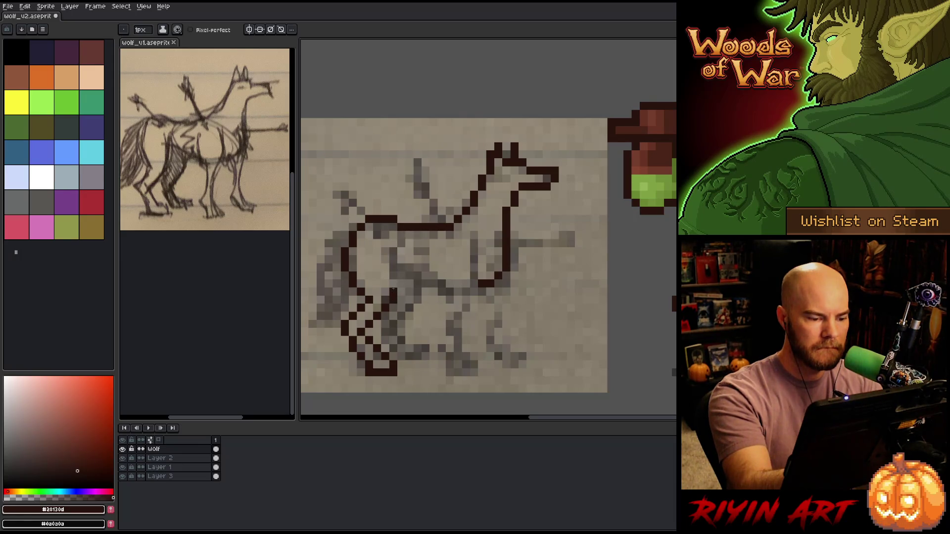
Extend the second leg line upward and draw the belly line toward the chest.
drag(393, 271, 385, 250)
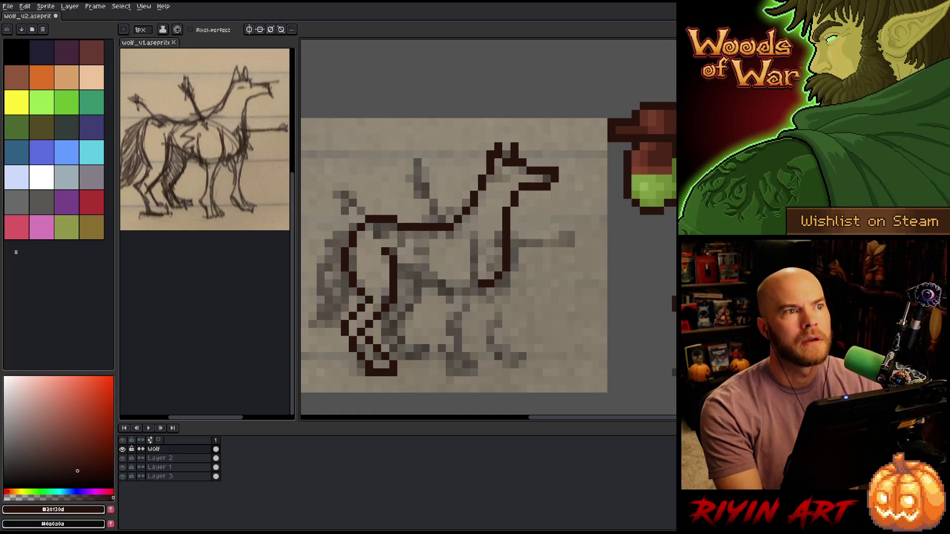
drag(508, 184, 495, 182)
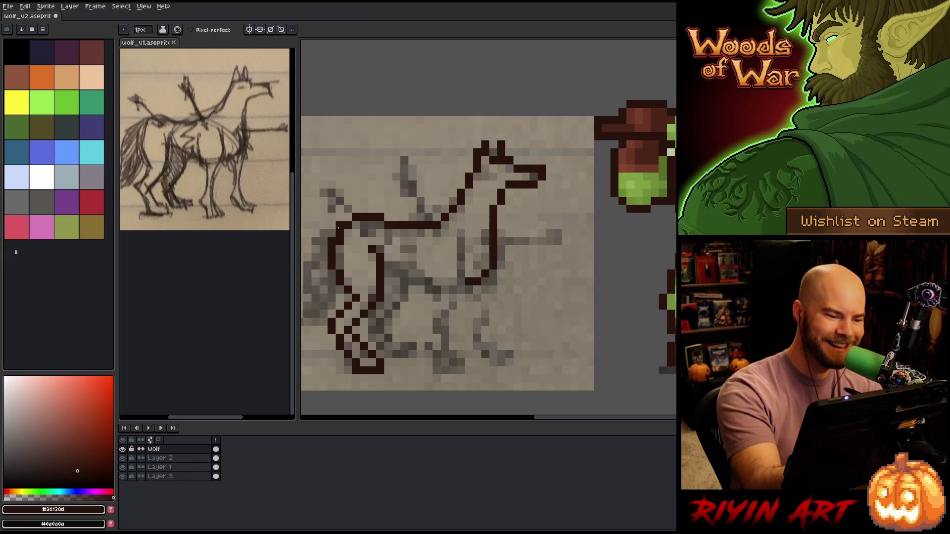
key(b)
key(e)
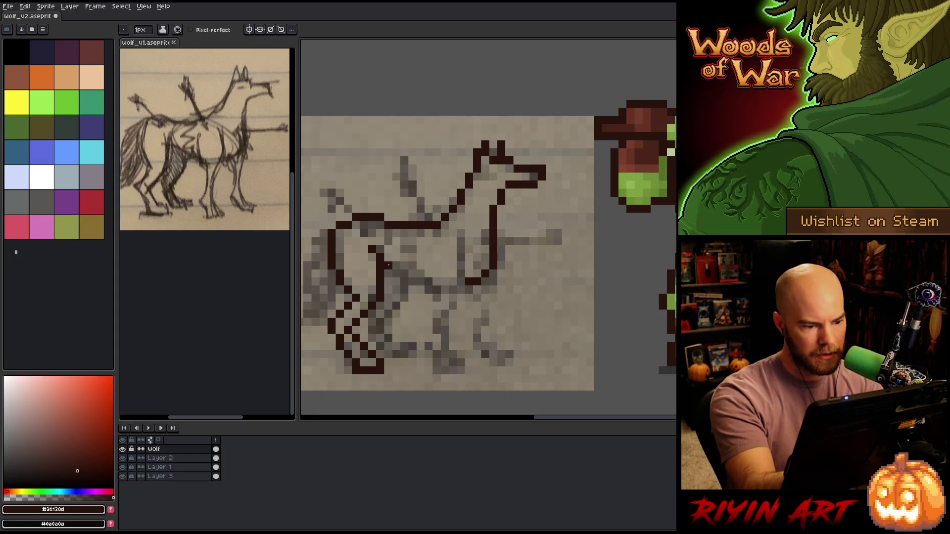
mouse_move(404, 267)
mouse_down()
mouse_move(428, 270)
mouse_move(428, 282)
mouse_move(470, 283)
mouse_up()
click(445, 289)
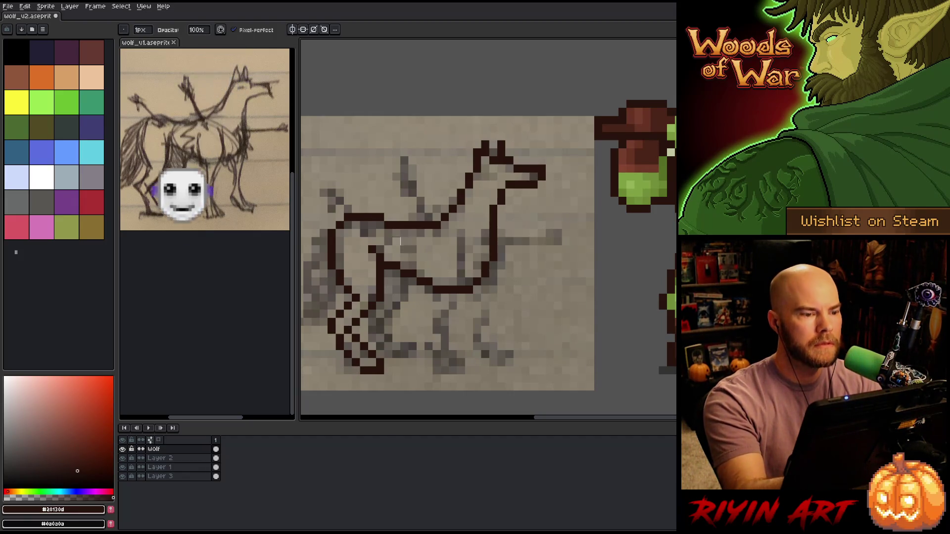
Save the wolf sprite, then erase stray chest pixels and undo that edit.
key(ctrl+s)
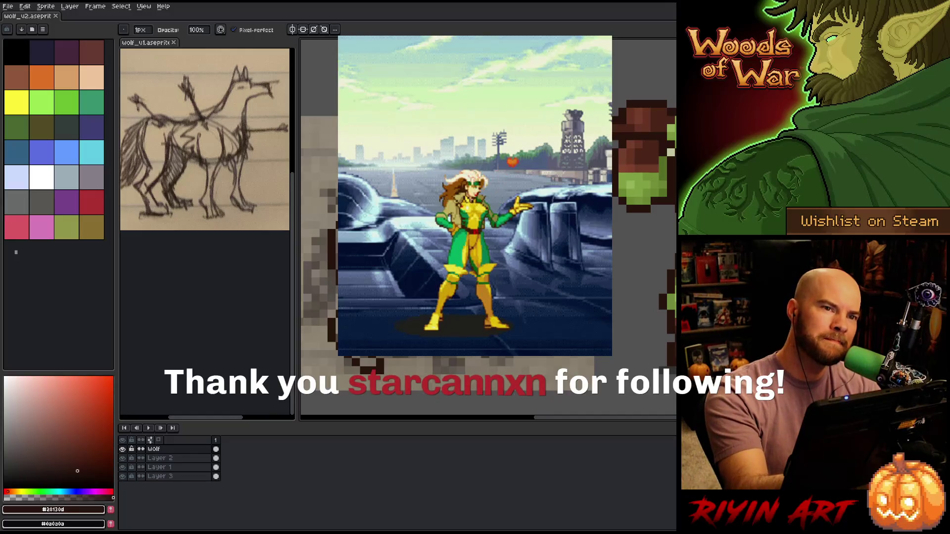
key(e)
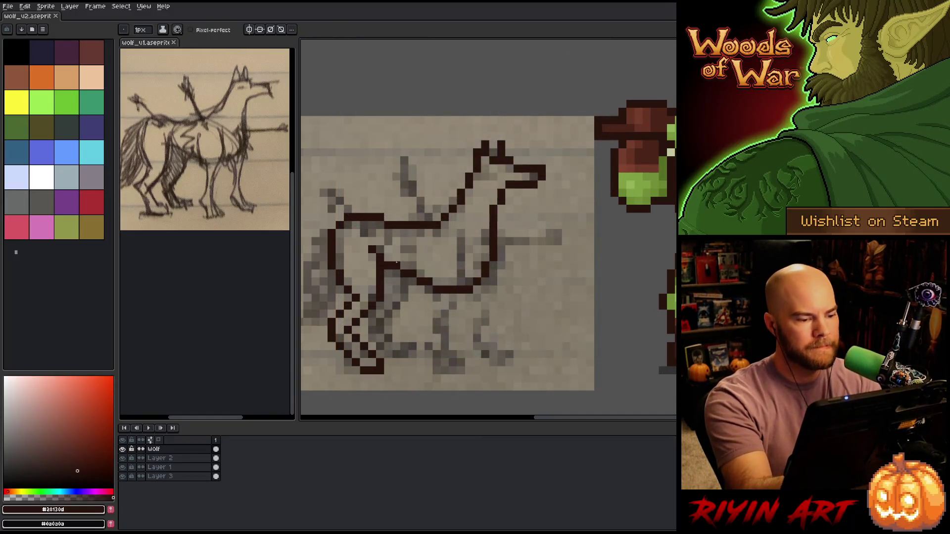
drag(385, 287, 379, 271)
key(b)
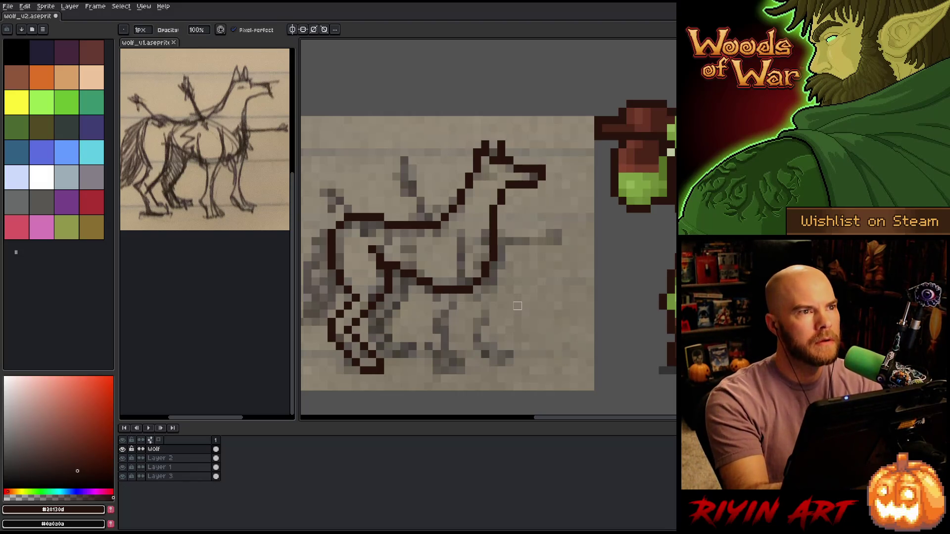
key(ctrl+z)
Recentre the wolf in view and add one dark pixel to its back line.
drag(508, 306, 571, 325)
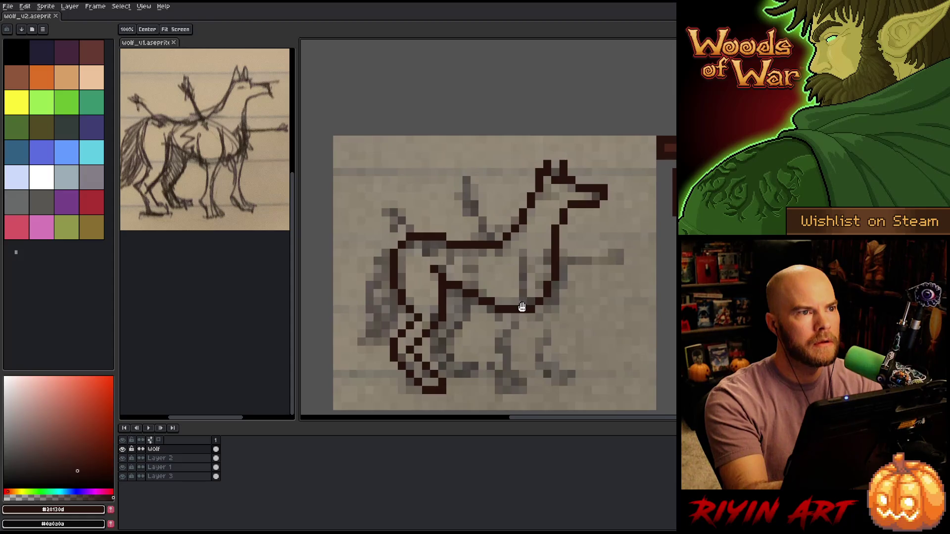
key(e)
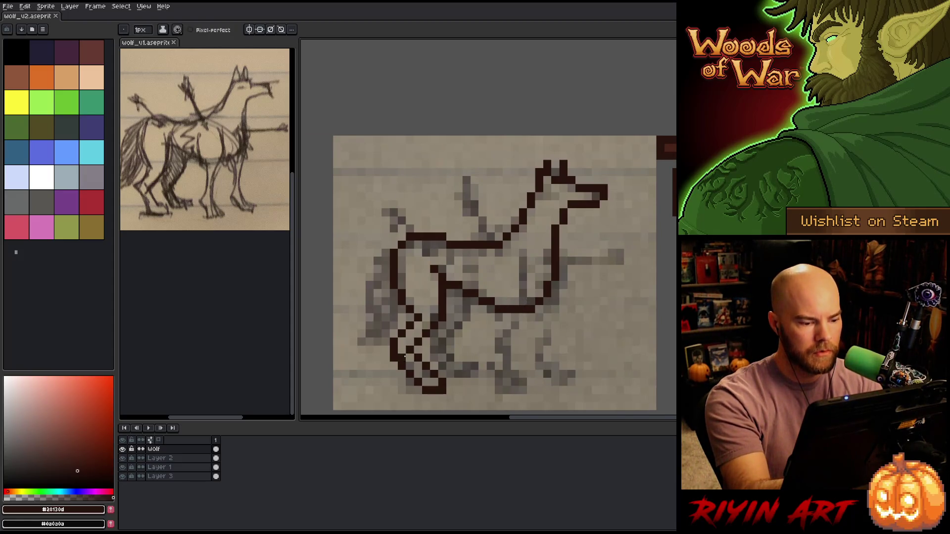
key(b)
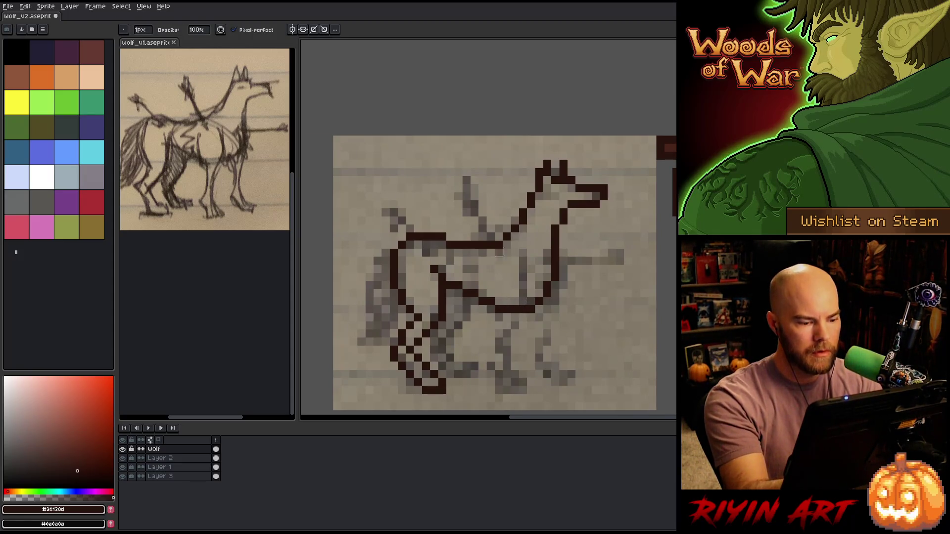
key(e)
key(b)
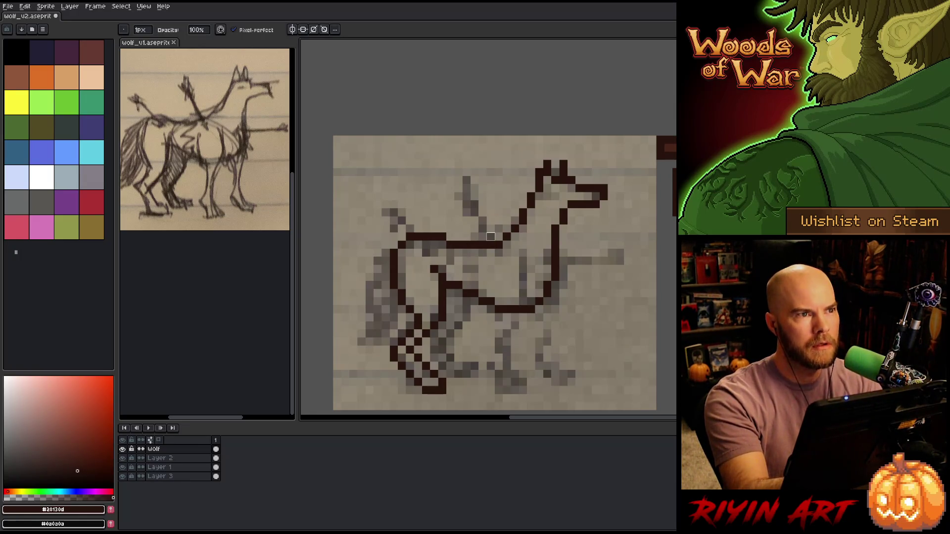
key(e)
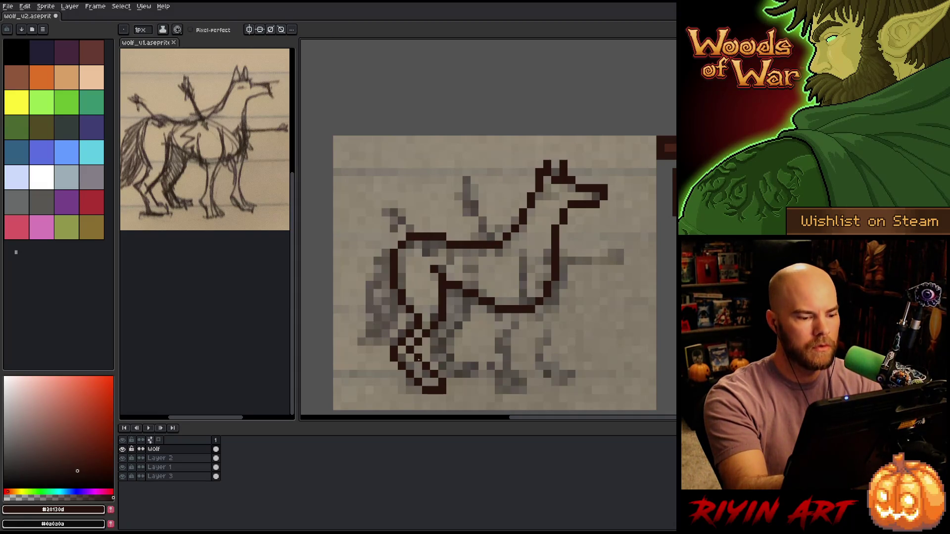
key(b)
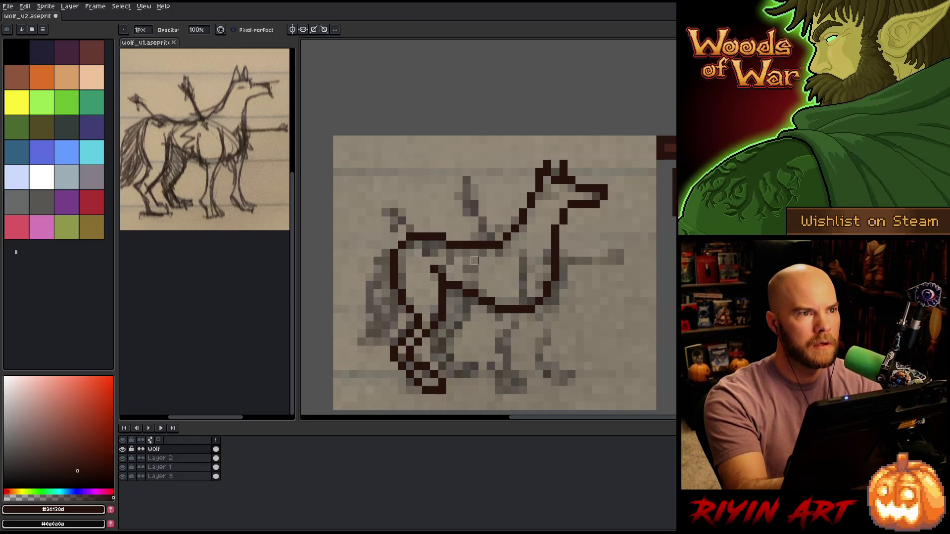
click(491, 236)
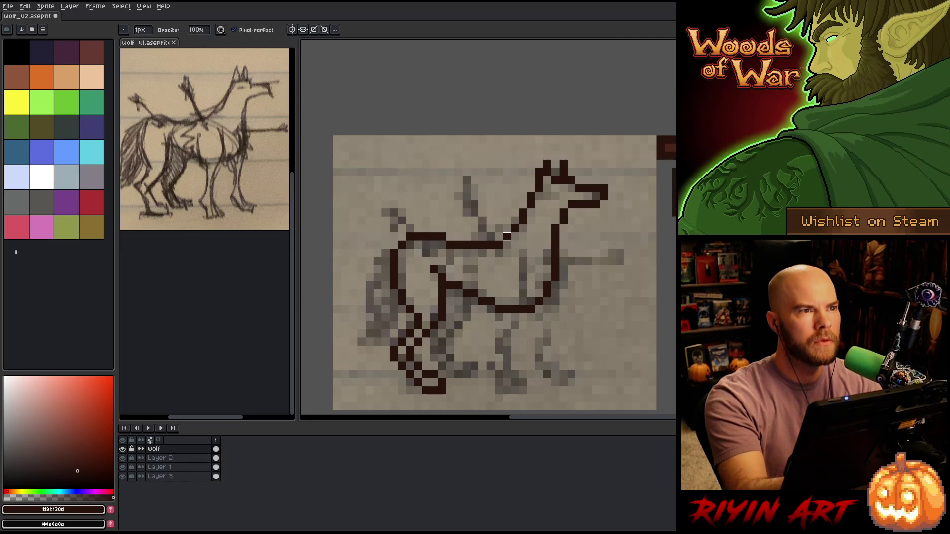
Pan the canvas left and up, then select the wolf's lower legs.
key(space)
drag(490, 262, 458, 252)
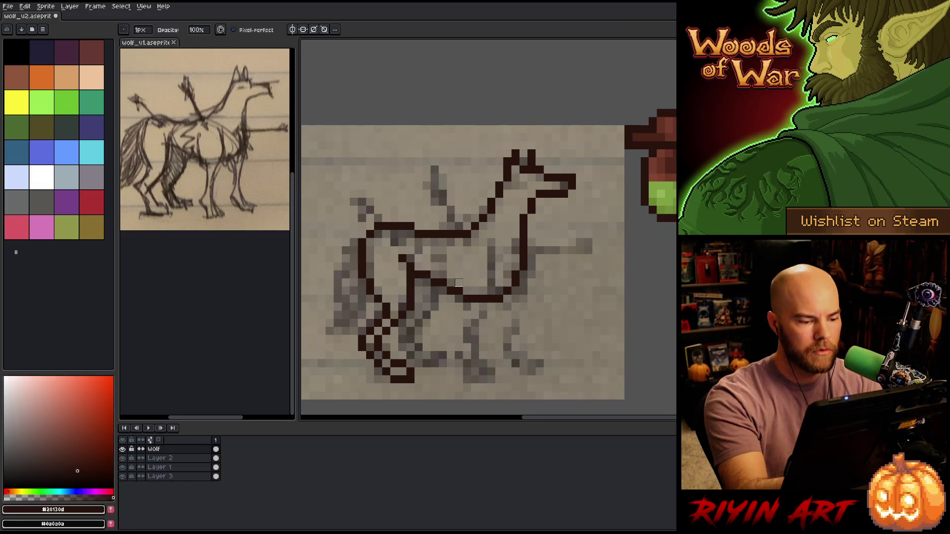
mouse_move(422, 380)
mouse_down()
mouse_move(438, 369)
mouse_move(383, 327)
mouse_move(374, 396)
mouse_up()
Nudge the selected lower legs one pixel right, then back left, committing each move.
key(Right)
key(ctrl+d)
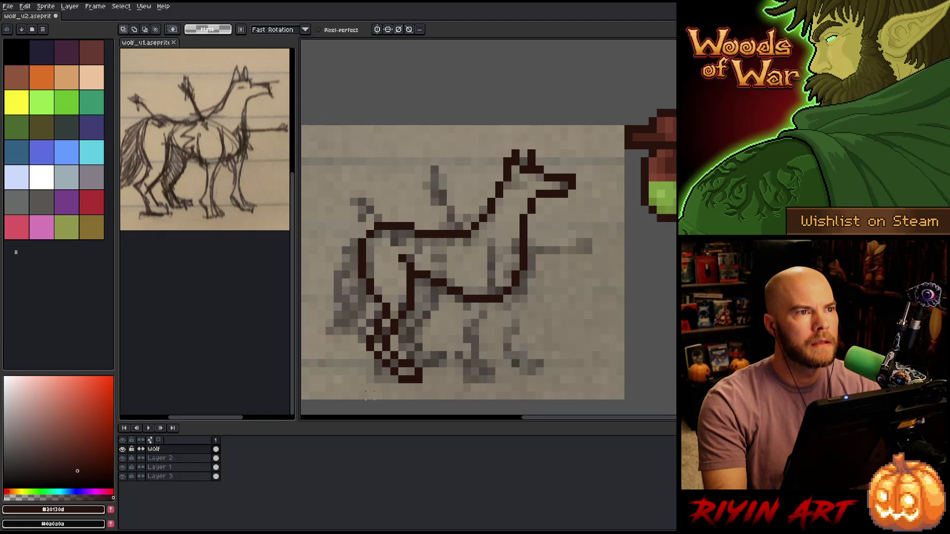
drag(370, 395, 375, 397)
key(Left)
key(ctrl+d)
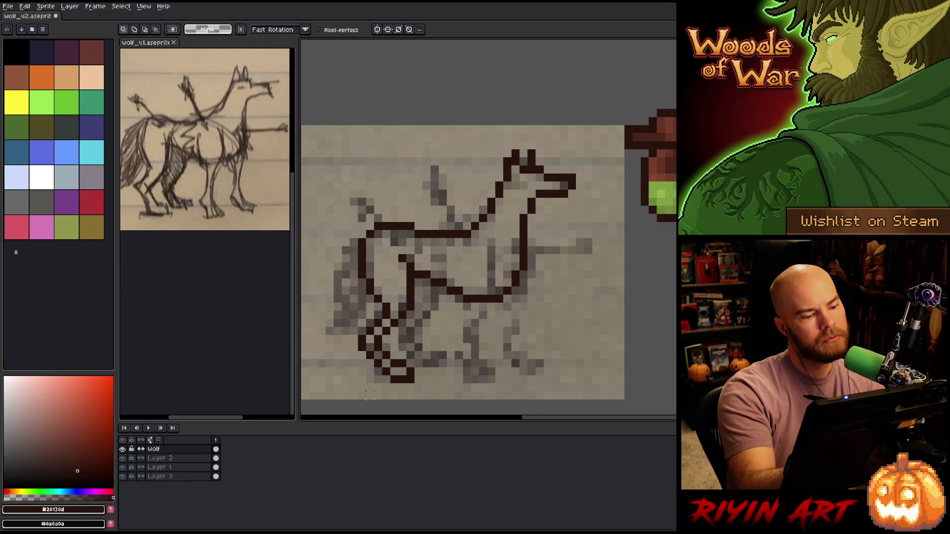
Redraw the front leg stroke and remove the stray vertical line inside the body.
key(b)
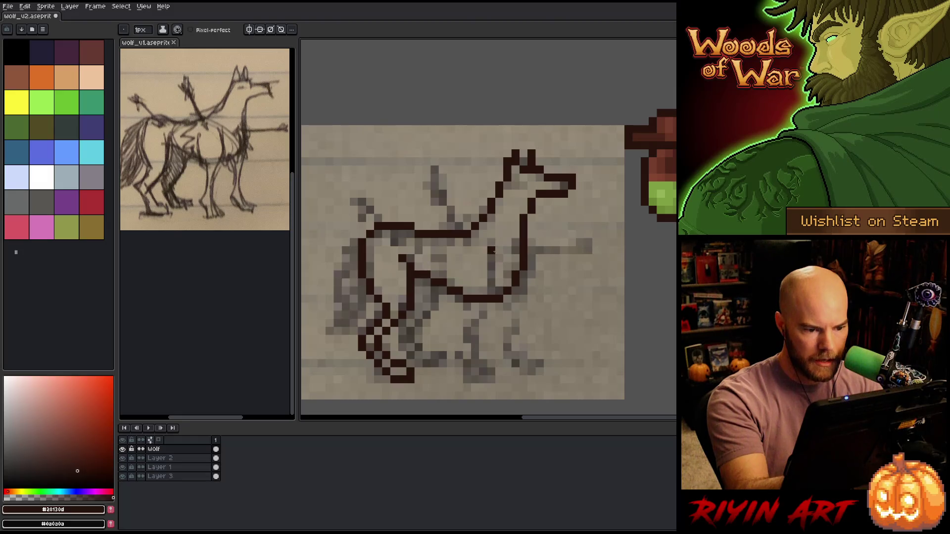
drag(492, 258, 491, 287)
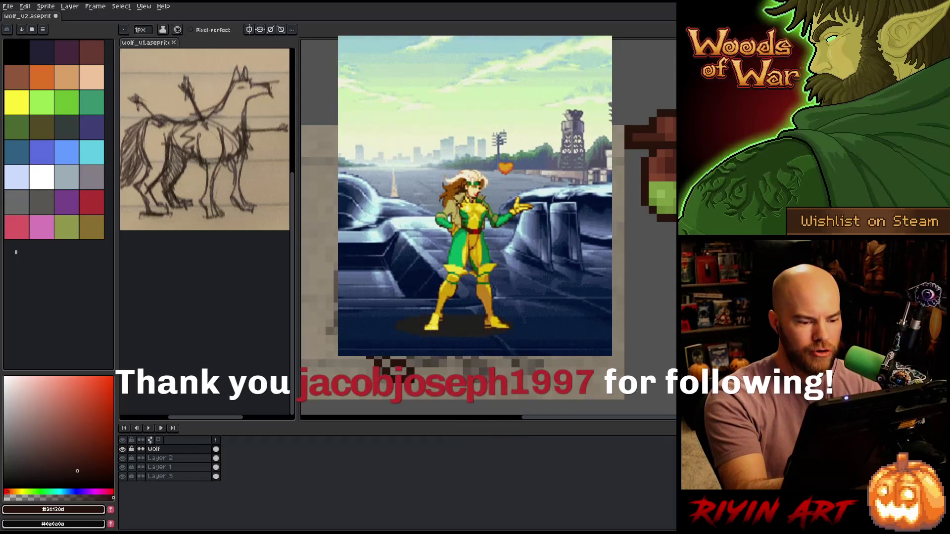
key(e)
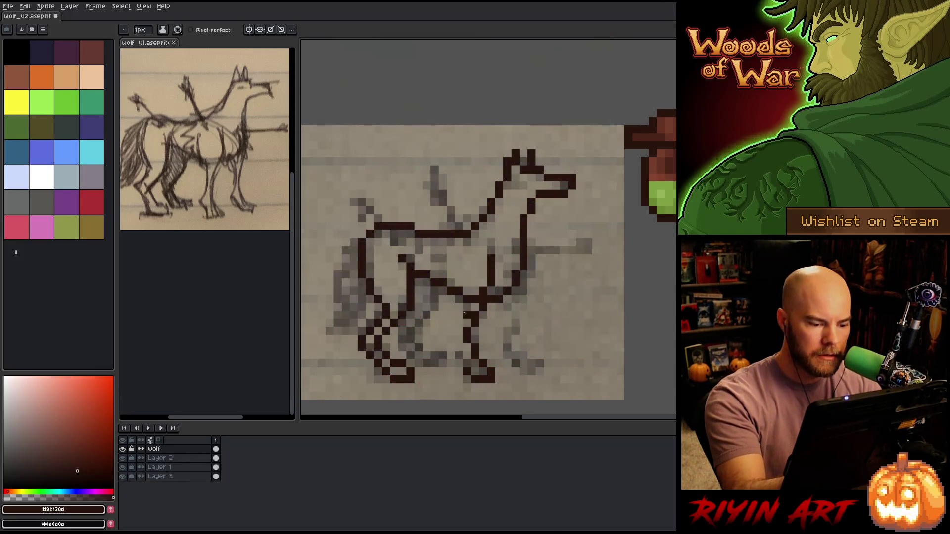
mouse_move(457, 352)
mouse_down()
mouse_move(463, 335)
mouse_move(451, 329)
mouse_move(468, 257)
mouse_up()
key(ctrl+z)
key(ctrl+z)
click(458, 283)
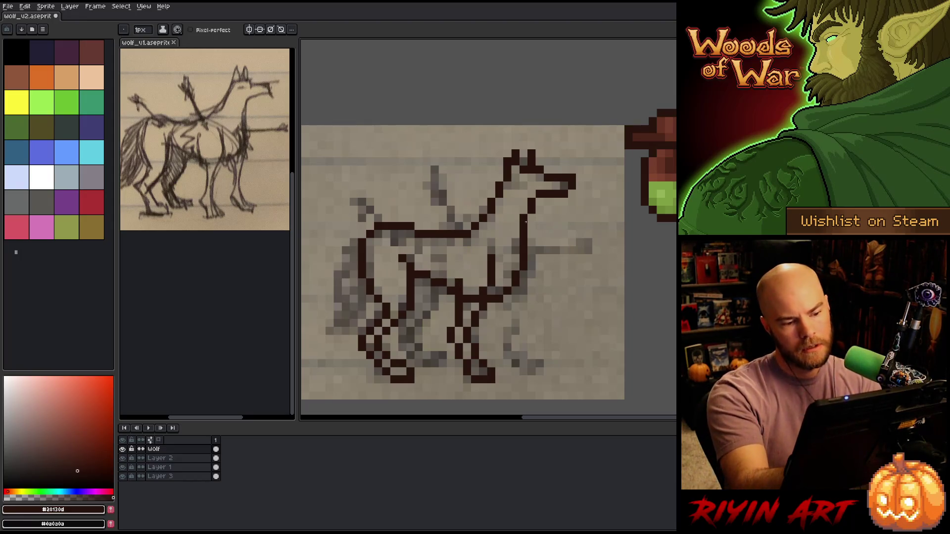
Open Layer 2's properties and lower its opacity to 20%.
key(b)
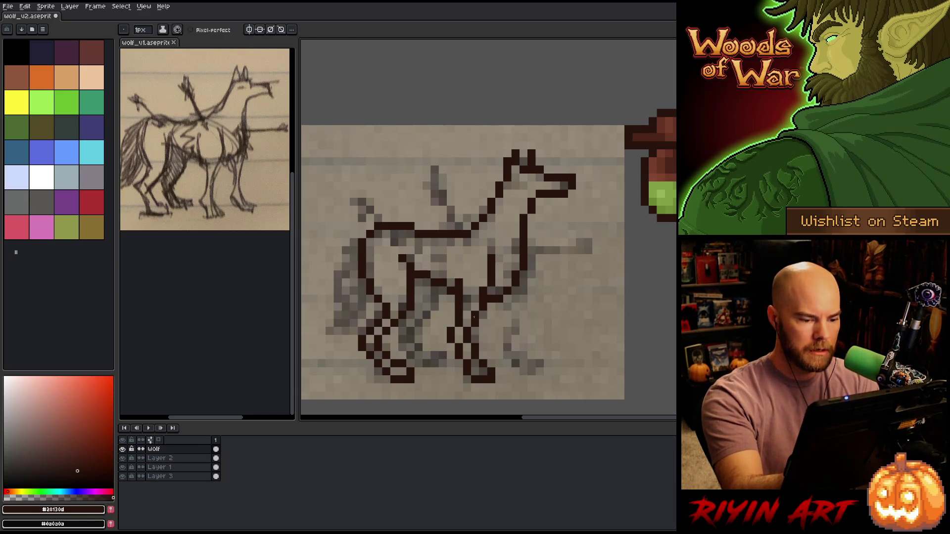
key(e)
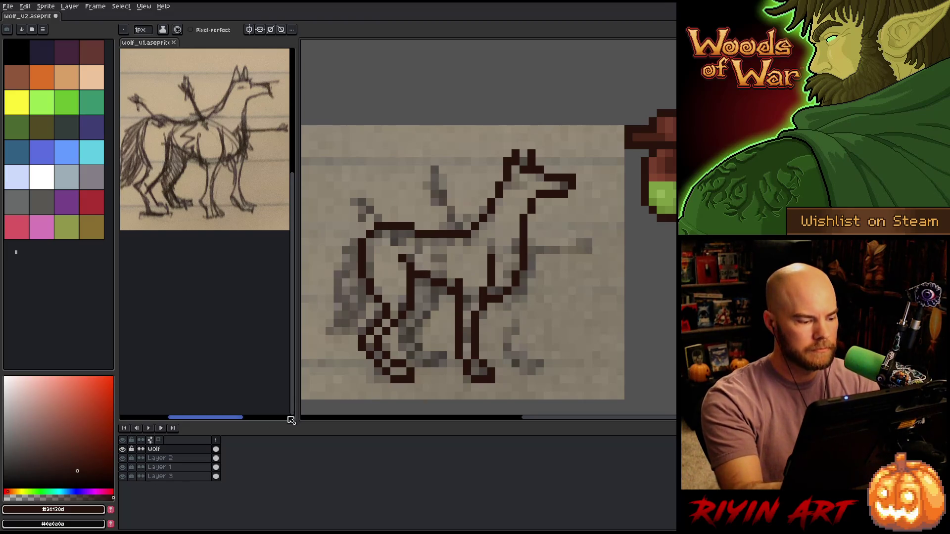
double_click(168, 458)
click(548, 324)
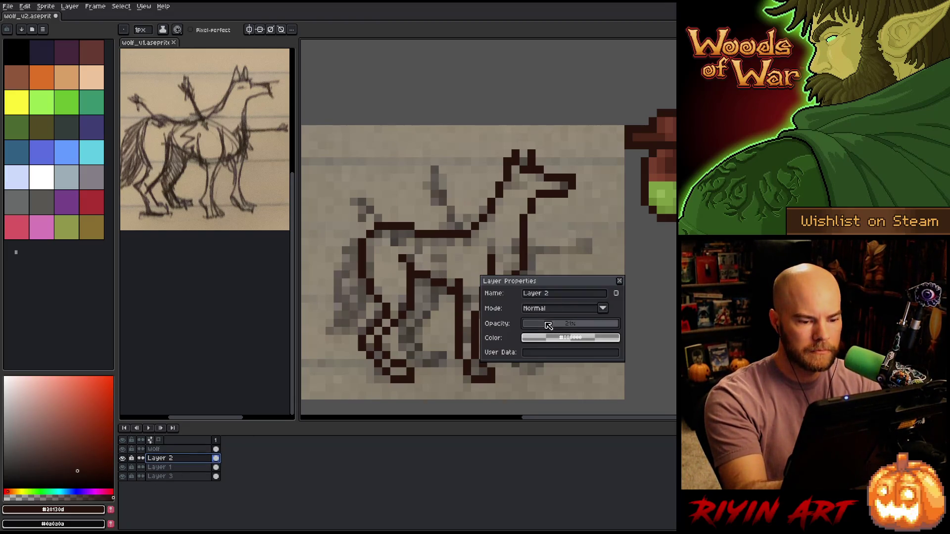
Set Layer 2 opacity to 21% and raise Layer 3's lightness via Hue/Saturation.
drag(547, 324, 549, 324)
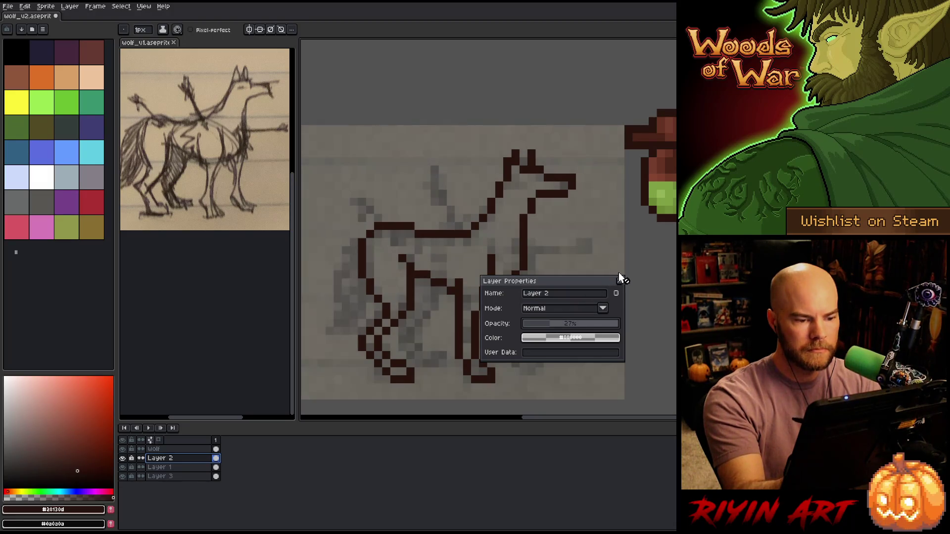
click(618, 280)
click(173, 476)
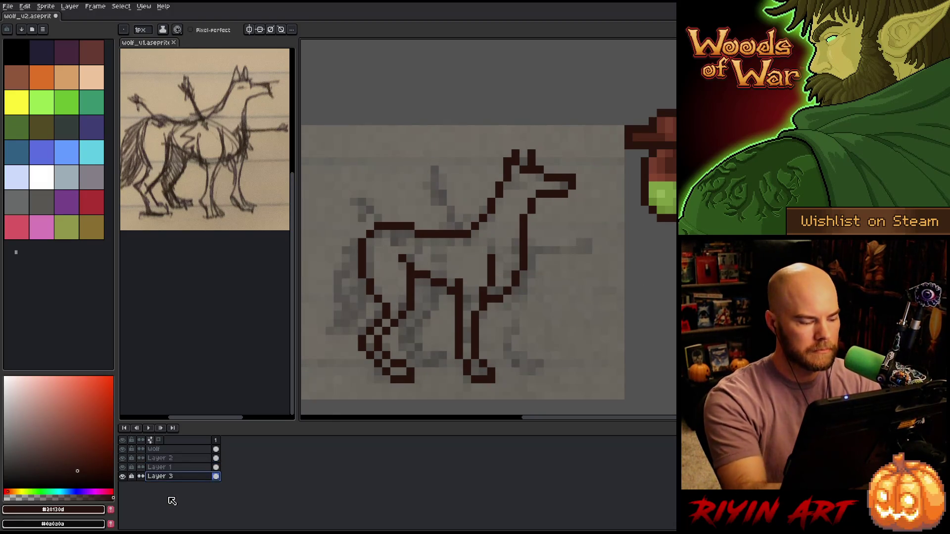
key(ctrl+u)
click(407, 460)
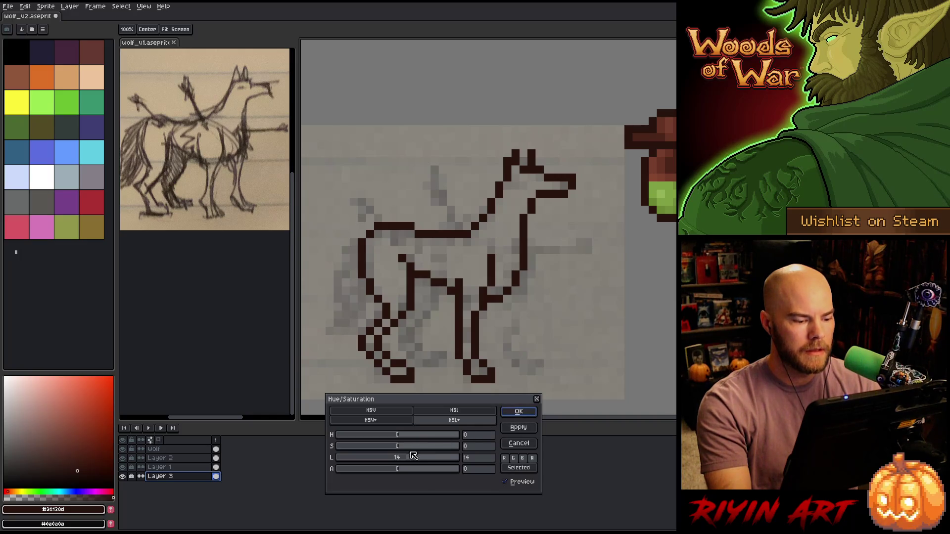
click(406, 460)
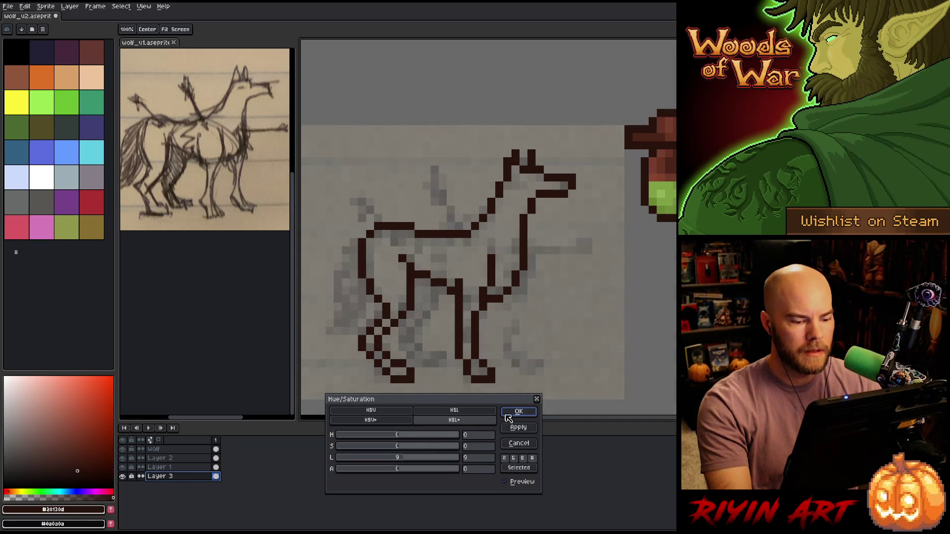
click(518, 411)
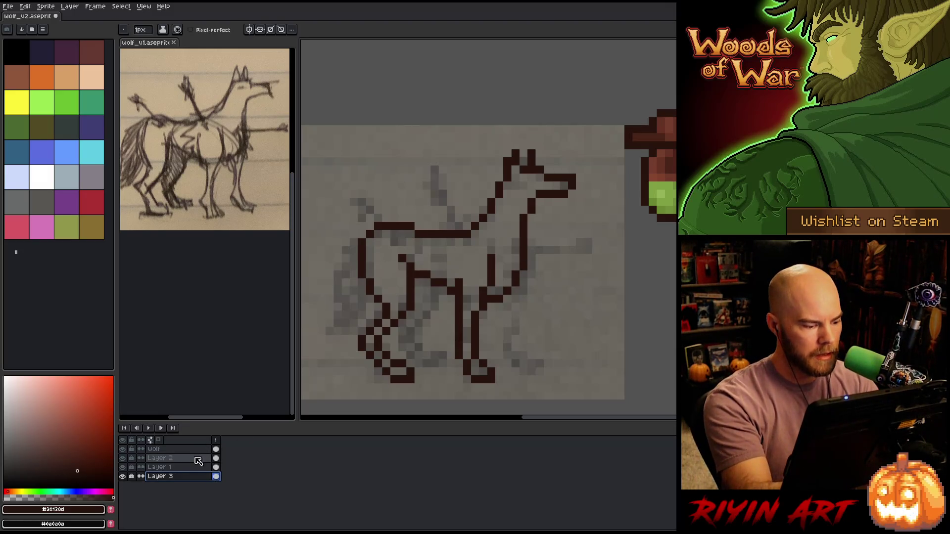
click(178, 449)
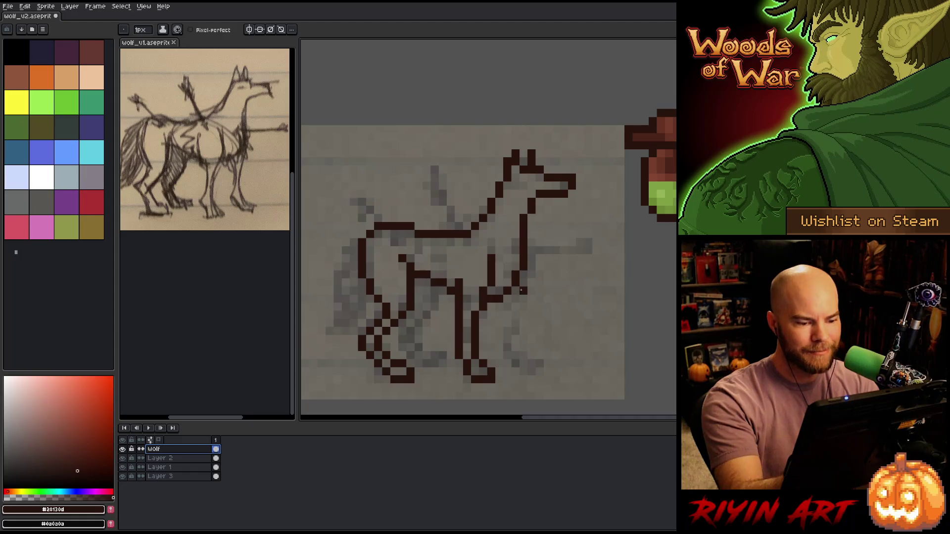
Draw the outer front leg down from the chest and add its foot.
drag(515, 295, 515, 318)
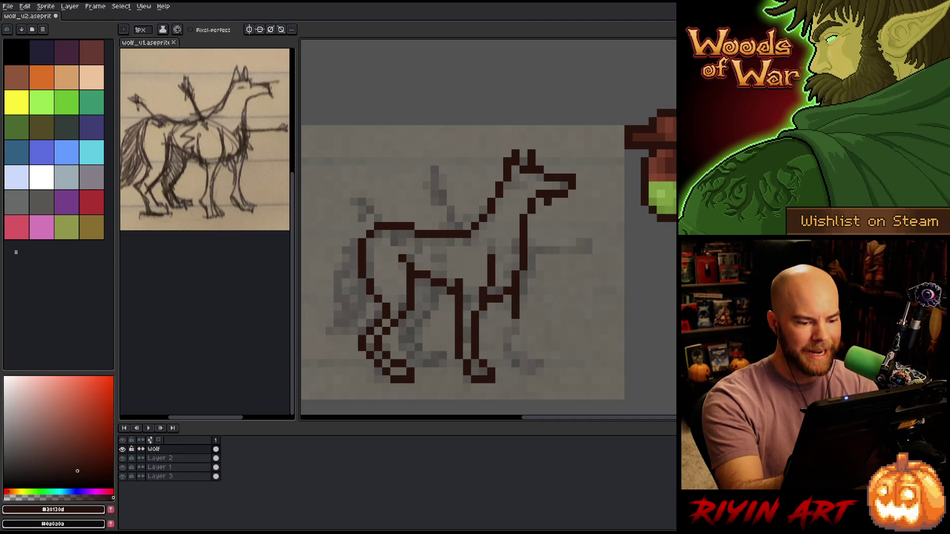
key(e)
drag(510, 310, 507, 356)
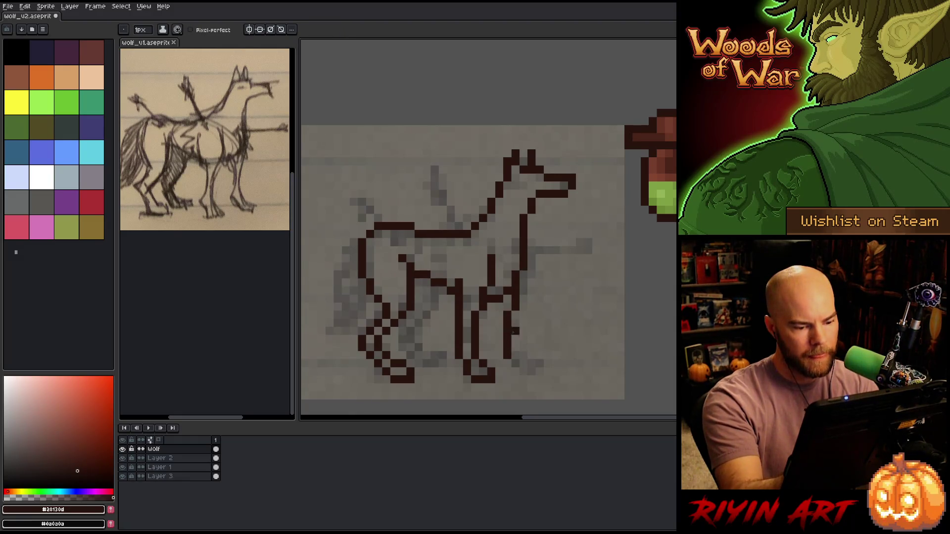
click(515, 364)
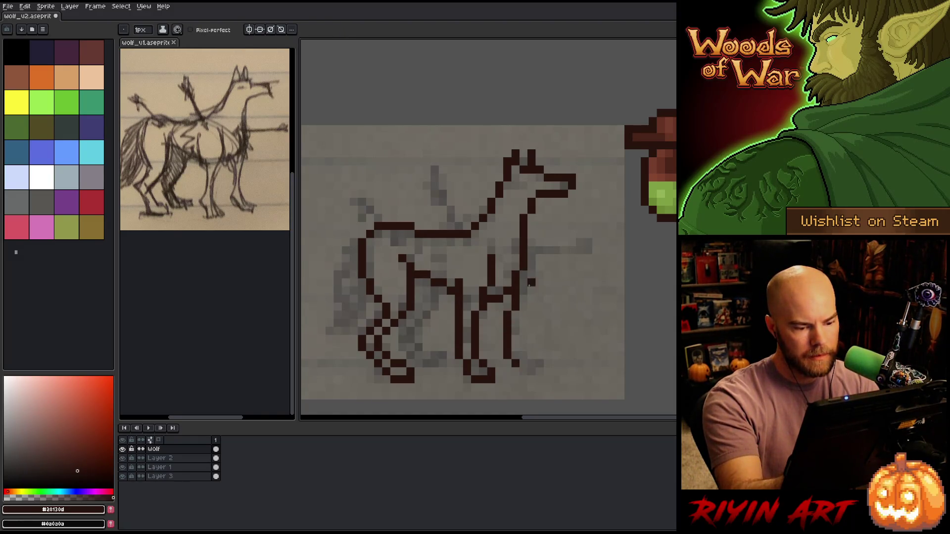
click(524, 371)
click(524, 380)
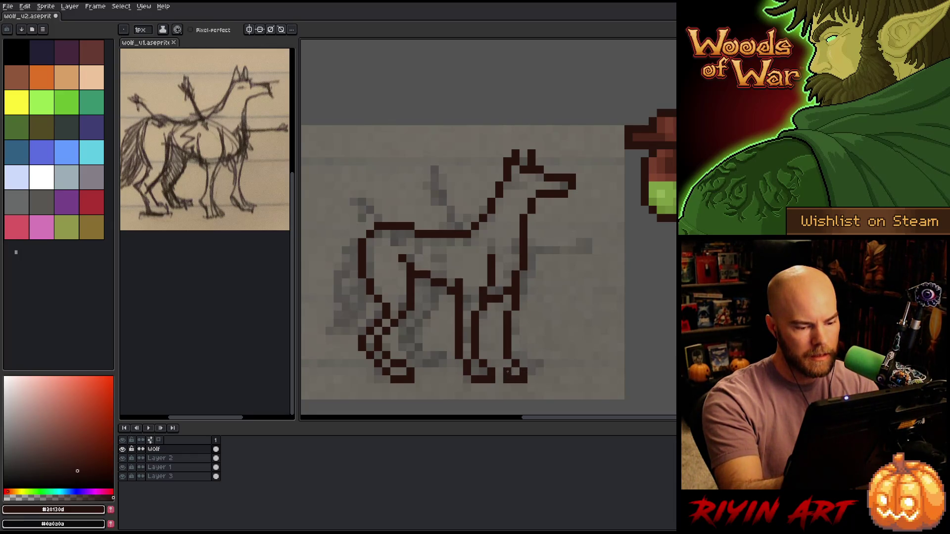
Draw the inner front leg line to the foot and erase a stray pixel.
key(m)
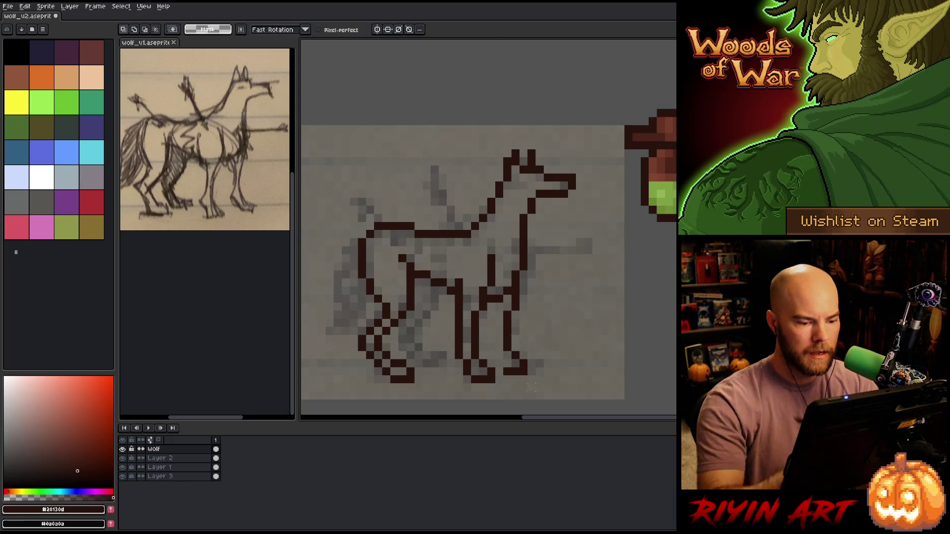
key(b)
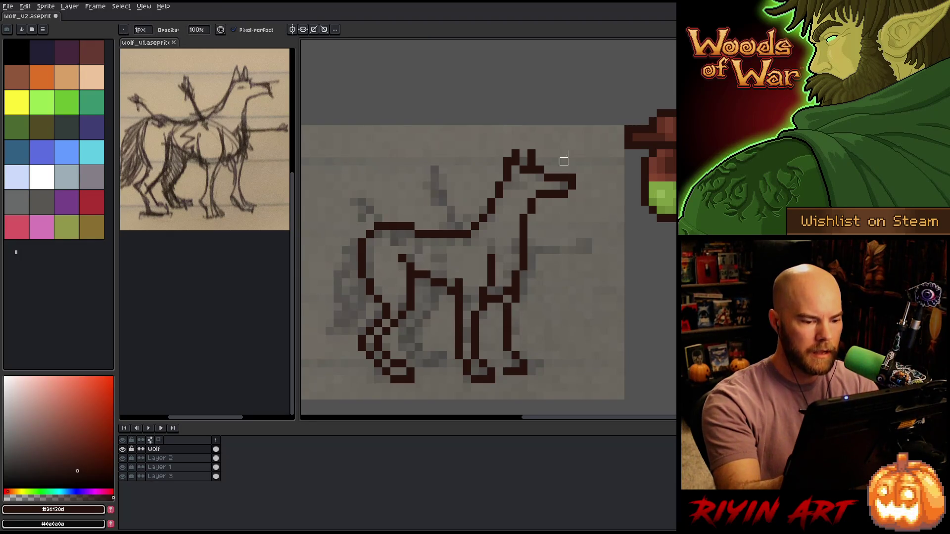
key(e)
drag(493, 336, 494, 313)
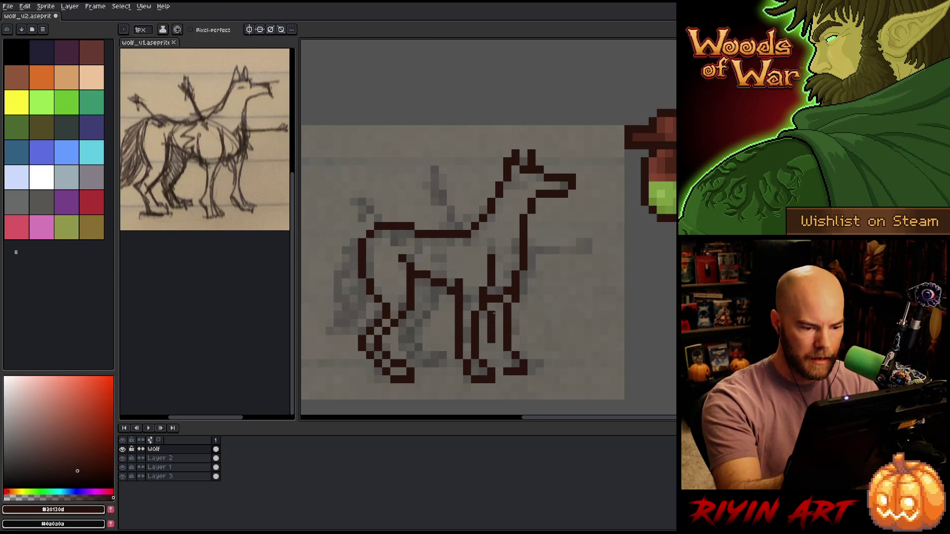
click(491, 347)
click(491, 354)
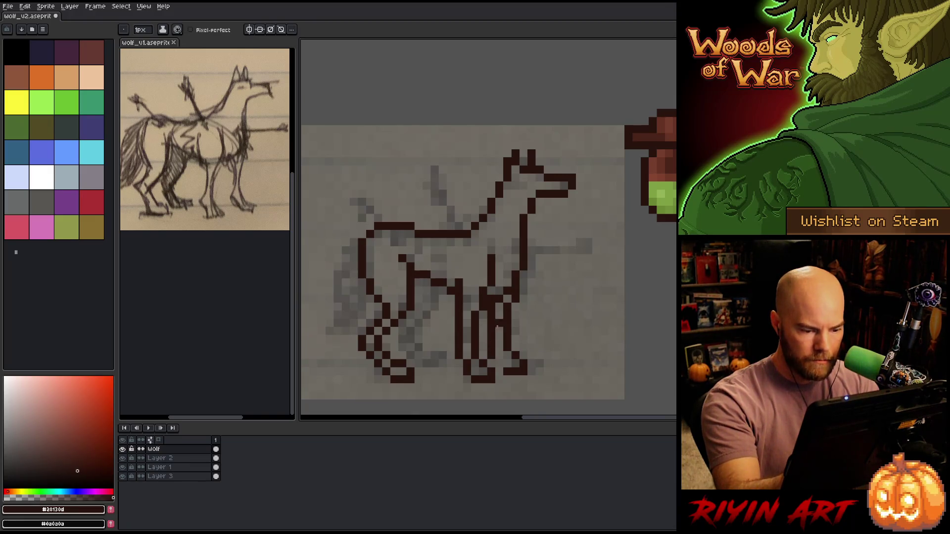
click(498, 266)
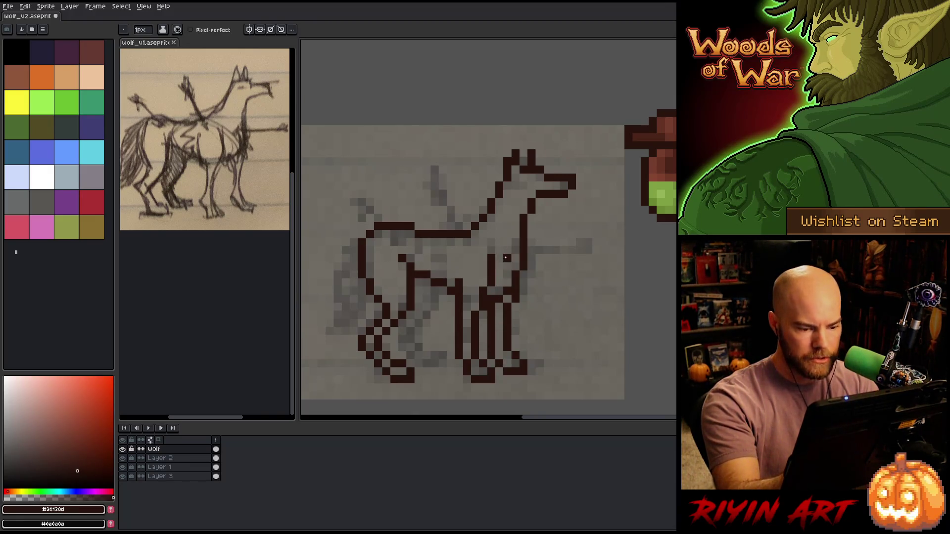
Select the wolf's hind legs with the freehand lasso.
key(b)
key(e)
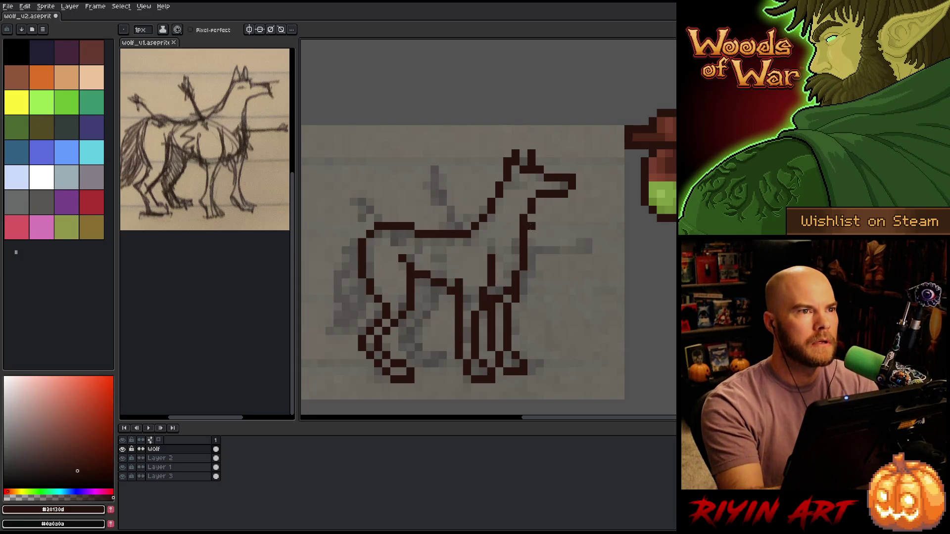
key(m)
mouse_move(408, 393)
mouse_down()
mouse_move(435, 335)
mouse_move(414, 287)
mouse_move(349, 271)
mouse_move(423, 395)
mouse_up()
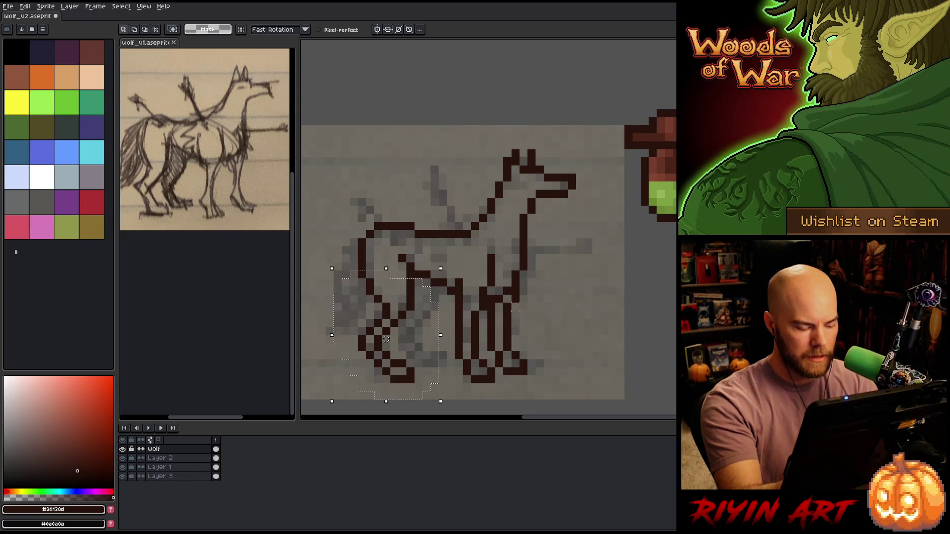
Create Layer 4 and move the selected hind legs right, dropping them in place.
click(160, 458)
key(shift+n)
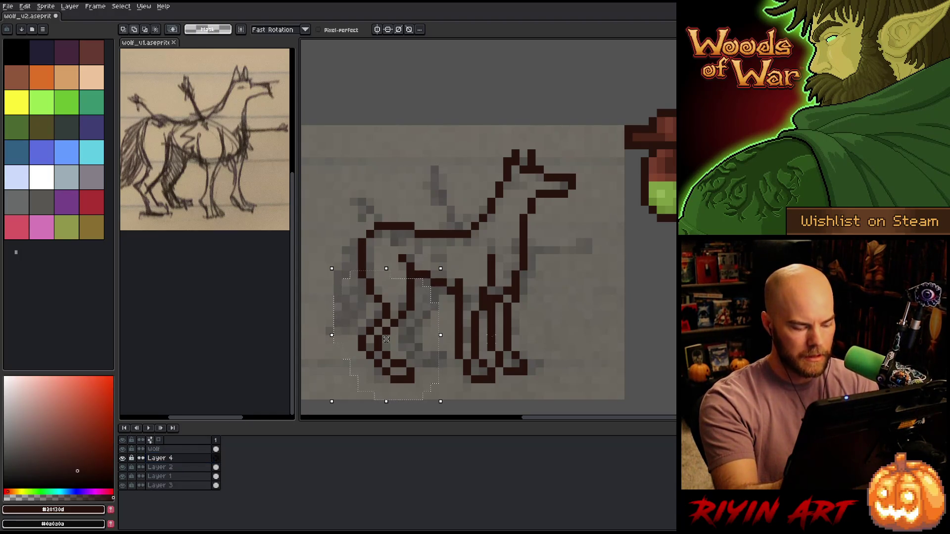
drag(412, 304, 452, 297)
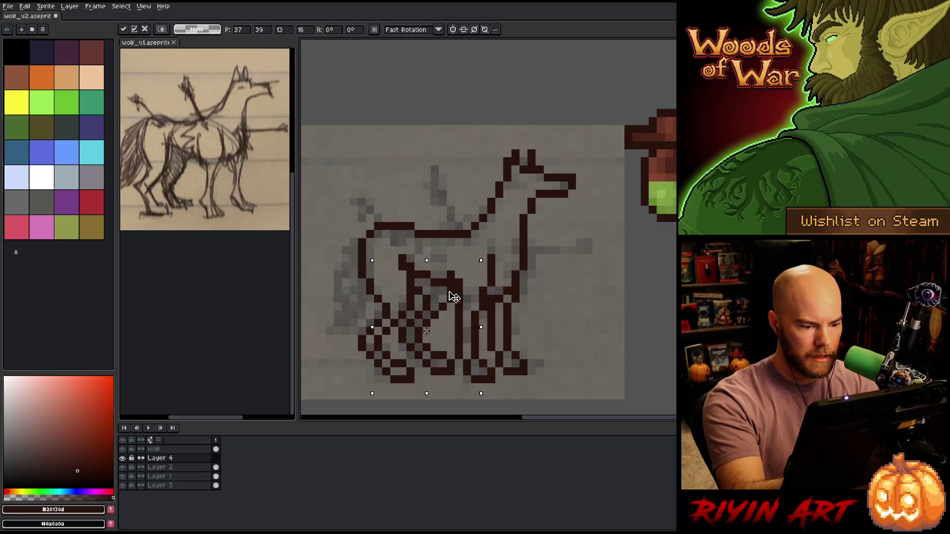
mouse_move(455, 295)
mouse_down()
mouse_move(440, 295)
mouse_move(454, 299)
mouse_up()
key(ctrl+d)
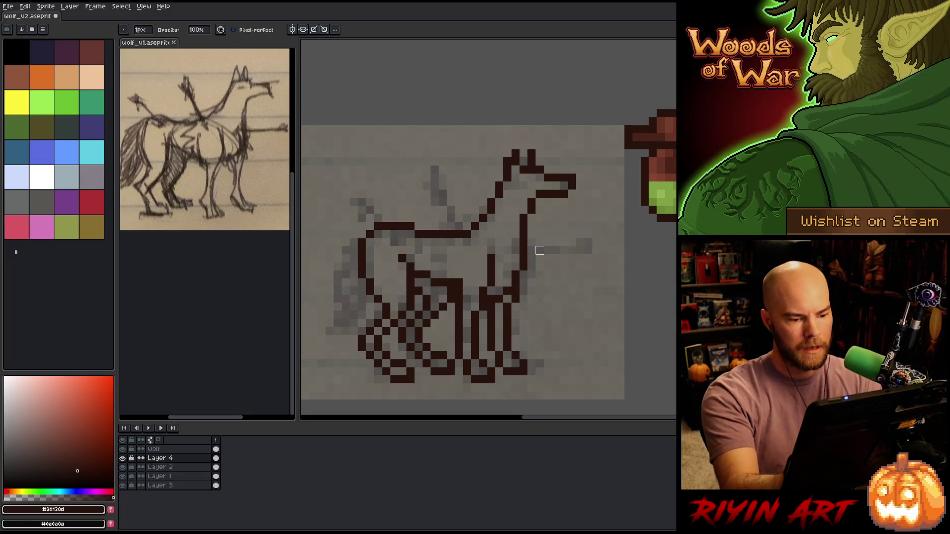
Select the front-leg area and start transforming it on Layer 4.
key(m)
mouse_move(524, 283)
mouse_down()
mouse_move(489, 327)
mouse_move(511, 376)
mouse_move(577, 341)
mouse_up()
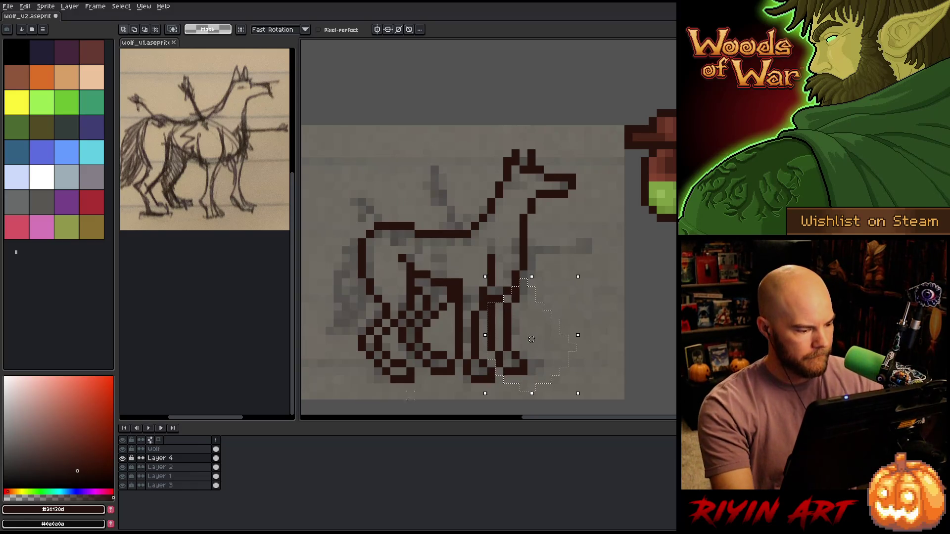
click(194, 450)
click(188, 458)
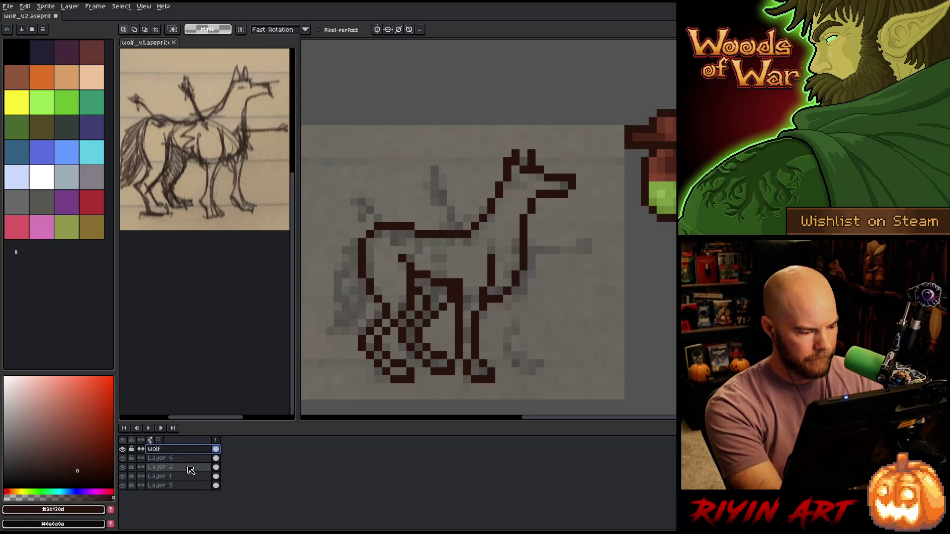
key(ctrl+t)
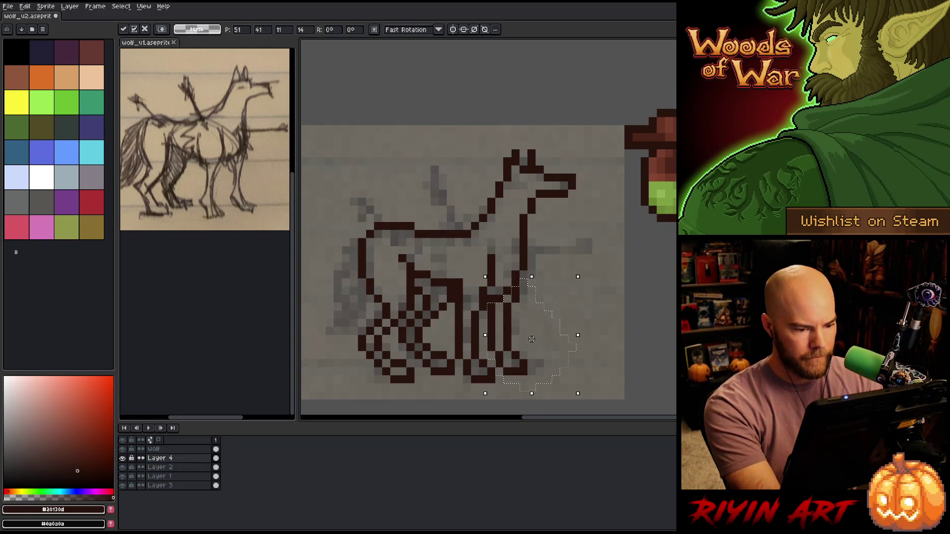
click(180, 458)
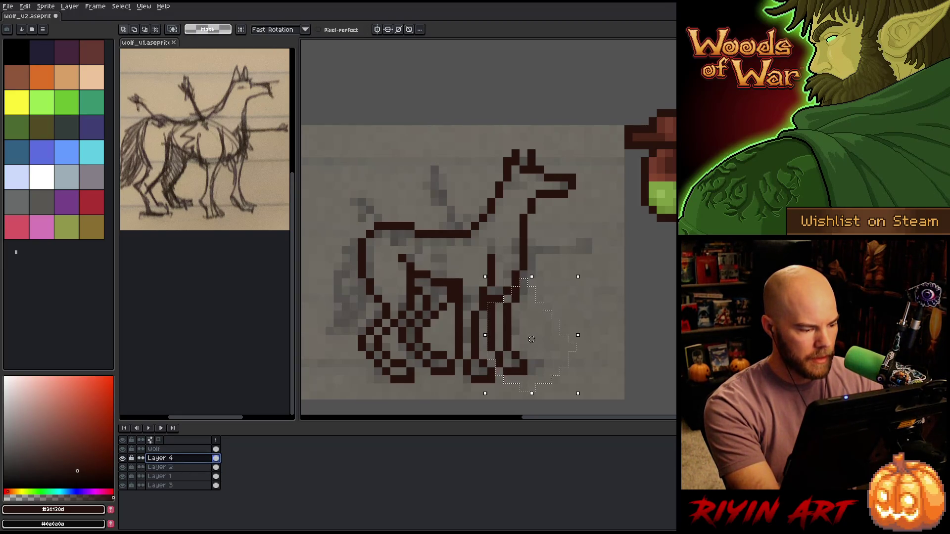
Rename Layer 4 to 'Back leg'.
double_click(165, 458)
text(B)
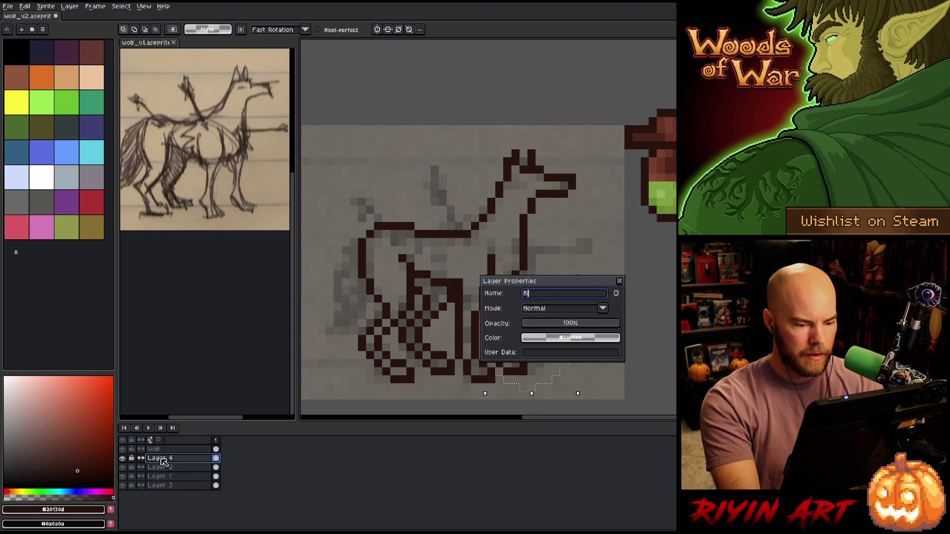
text(a k)
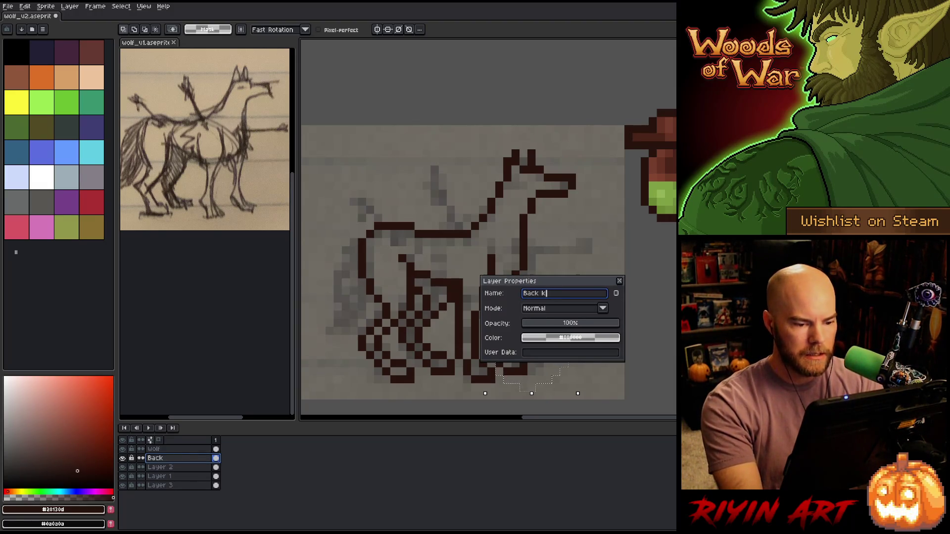
text(eg)
key(Return)
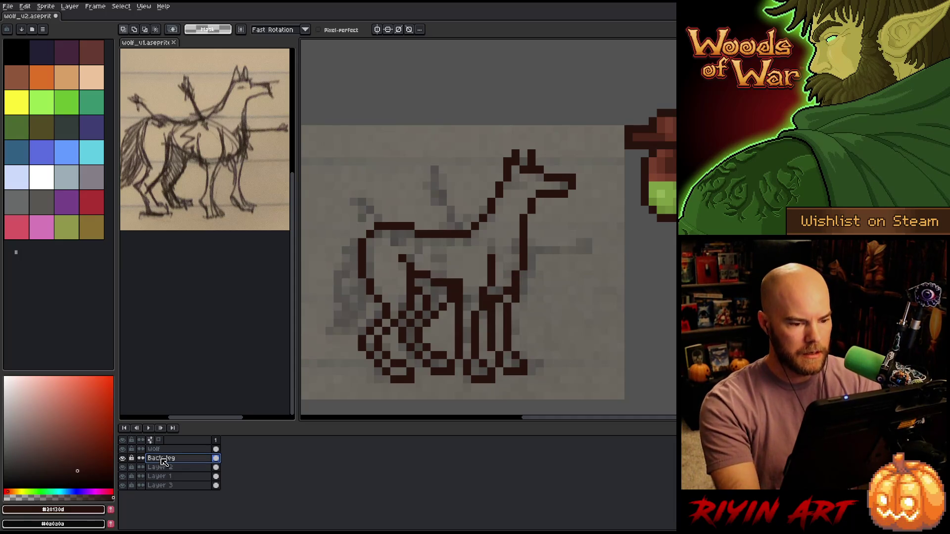
key(b)
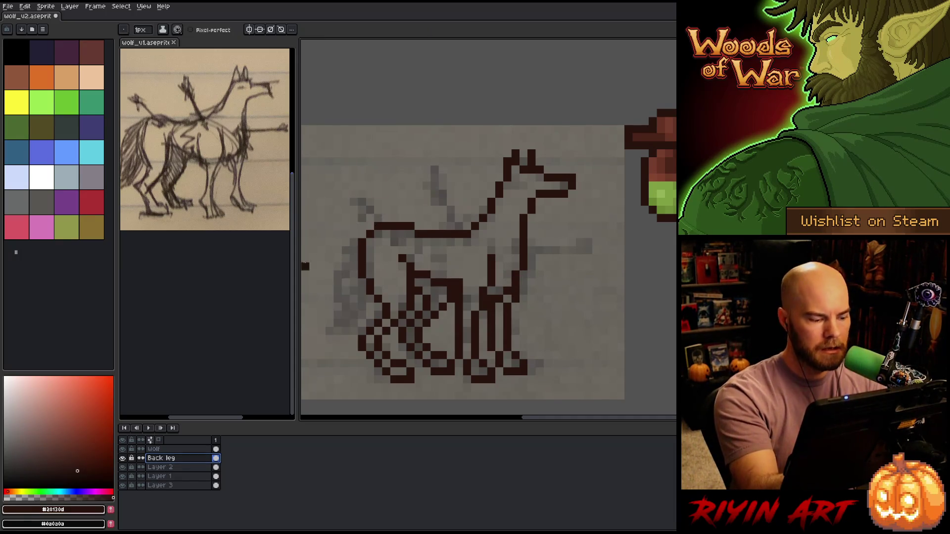
Add a new layer over Layer 2, just beneath Back leg, and name it 'Tail'.
click(182, 468)
key(shift+n)
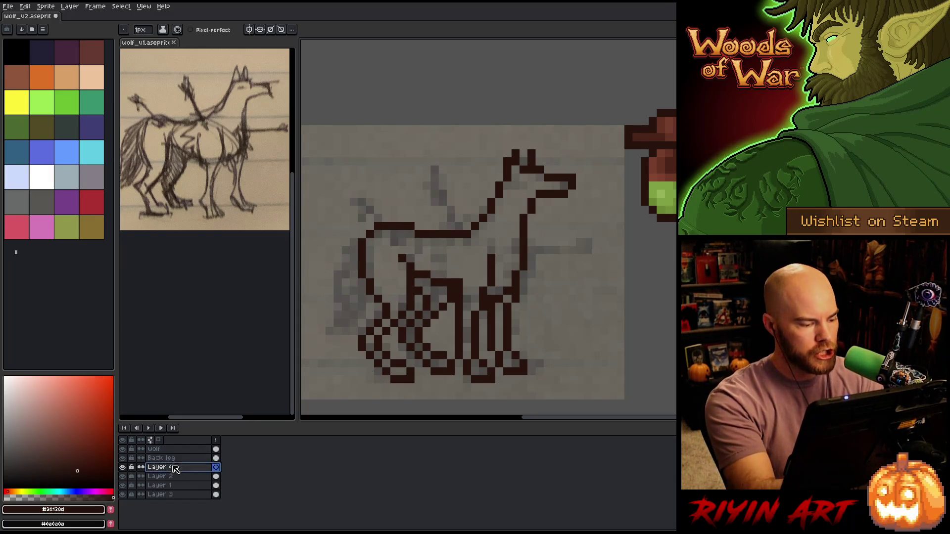
double_click(172, 467)
text(Tail)
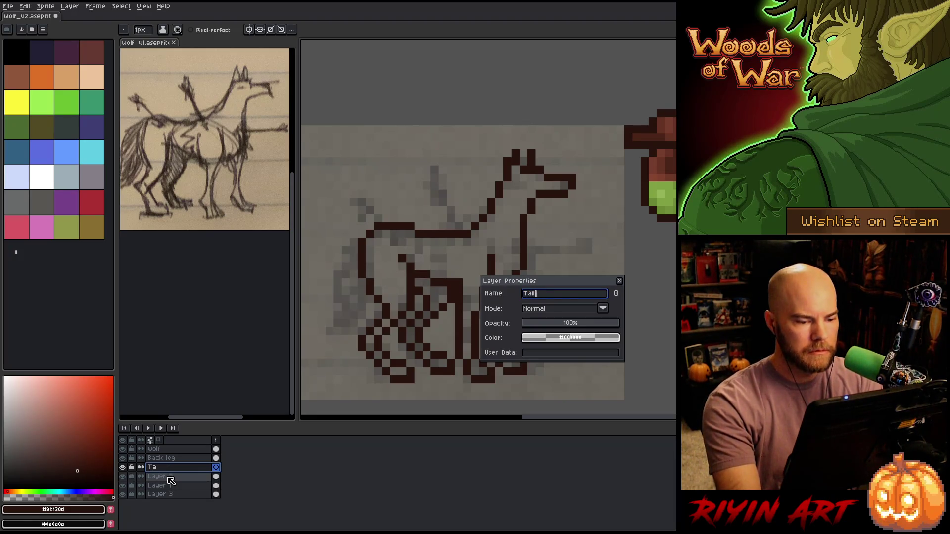
key(Return)
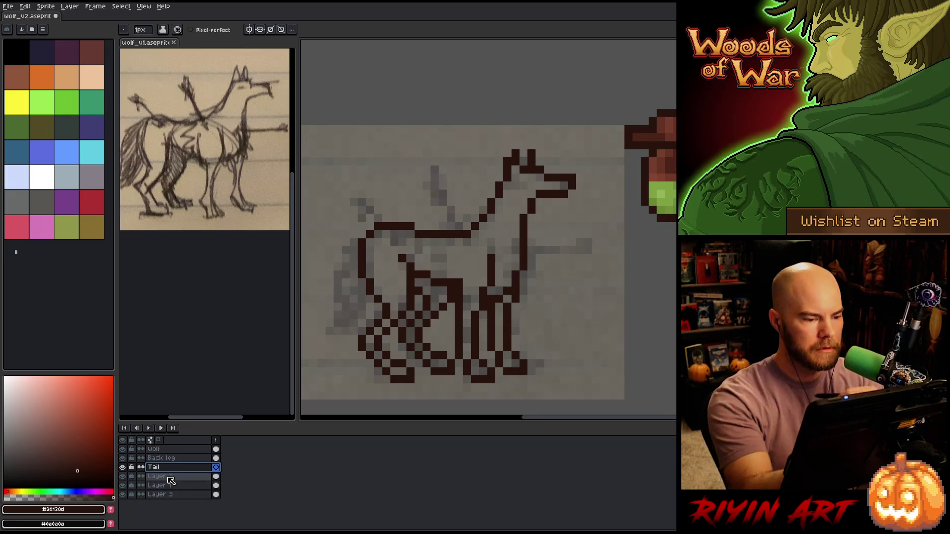
Draw the dark tail outline from the rump, nudge it left, and join it to the back.
click(354, 256)
mouse_move(341, 279)
mouse_down()
mouse_move(343, 308)
mouse_move(327, 331)
mouse_move(358, 330)
mouse_up()
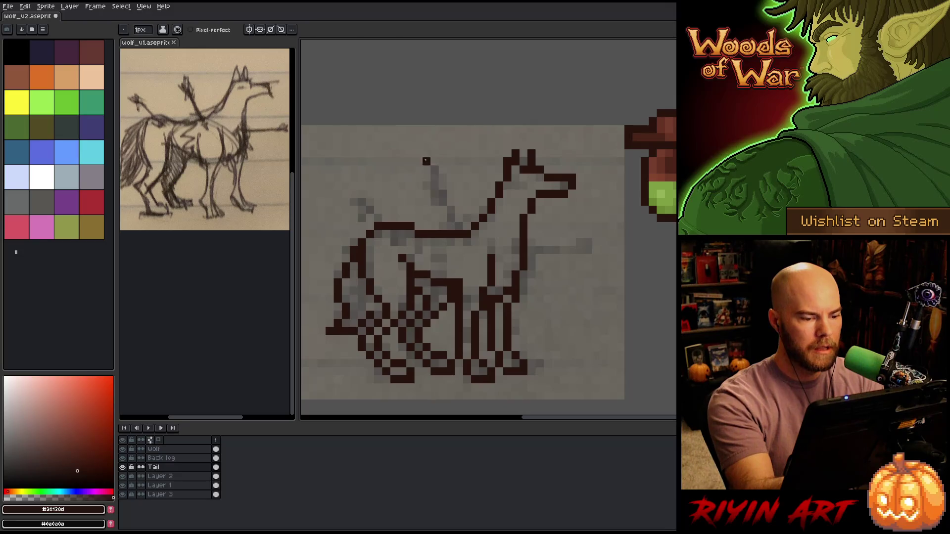
key(m)
drag(358, 230, 319, 341)
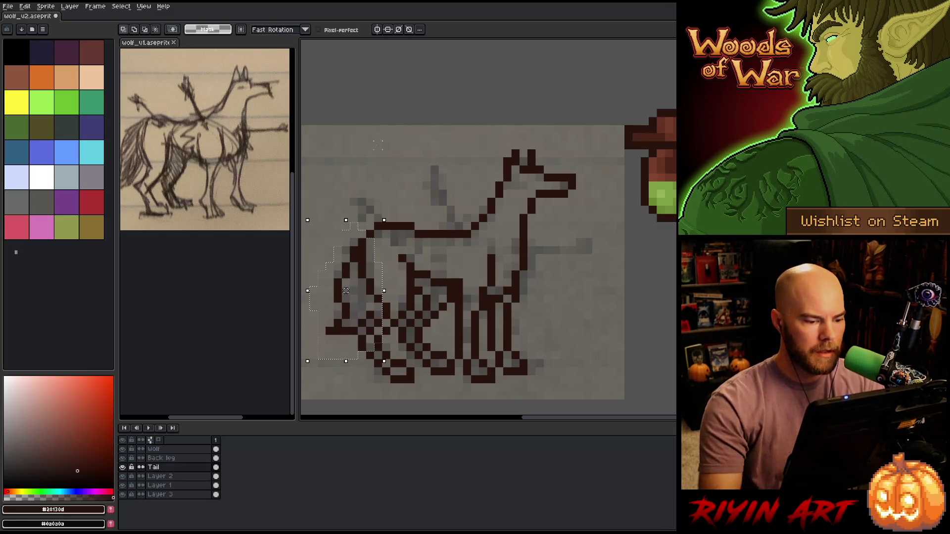
drag(346, 287, 339, 287)
key(Return)
key(b)
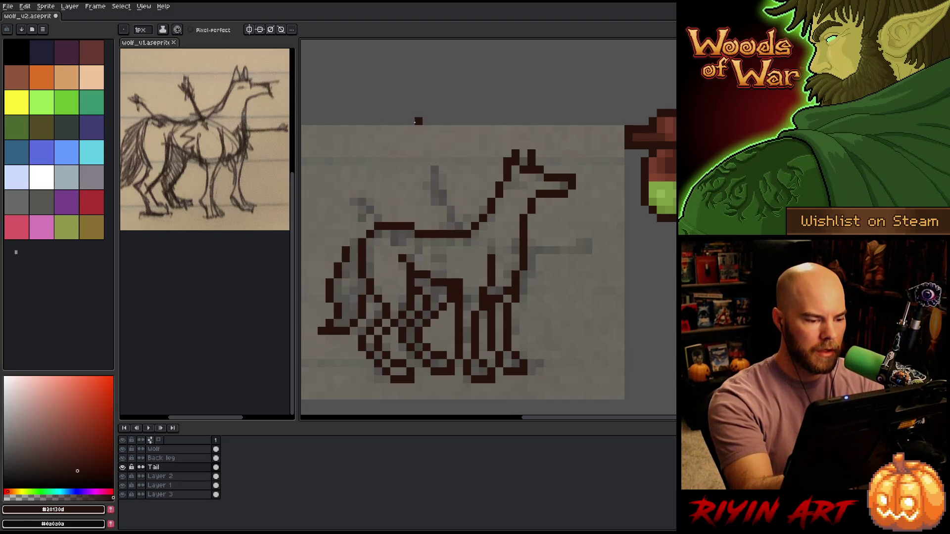
click(354, 243)
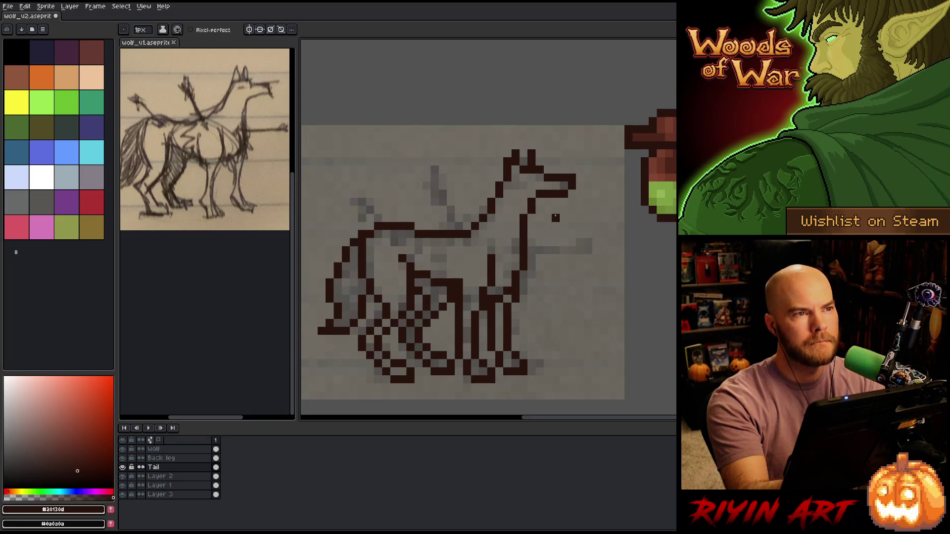
key(b)
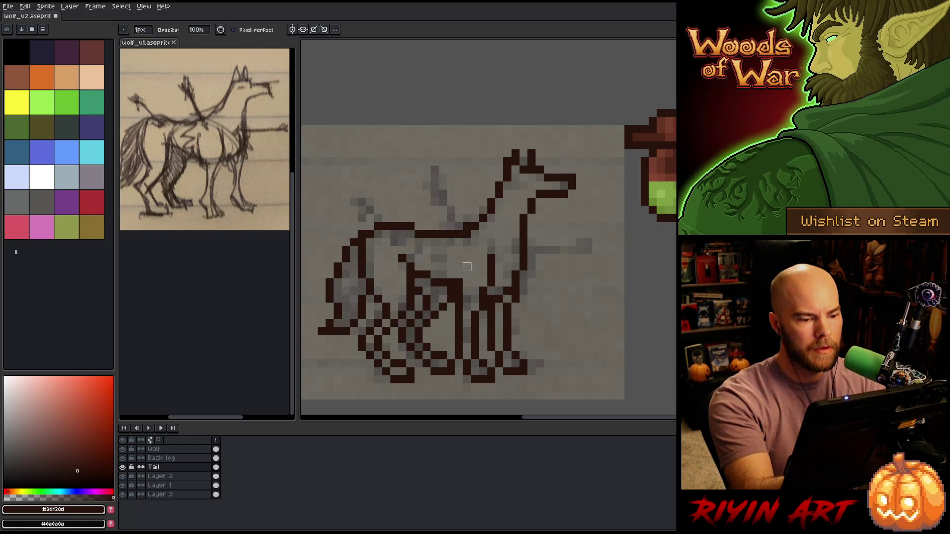
On the Wolf layer, add dark pixels joining the neck line to the back.
ctrl+click(471, 226)
click(471, 225)
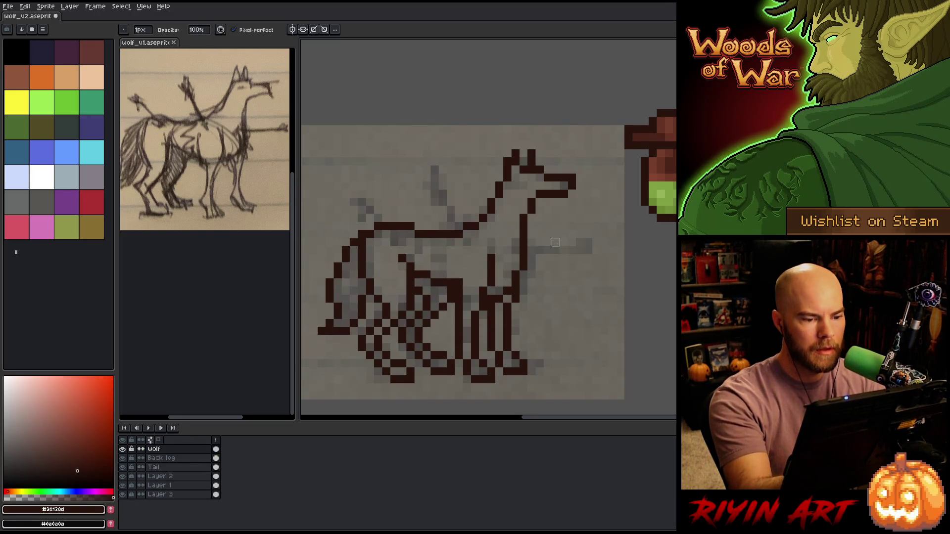
click(466, 234)
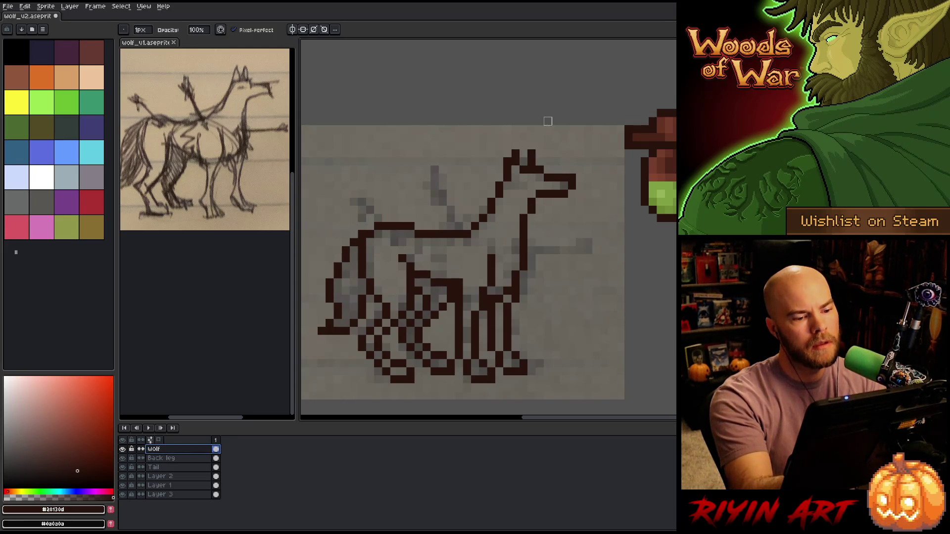
key(m)
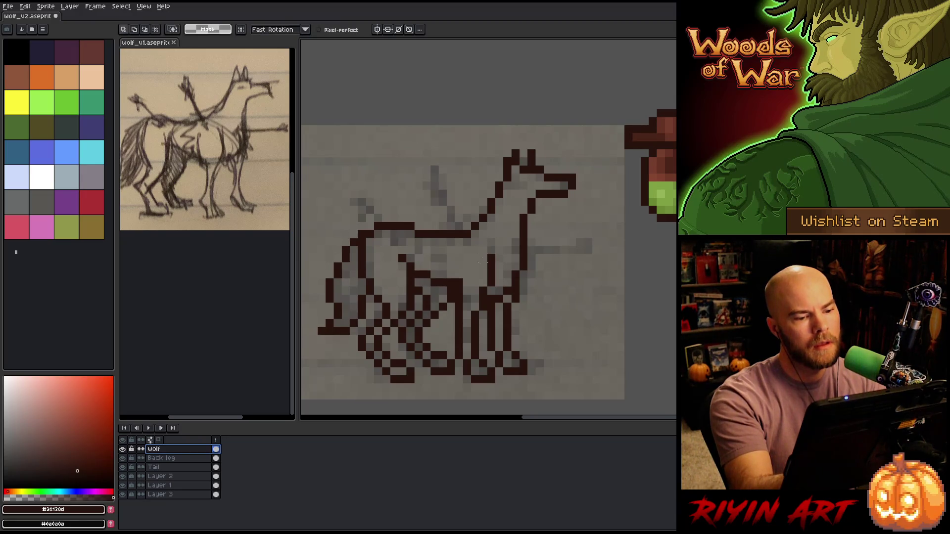
mouse_move(507, 191)
mouse_down()
mouse_move(479, 205)
mouse_move(463, 262)
mouse_move(455, 258)
mouse_up()
key(ctrl+d)
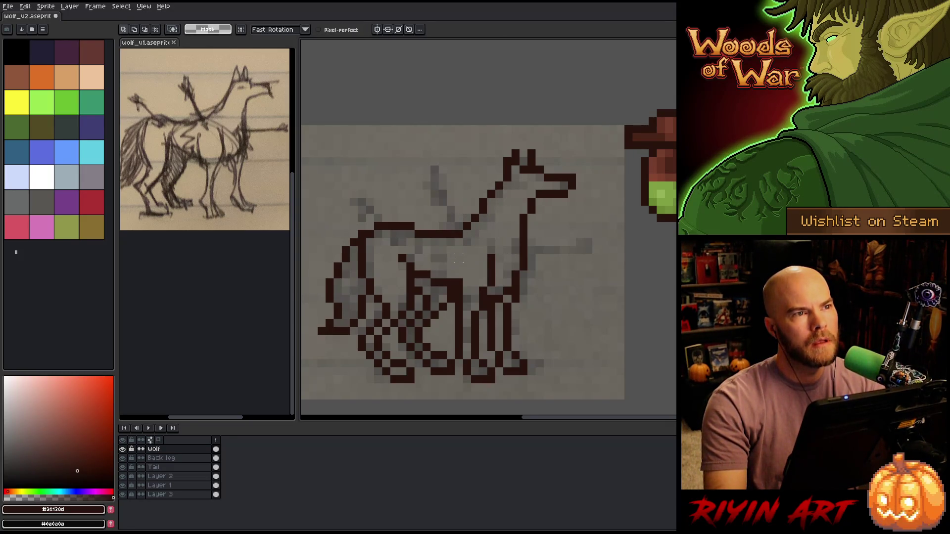
key(ctrl+shift+d)
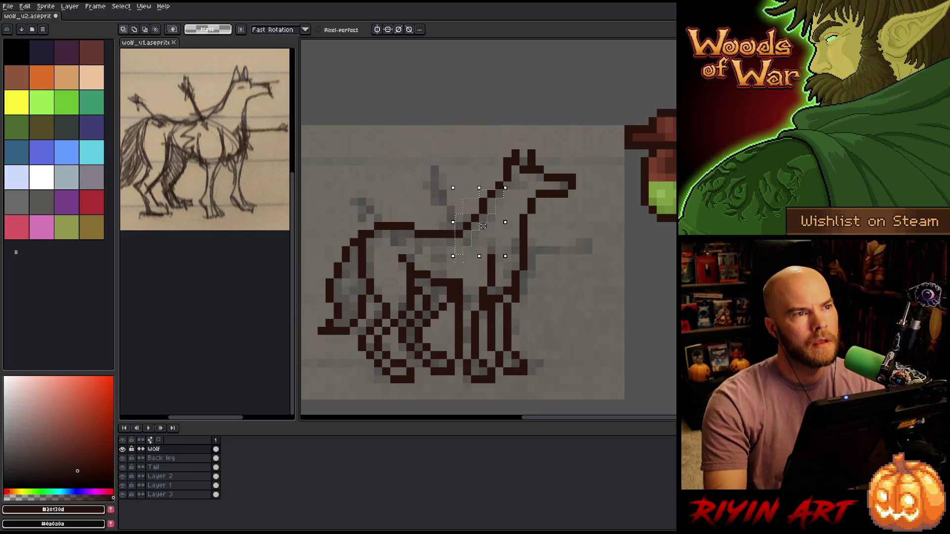
key(ctrl+d)
key(b)
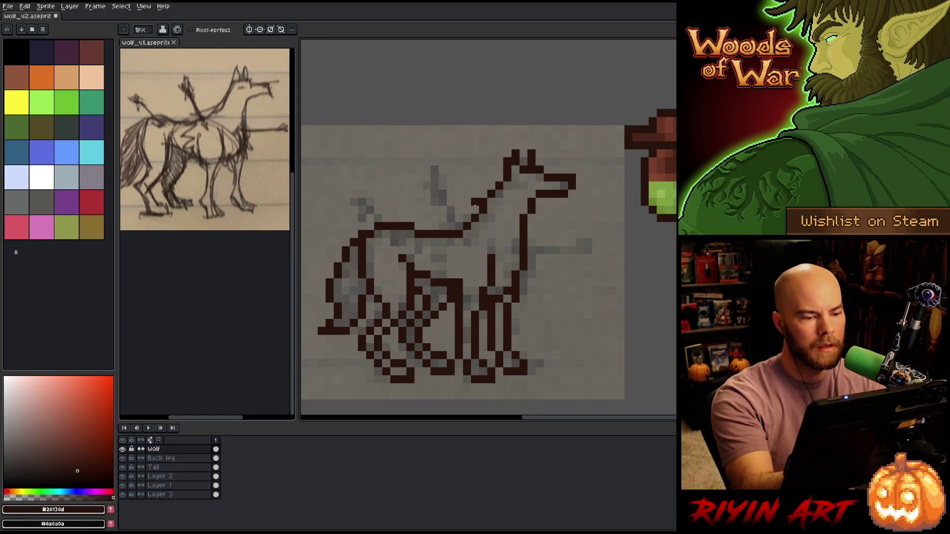
key(b)
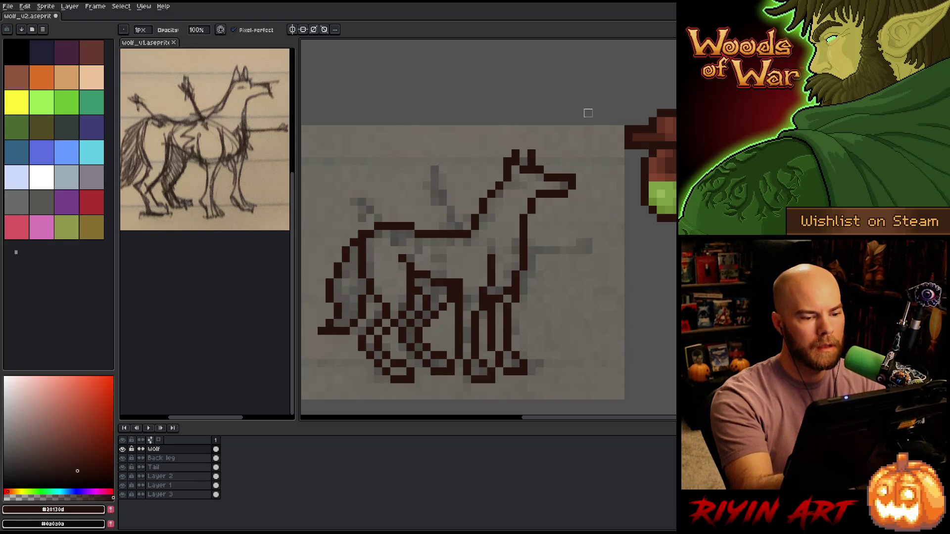
drag(475, 210, 468, 227)
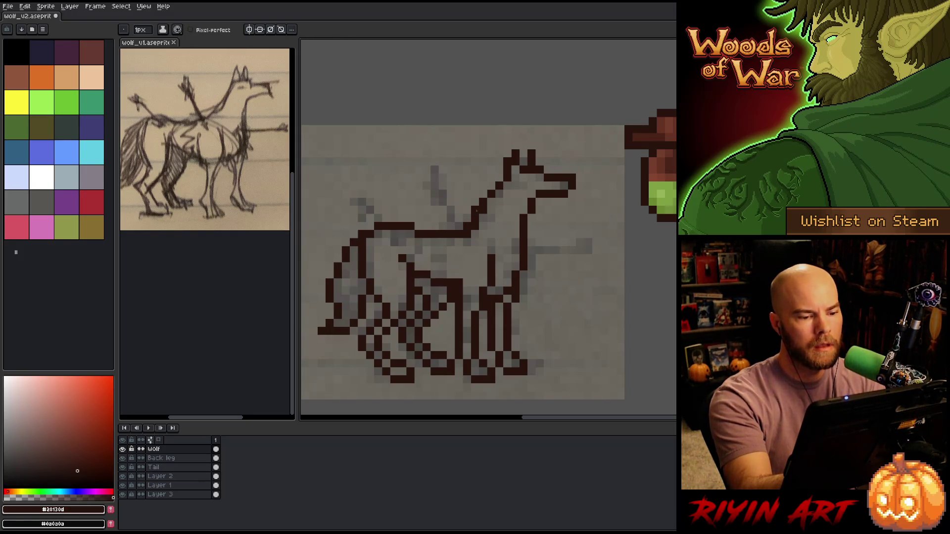
Extend the neck outline downward and redraw the neck diagonal lower toward the back.
key(e)
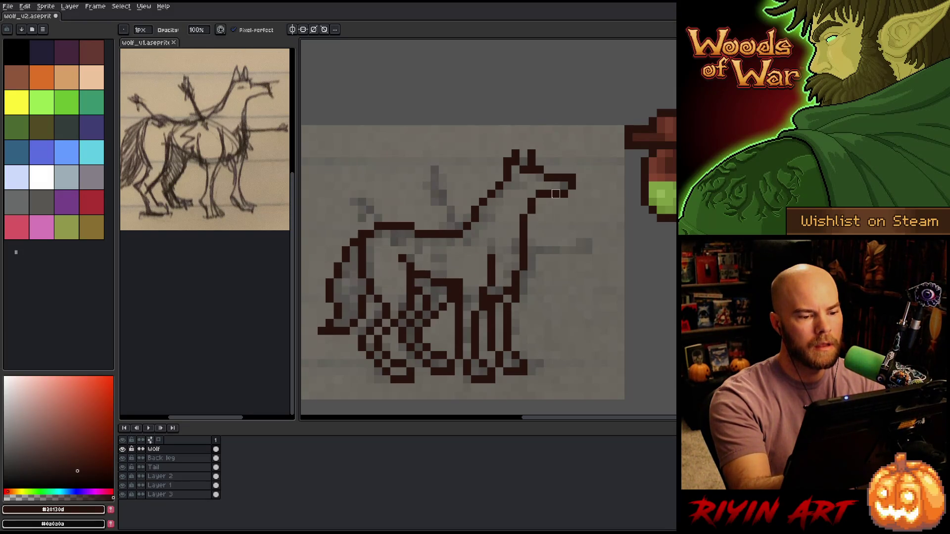
key(b)
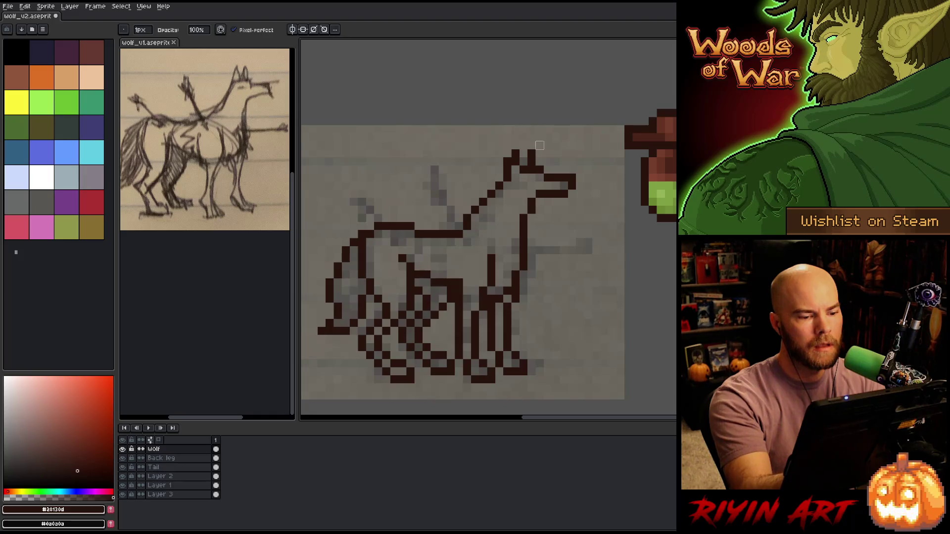
key(e)
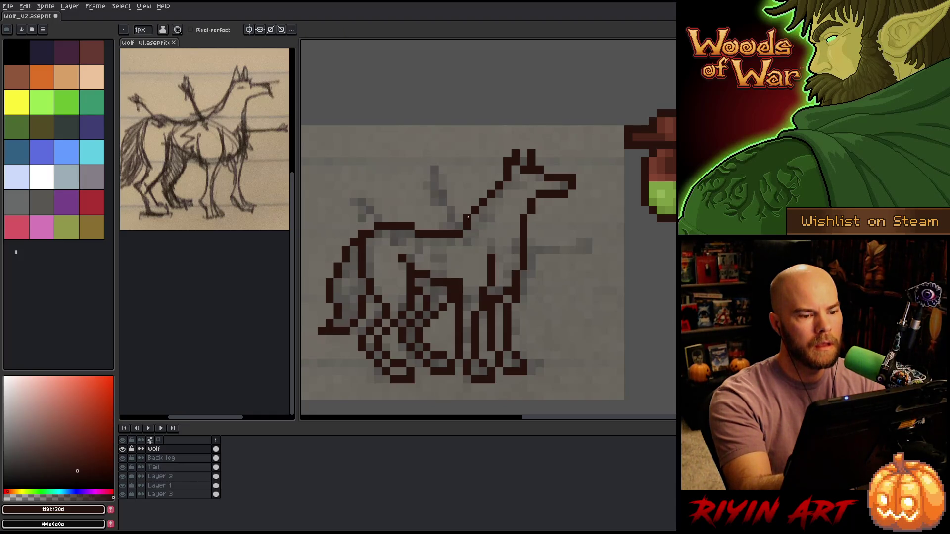
key(b)
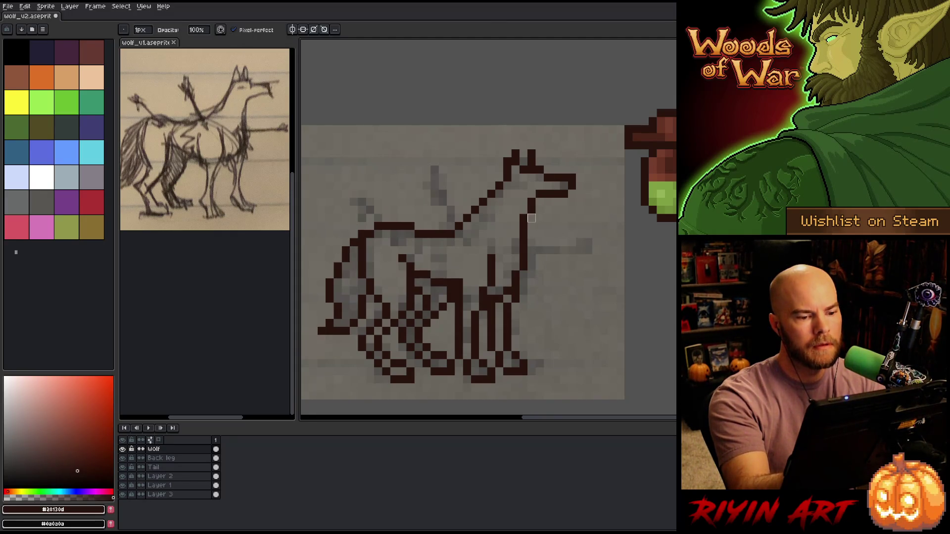
drag(532, 208, 531, 227)
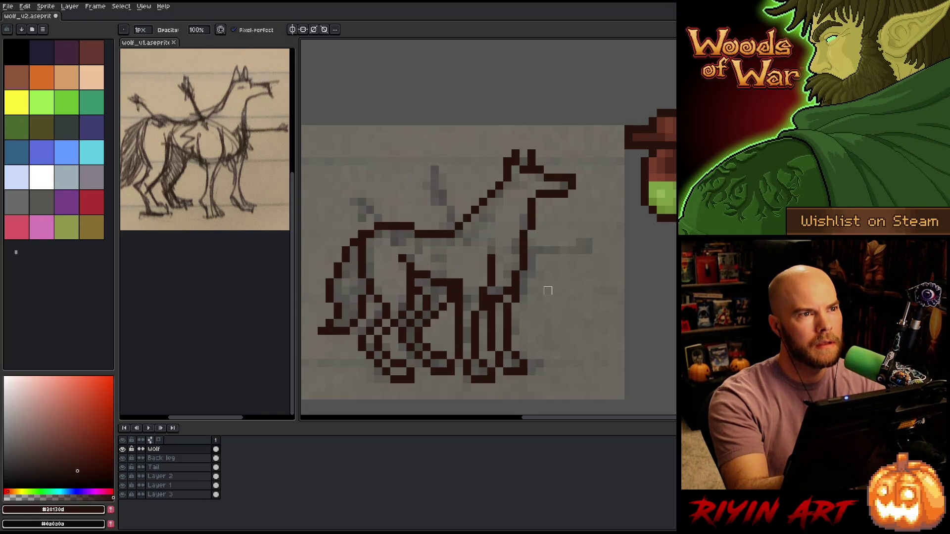
key(l)
drag(499, 197, 470, 230)
key(b)
mouse_move(499, 169)
mouse_down()
mouse_move(478, 218)
mouse_move(507, 146)
mouse_up()
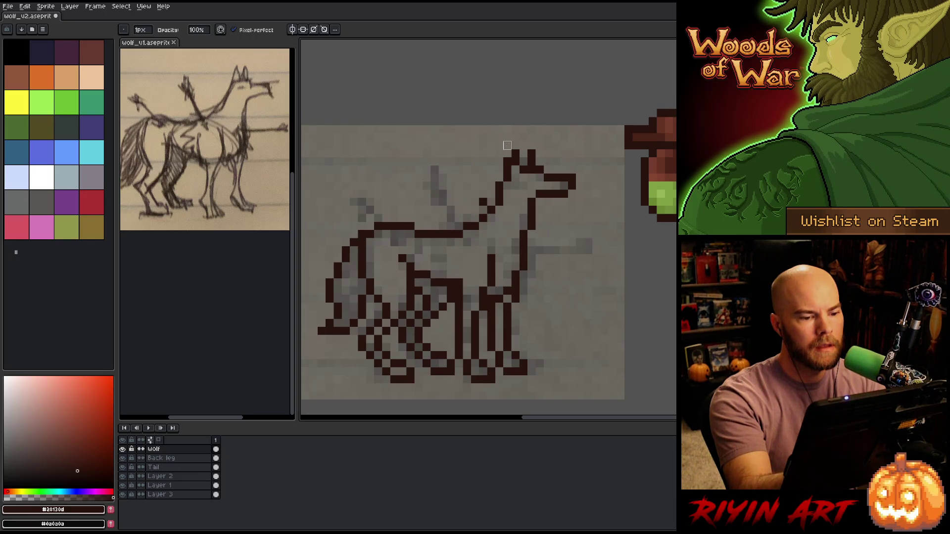
key(ctrl+z)
drag(494, 204, 502, 214)
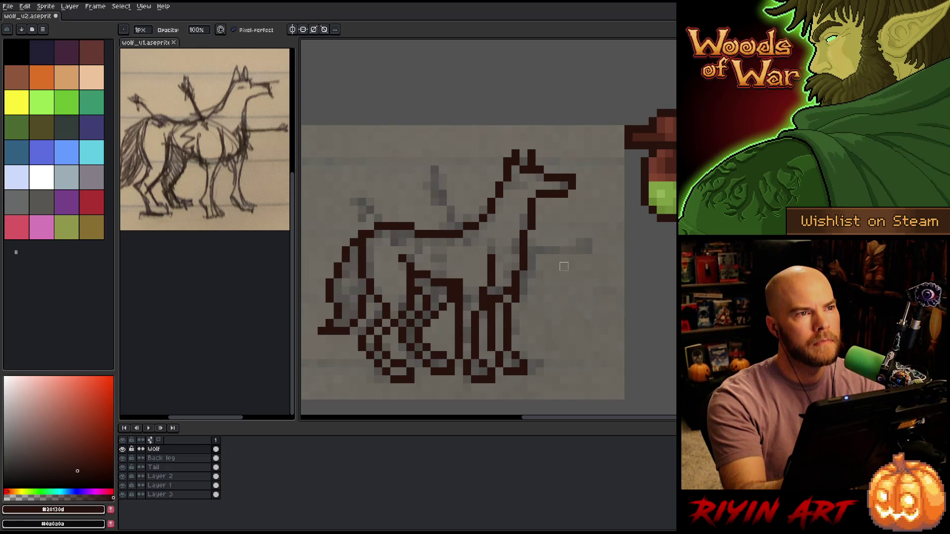
Add two dark pixels above the wolf's back line and save the drawing.
key(e)
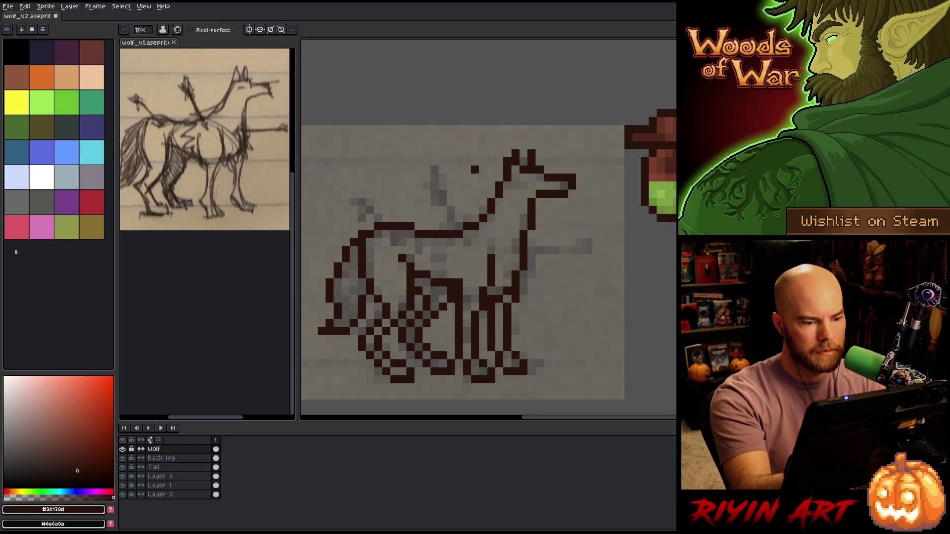
key(b)
key(e)
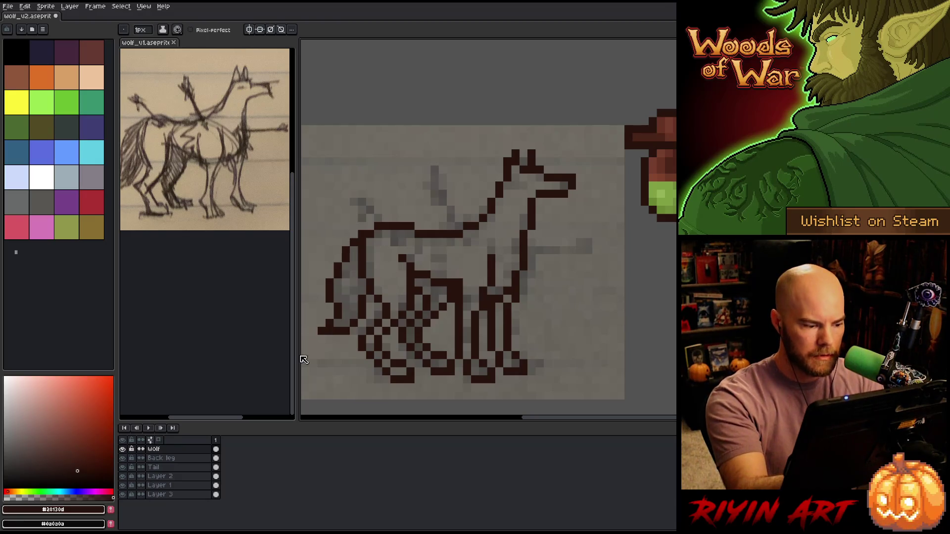
click(122, 450)
click(122, 449)
click(122, 449)
click(122, 450)
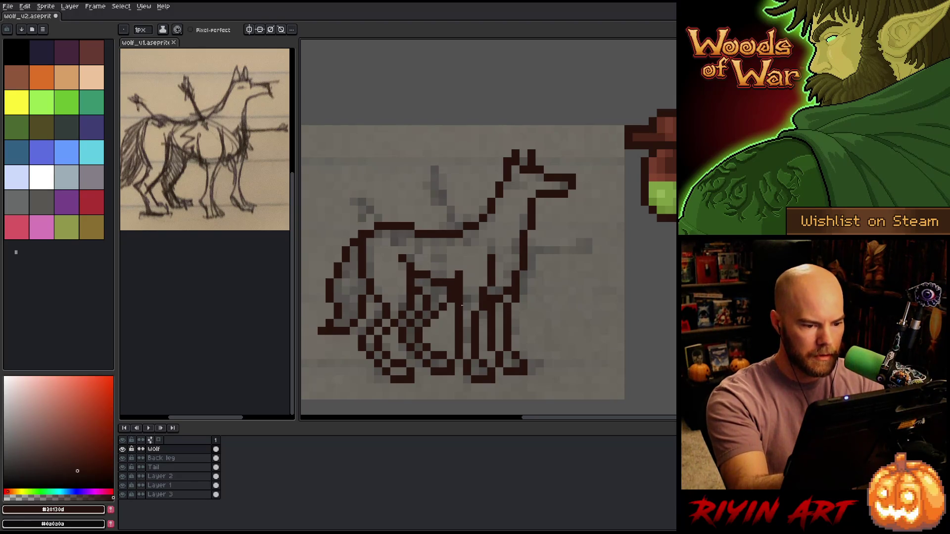
drag(451, 266, 451, 273)
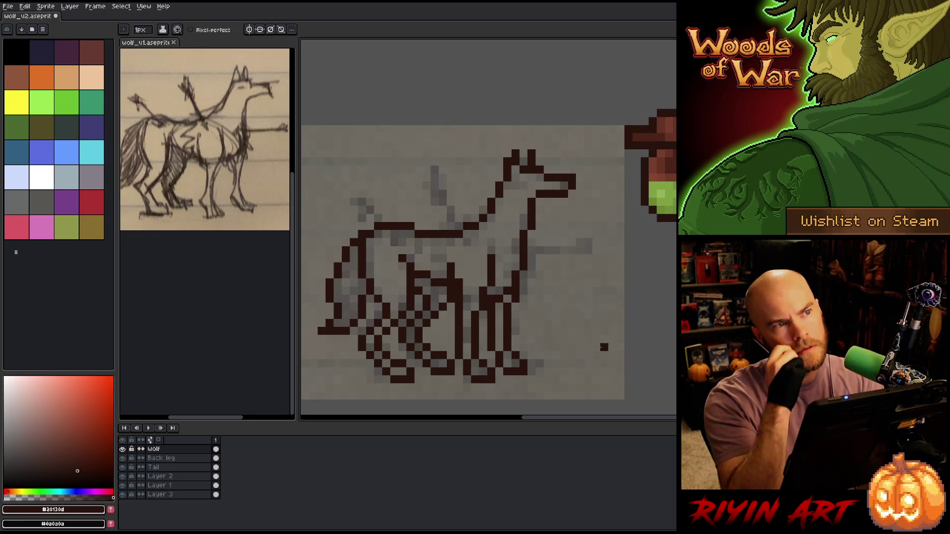
key(ctrl+s)
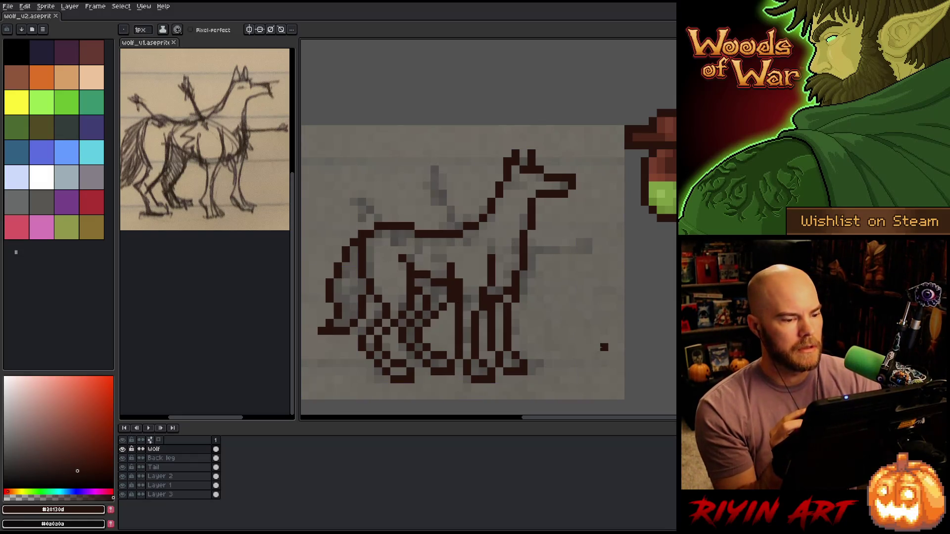
click(8, 6)
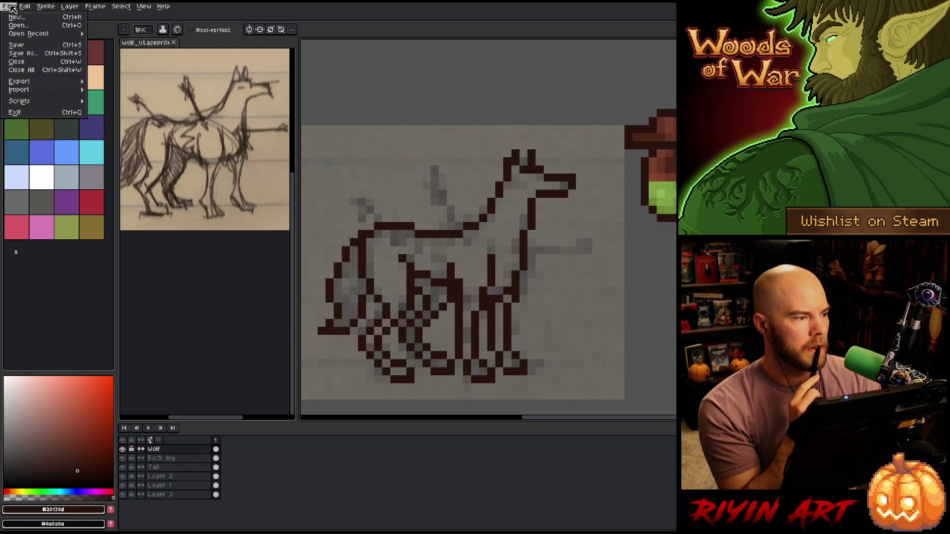
Save the drawing under the new name wolf_v3.aseprite.
click(34, 59)
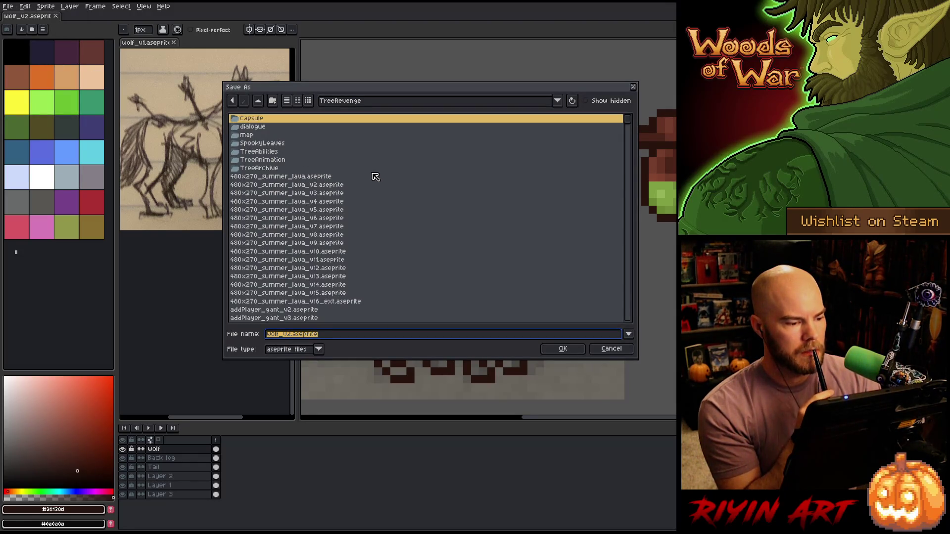
click(291, 334)
key(BackSpace)
text(3)
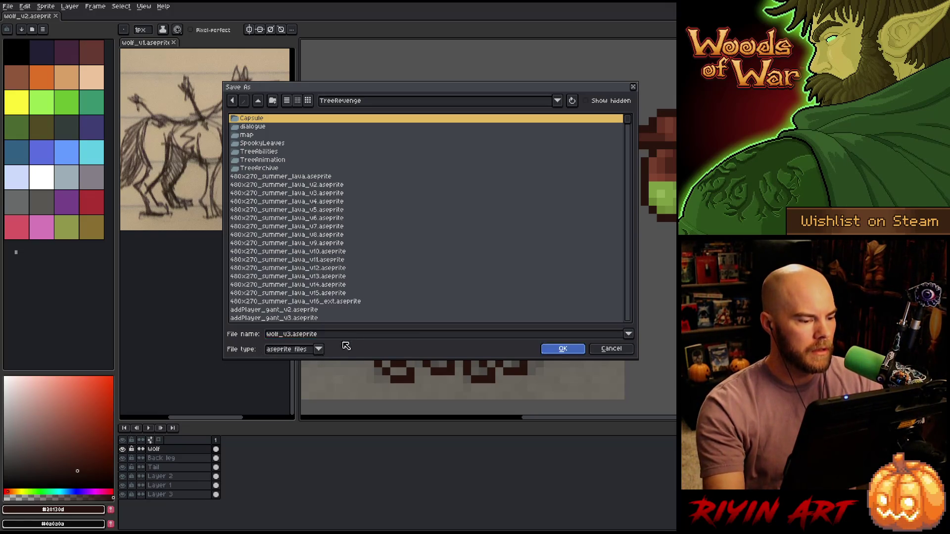
key(Return)
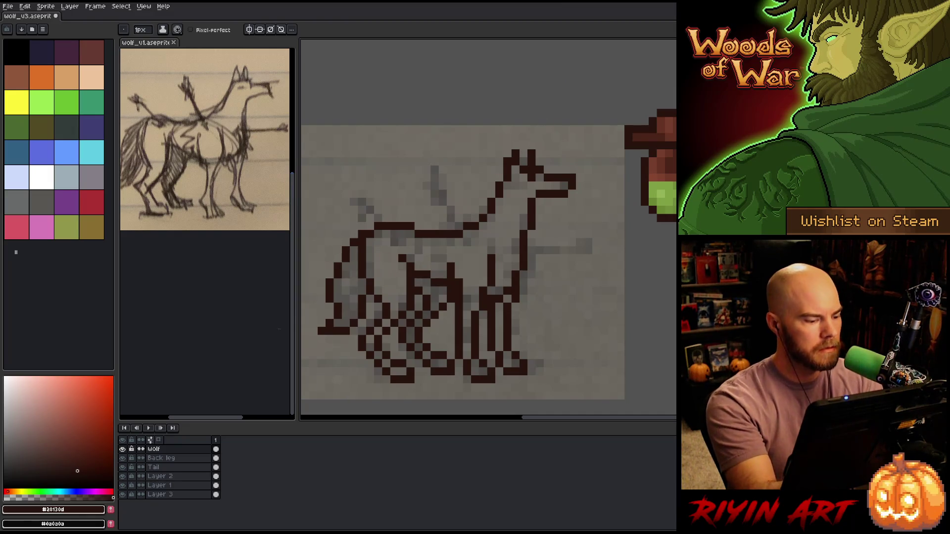
Create a new Layer 4 and draw a dark stroke along the neck above the wolf's back.
click(515, 235)
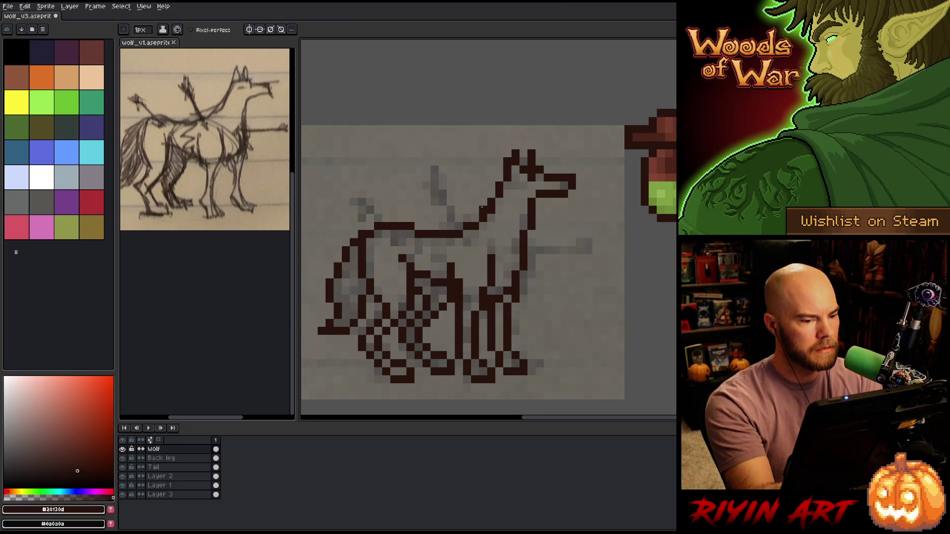
key(shift+n)
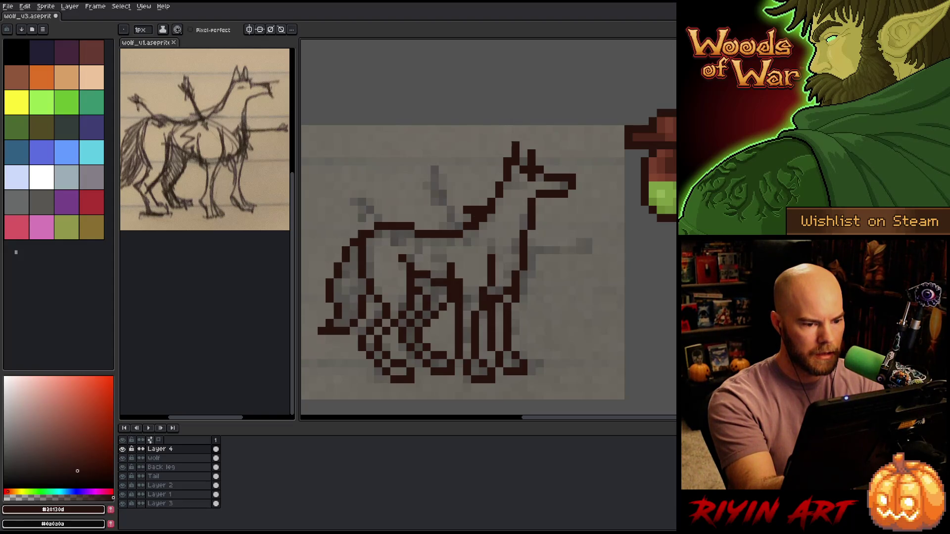
key(e)
key(b)
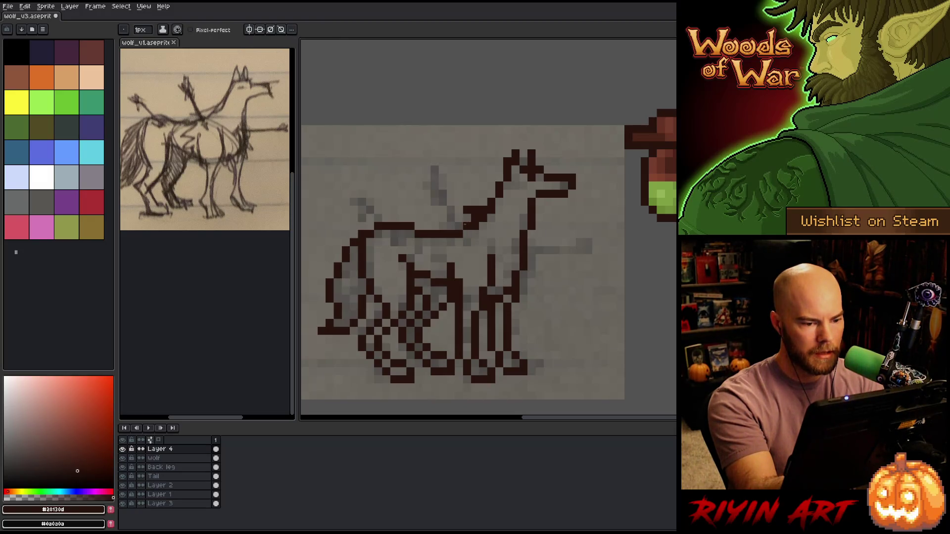
drag(451, 219, 442, 217)
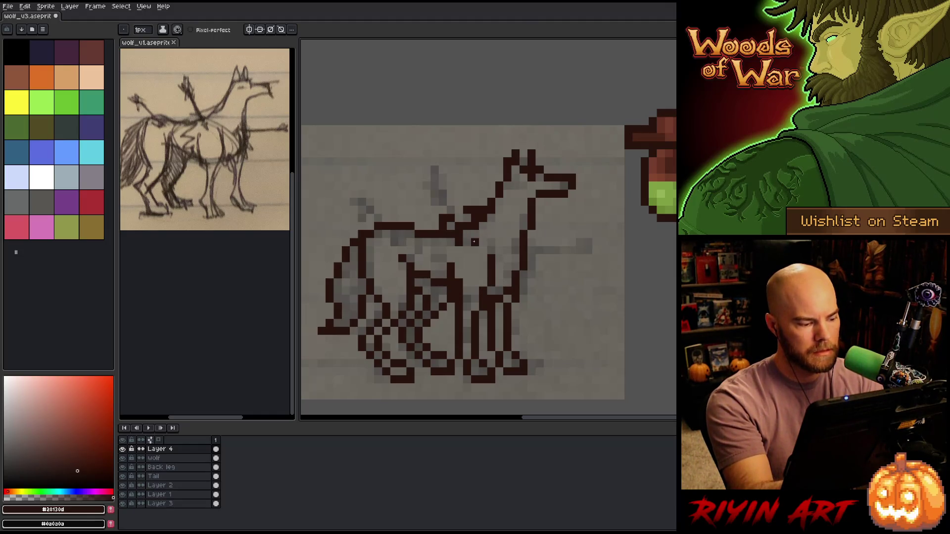
Shift the hue of the new neck pixels with Hue/Saturation.
key(ctrl+u)
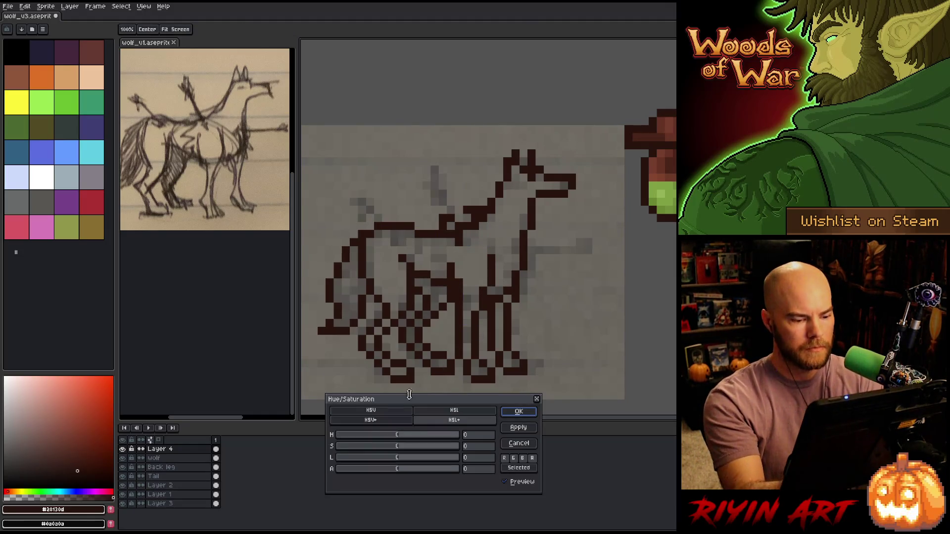
mouse_move(402, 434)
mouse_down()
mouse_move(414, 438)
mouse_move(411, 460)
mouse_move(373, 450)
mouse_up()
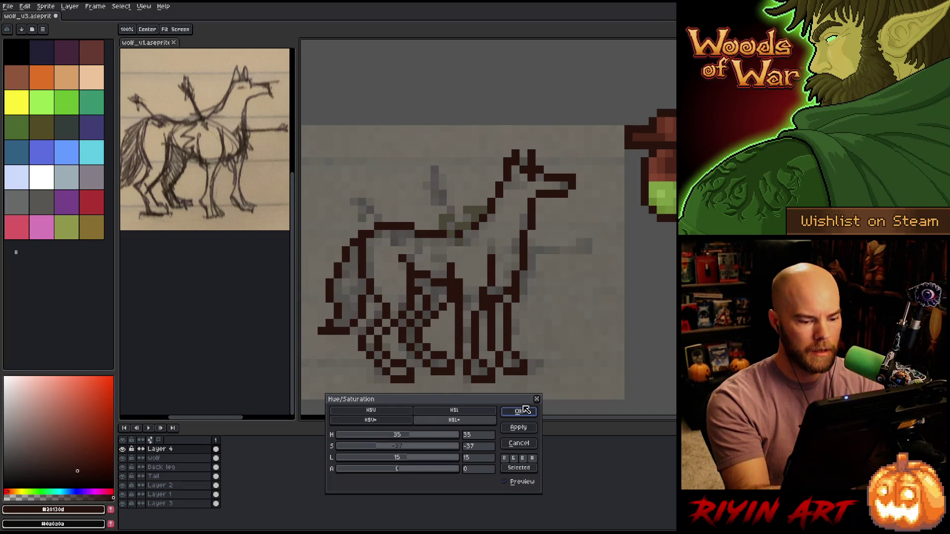
click(507, 411)
Hide the reference sketch layer and raise Layer 3's lightness to 10.
click(123, 502)
click(122, 502)
click(123, 487)
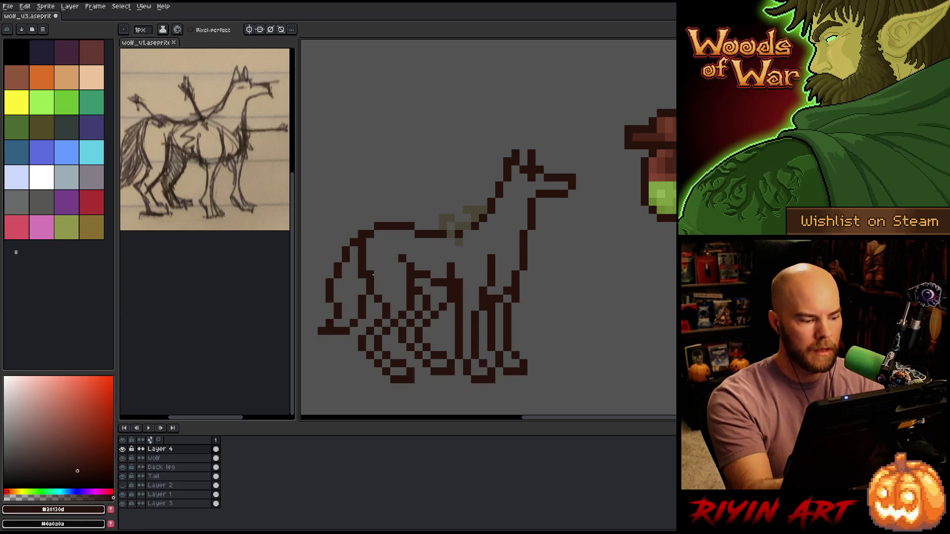
click(171, 504)
key(ctrl+u)
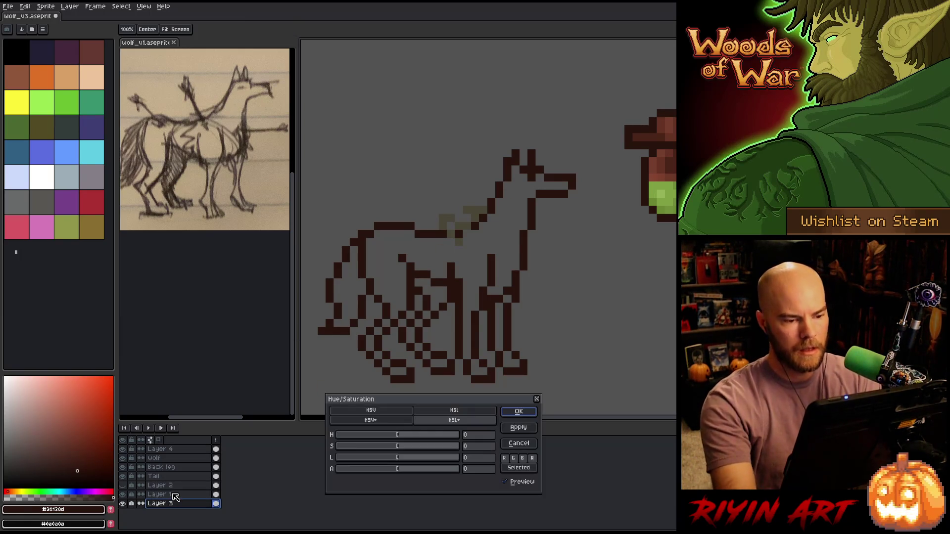
drag(403, 459, 406, 459)
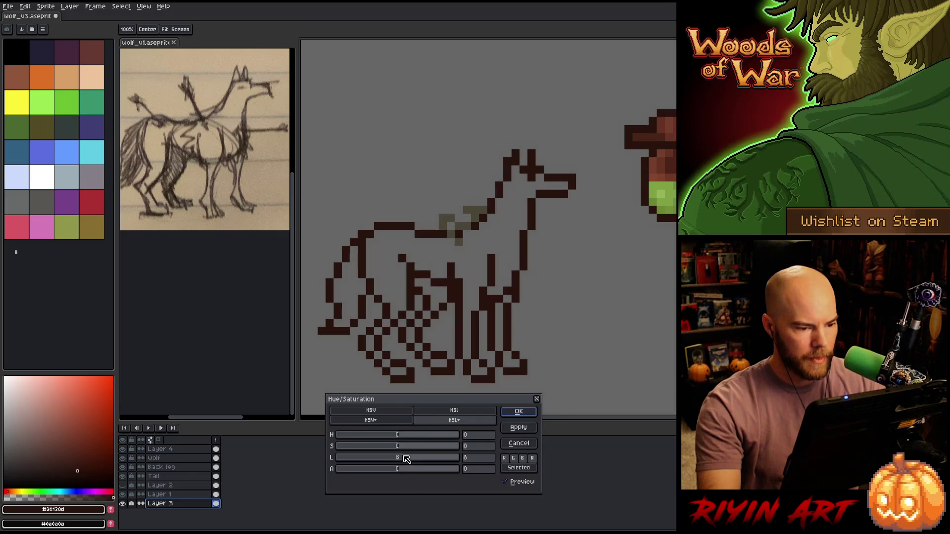
click(517, 413)
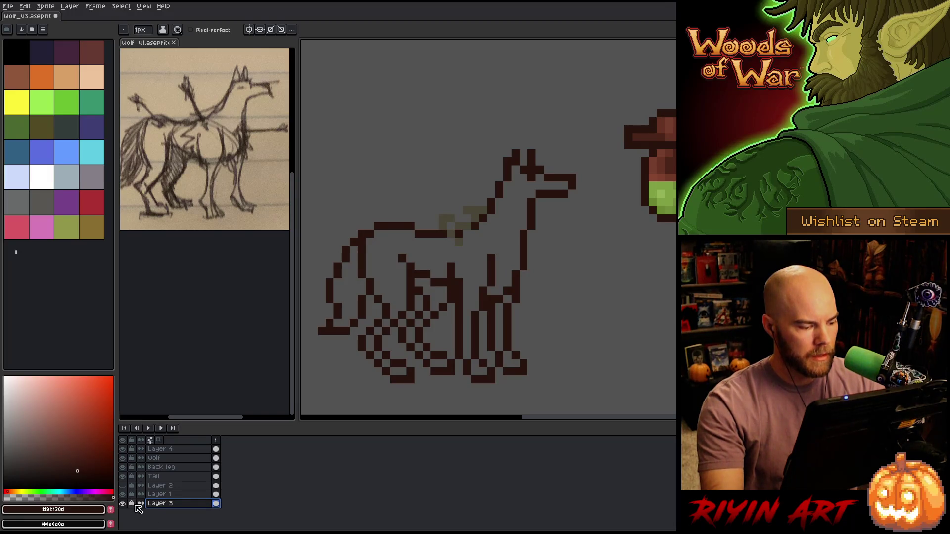
key(ctrl+u)
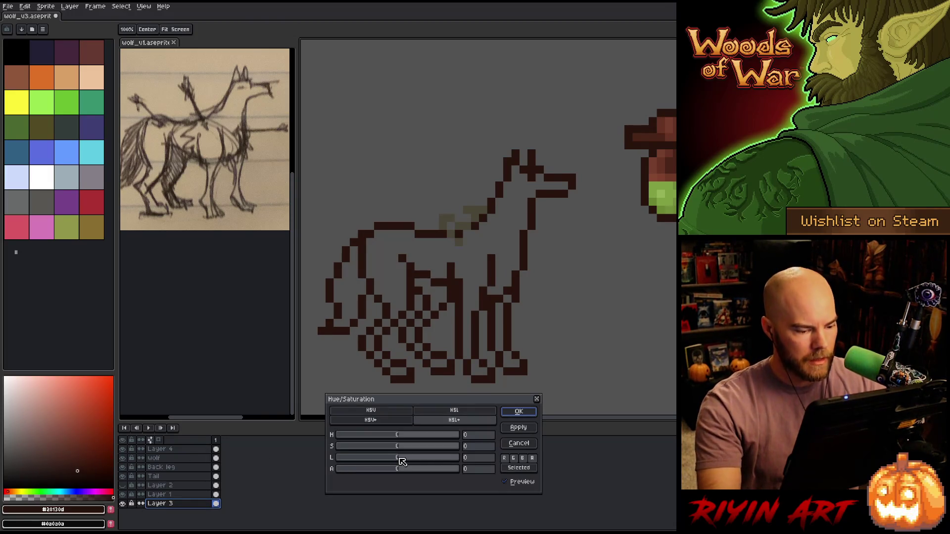
drag(402, 461, 408, 460)
click(518, 412)
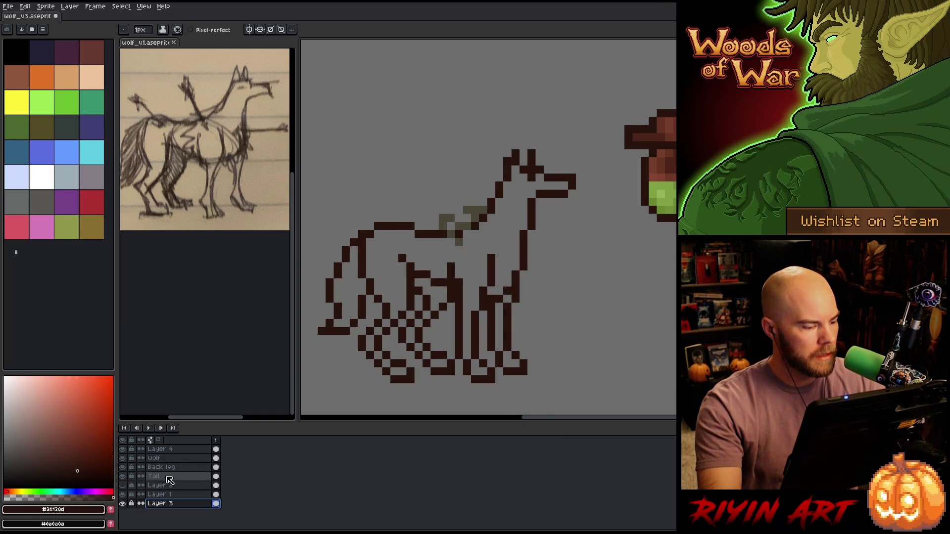
Desaturate Layer 4's mane pixels to grey (saturation -58, then further) and eyedrop that grey.
click(164, 449)
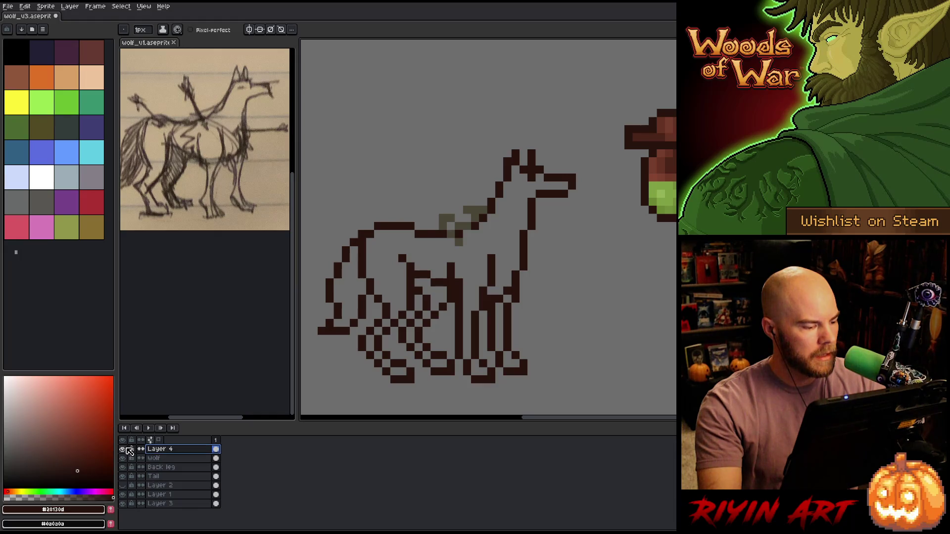
click(122, 450)
click(122, 449)
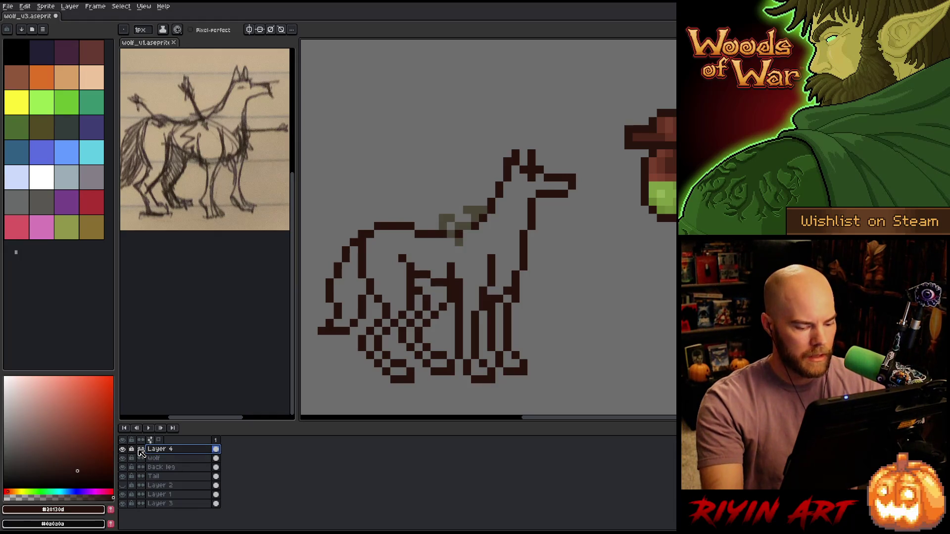
key(ctrl+u)
click(365, 447)
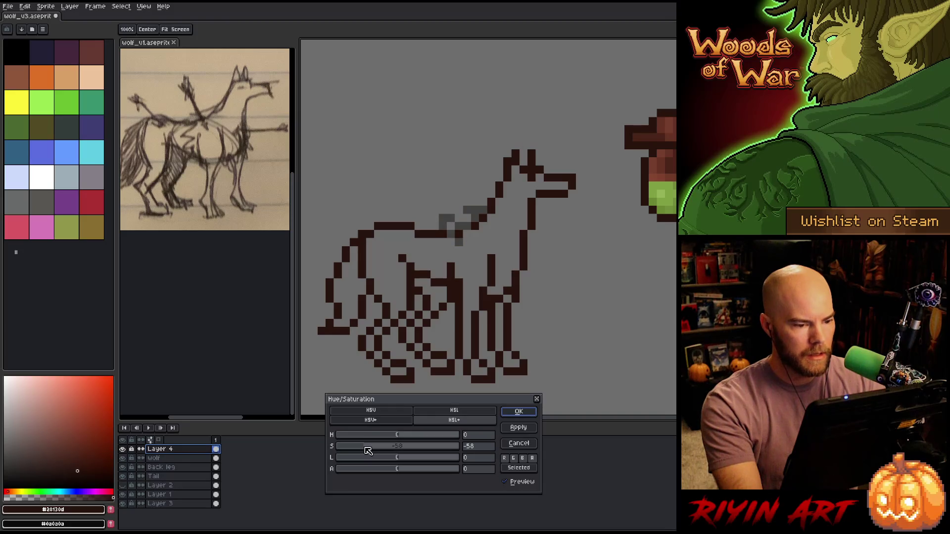
click(519, 412)
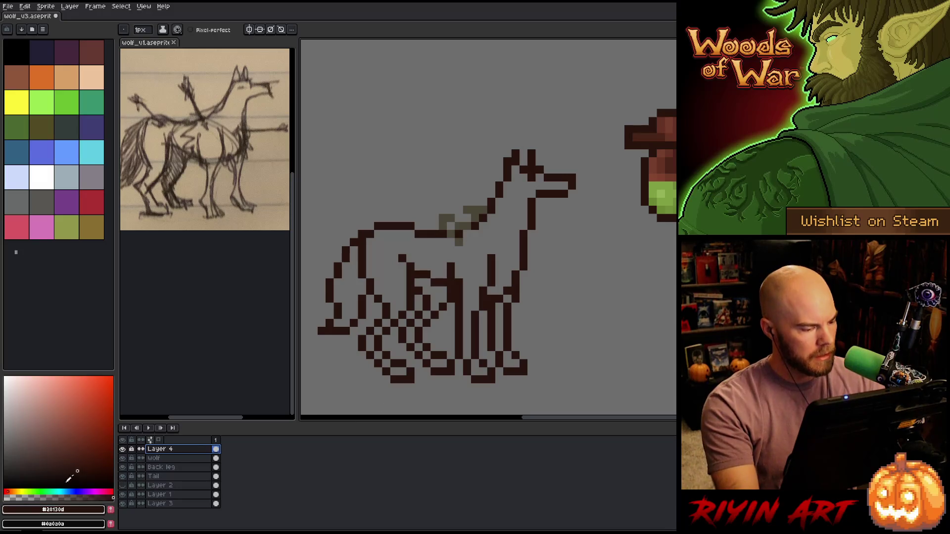
key(ctrl+u)
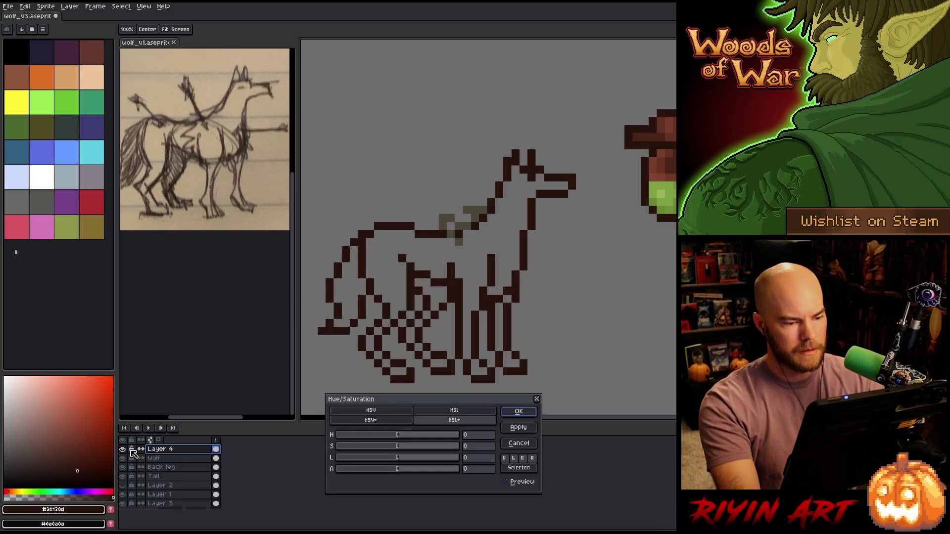
key(Return)
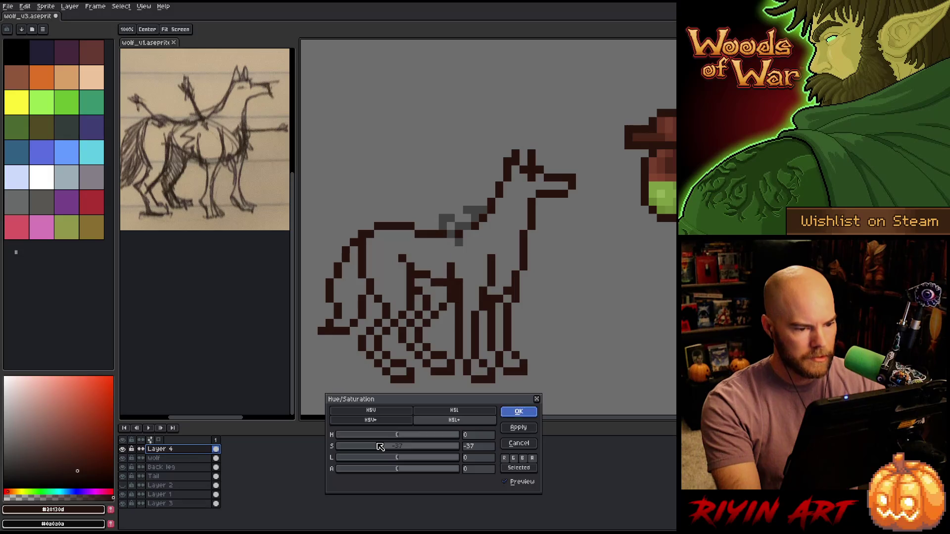
key(i)
alt+click(460, 241)
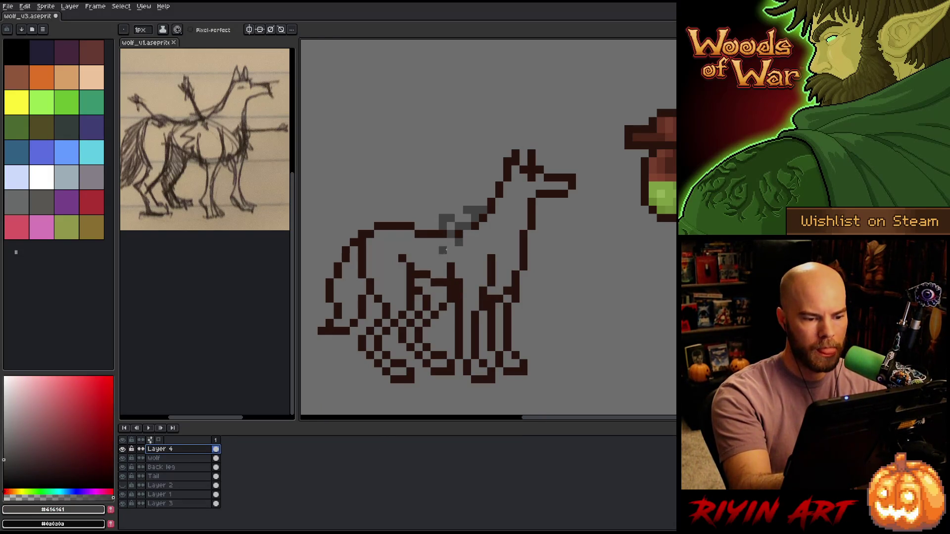
Paint a grey pixel on the neck and shift the grey neck pixels slightly left.
click(450, 250)
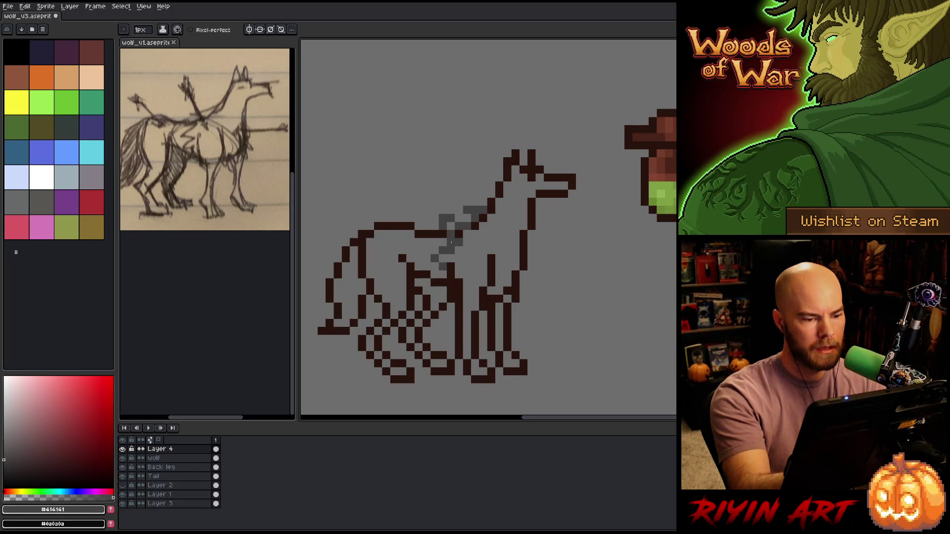
key(b)
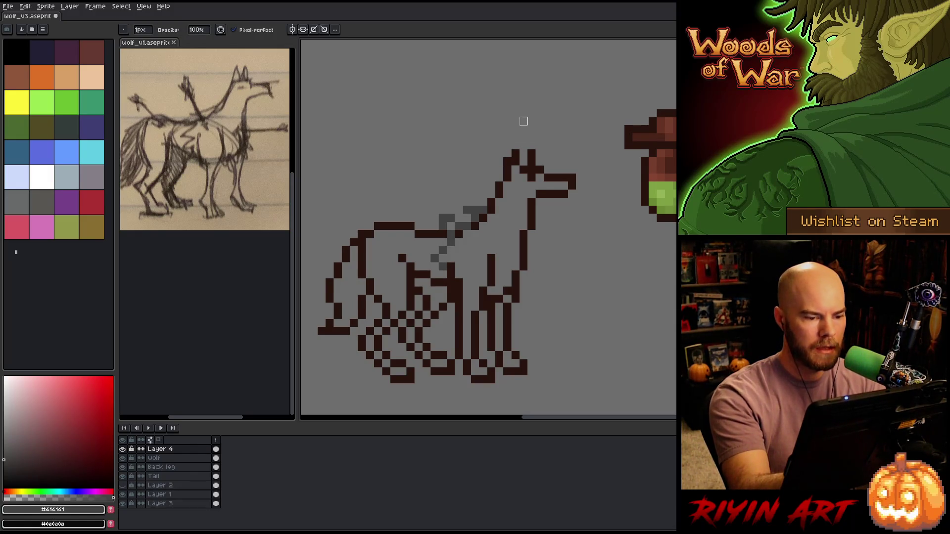
key(e)
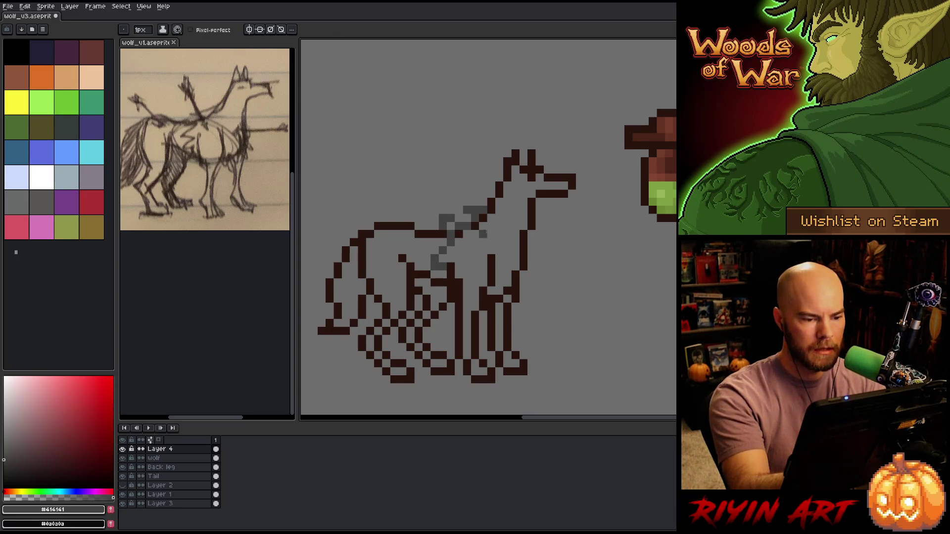
key(m)
drag(428, 204, 489, 272)
drag(459, 242, 451, 242)
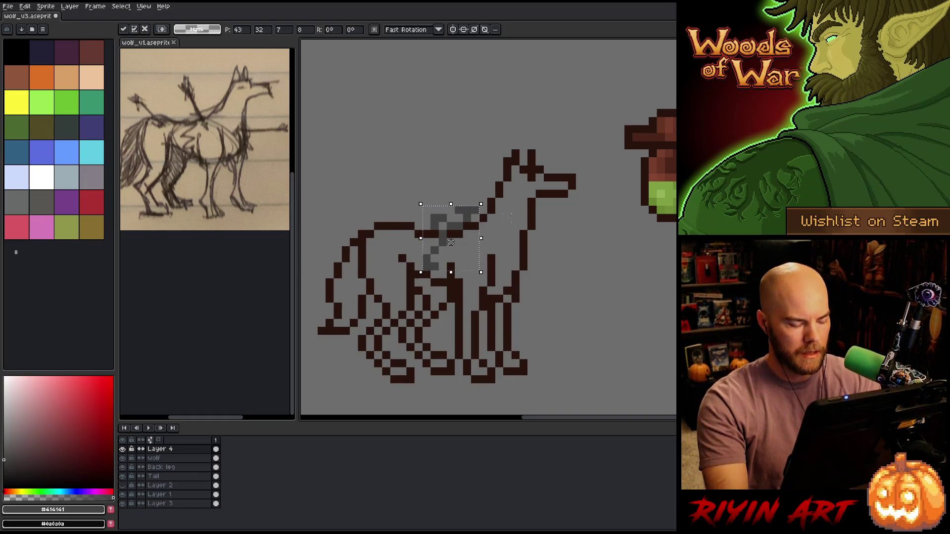
key(ctrl+d)
key(b)
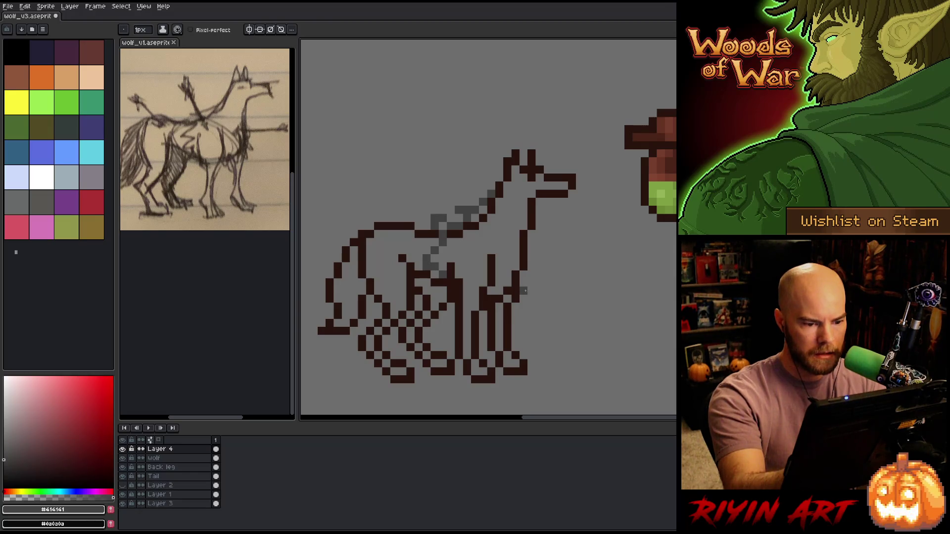
drag(532, 236, 540, 258)
key(ctrl+z)
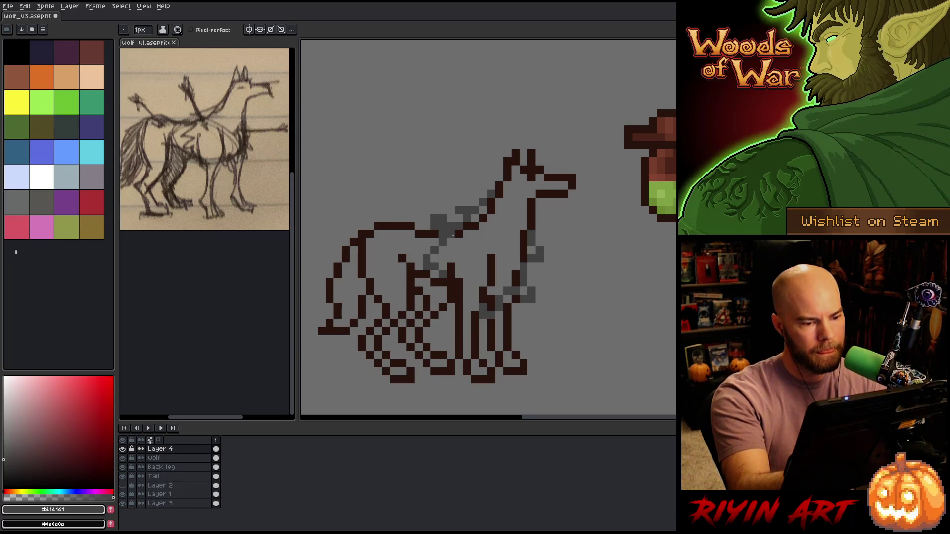
Shade the chest, neck and the area between back and neck in grey.
drag(459, 247, 464, 257)
mouse_move(475, 218)
mouse_down()
mouse_move(499, 194)
mouse_move(507, 195)
mouse_move(508, 218)
mouse_up()
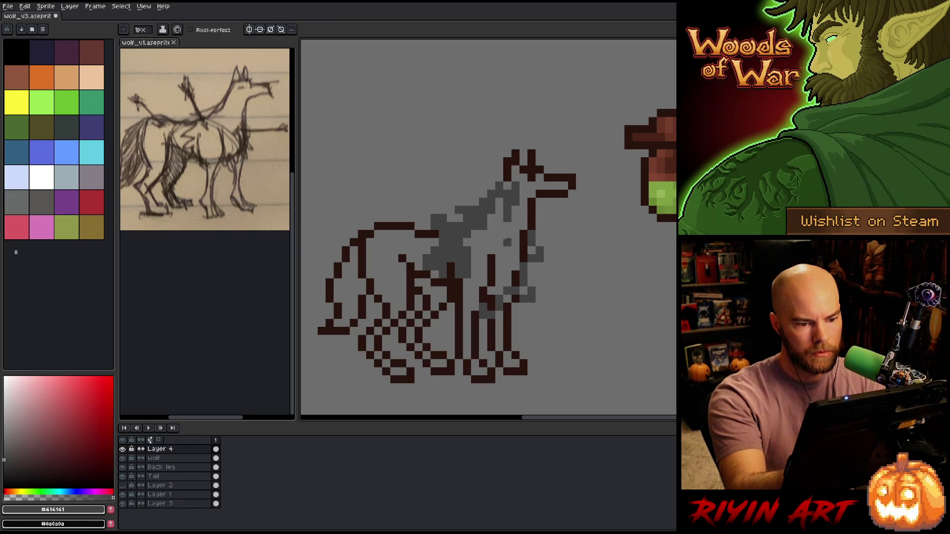
mouse_move(523, 194)
mouse_down()
mouse_move(507, 241)
mouse_move(534, 196)
mouse_move(515, 282)
mouse_move(519, 219)
mouse_up()
drag(505, 289, 510, 250)
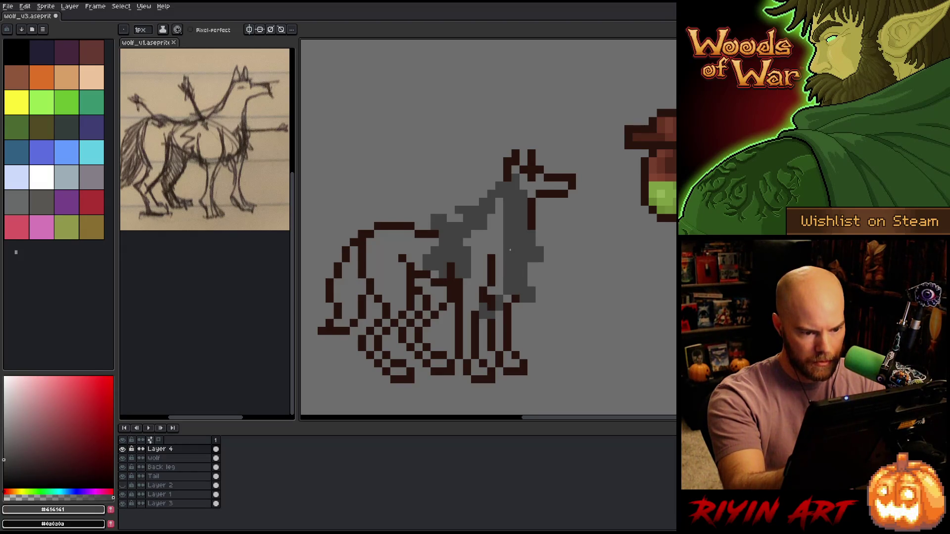
click(499, 283)
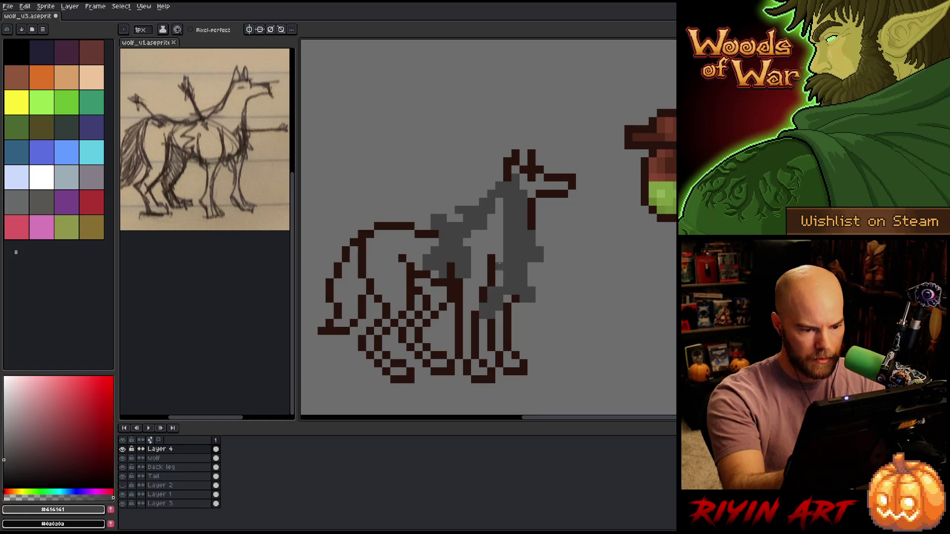
drag(498, 279, 499, 235)
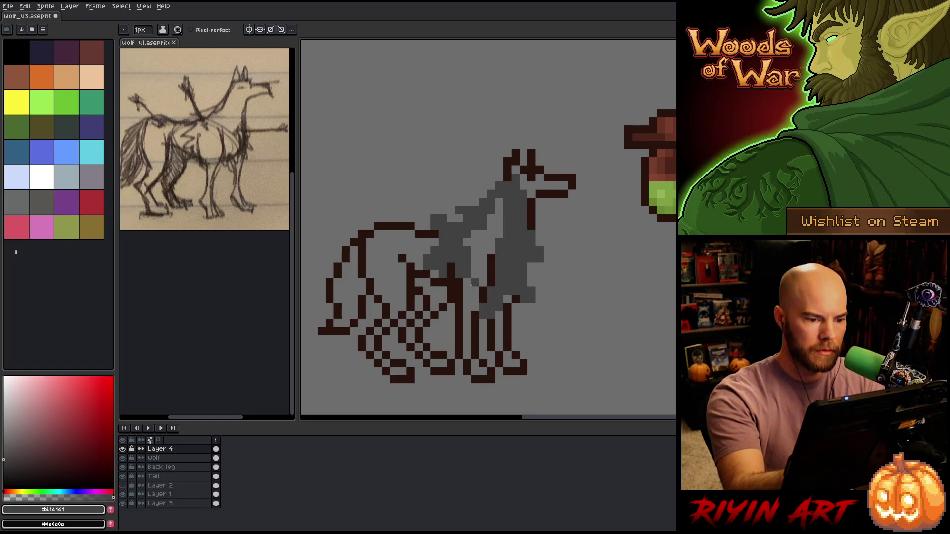
mouse_move(471, 283)
mouse_down()
mouse_move(470, 256)
mouse_move(488, 234)
mouse_move(479, 229)
mouse_move(492, 250)
mouse_move(497, 208)
mouse_up()
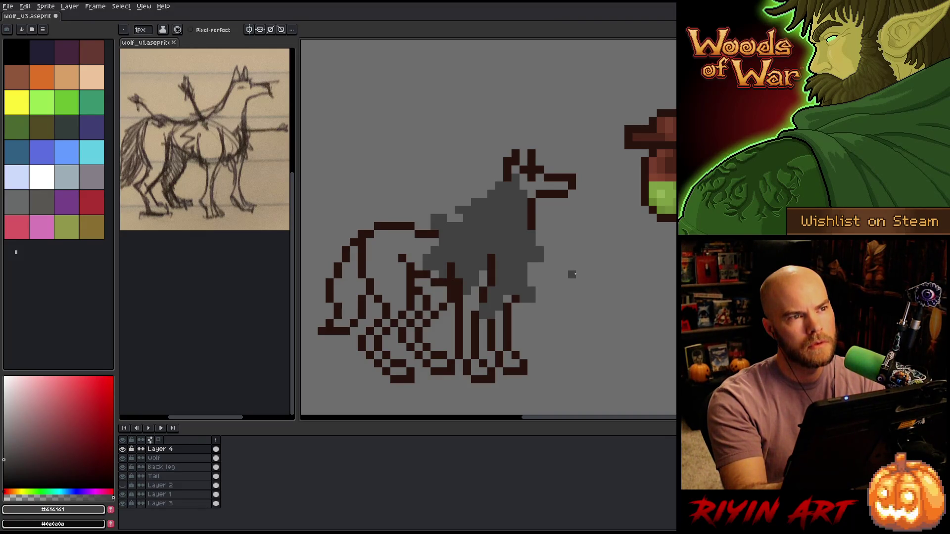
key(b)
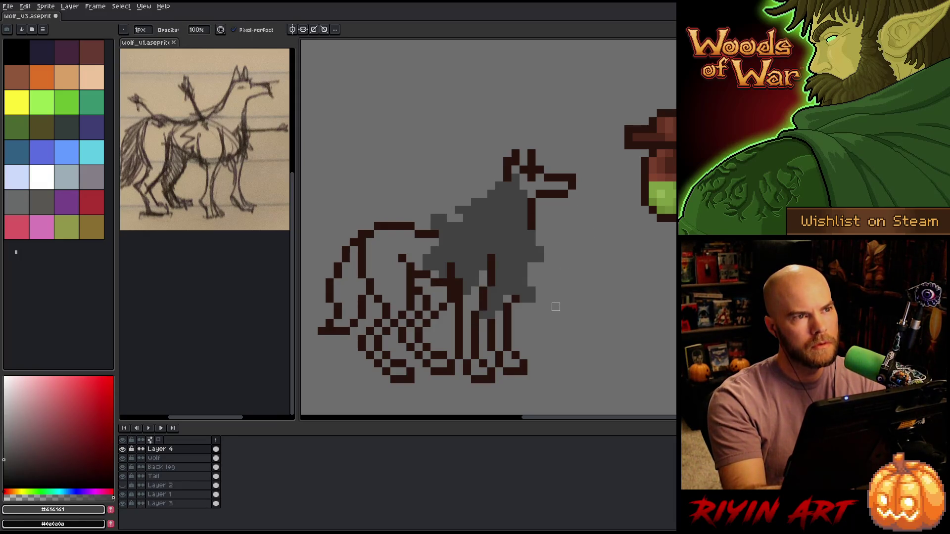
Erase dark pixels between the ears and redraw the dark neck, chest and front-leg outline.
key(e)
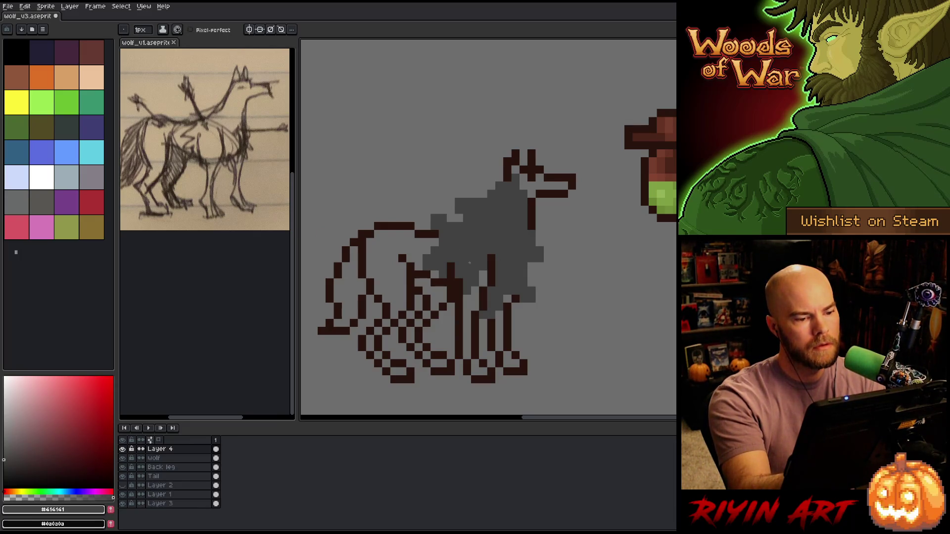
drag(522, 163, 523, 166)
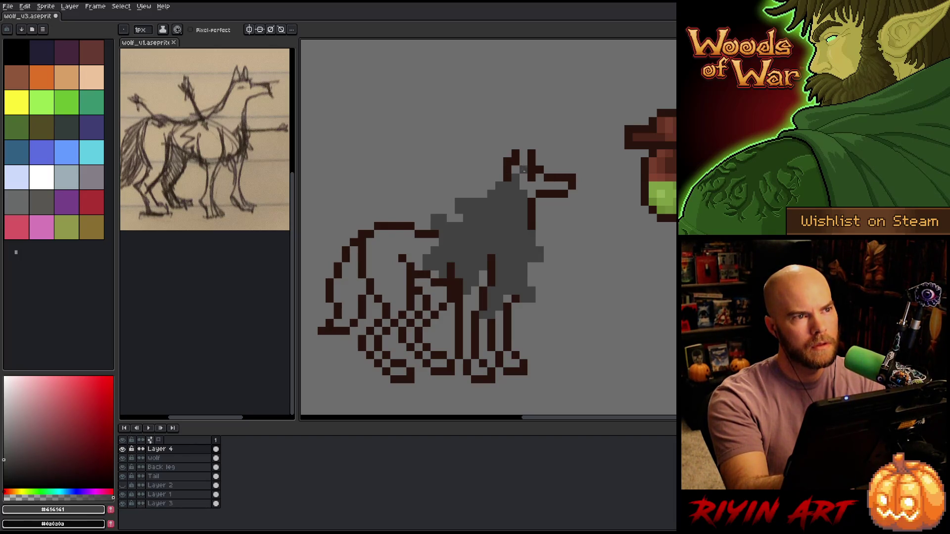
key(b)
drag(537, 250, 530, 303)
mouse_move(525, 232)
mouse_down()
mouse_move(523, 297)
mouse_move(532, 243)
mouse_up()
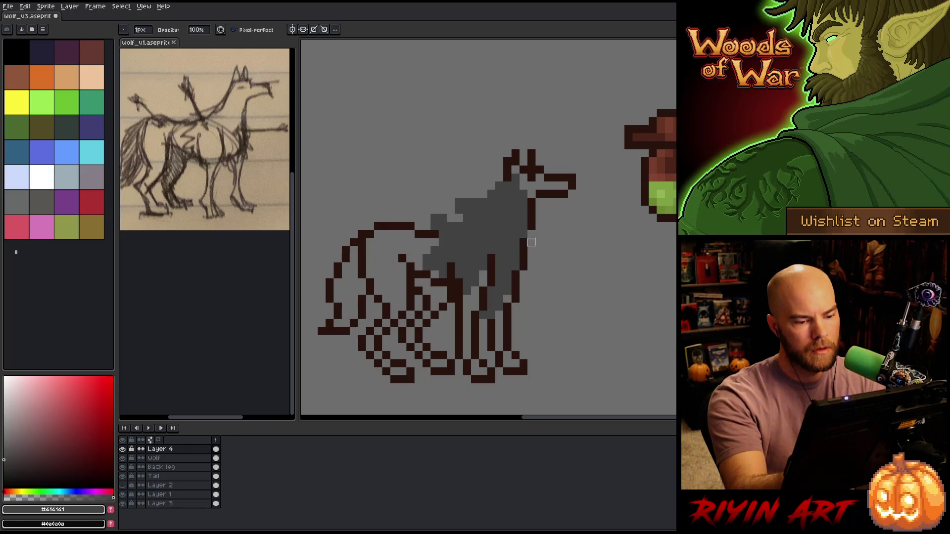
mouse_move(514, 292)
mouse_down()
mouse_move(499, 309)
mouse_move(490, 304)
mouse_move(499, 331)
mouse_up()
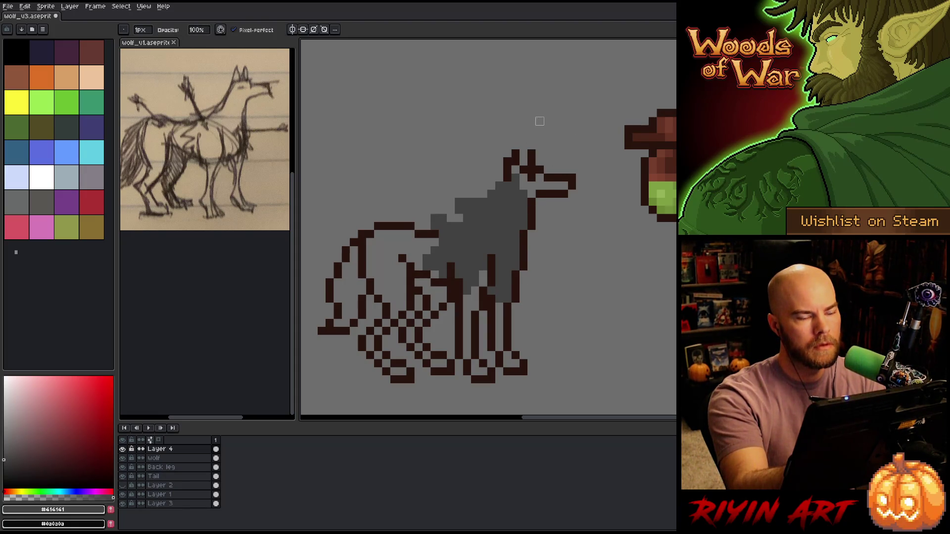
Touch up the neck's right edge and repaint the neck outline and grey edge.
key(e)
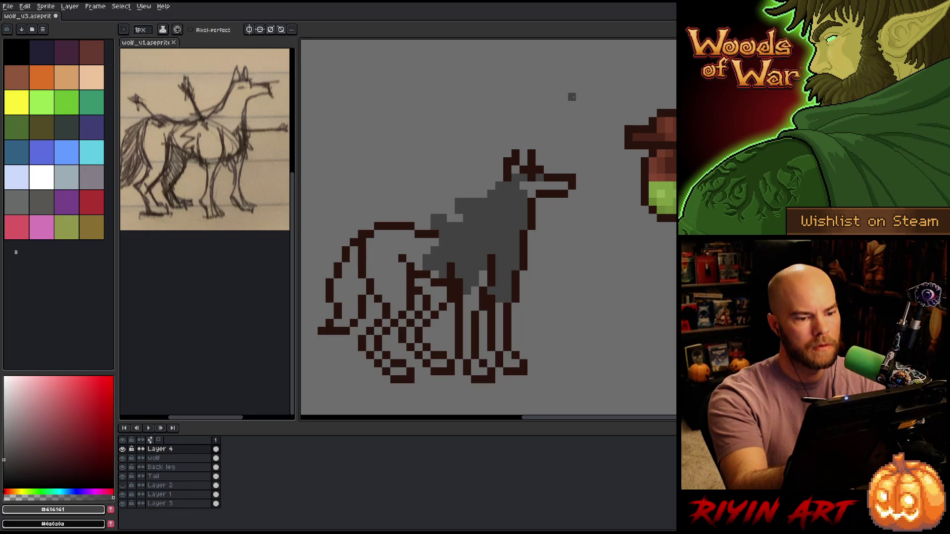
key(b)
mouse_move(523, 200)
mouse_down()
mouse_move(516, 267)
mouse_move(499, 234)
mouse_move(507, 267)
mouse_move(508, 242)
mouse_move(500, 243)
mouse_move(500, 275)
mouse_move(492, 243)
mouse_up()
click(539, 178)
click(524, 226)
click(507, 258)
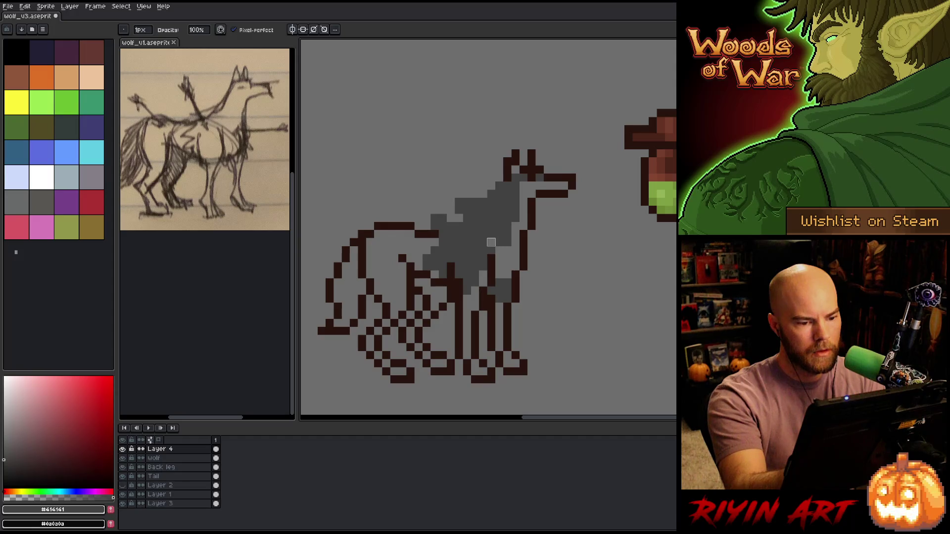
mouse_move(507, 282)
mouse_down()
mouse_move(507, 251)
mouse_move(503, 292)
mouse_up()
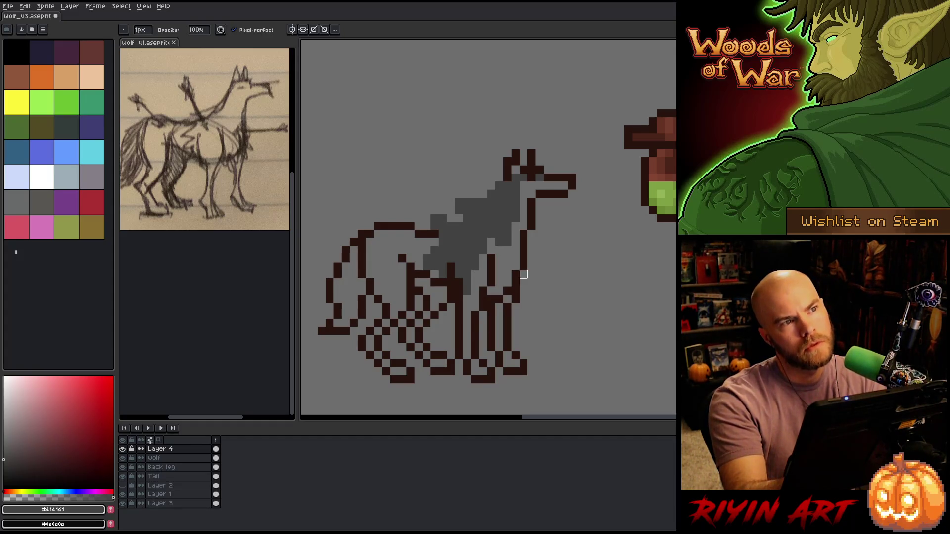
Erase the grey pixel at the neck's left end and lasso the grey mane on the back.
key(e)
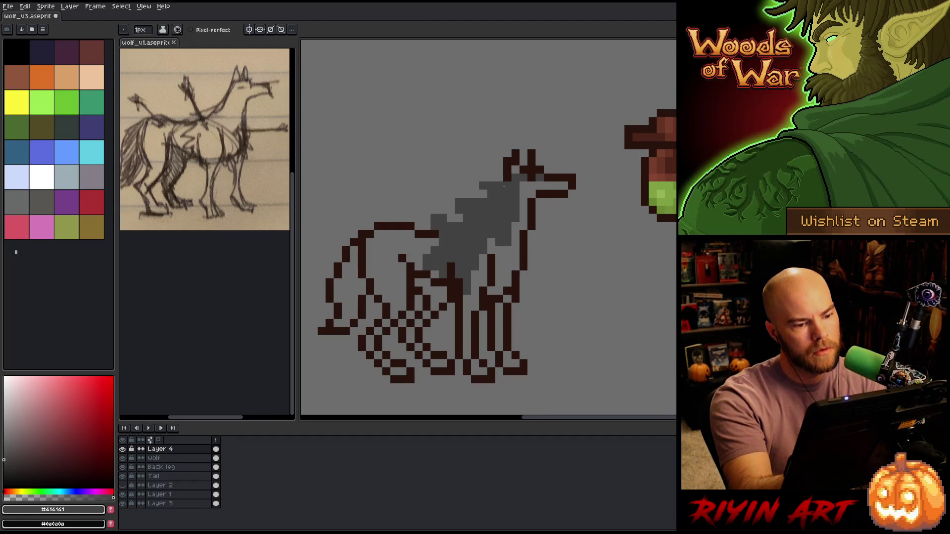
click(484, 186)
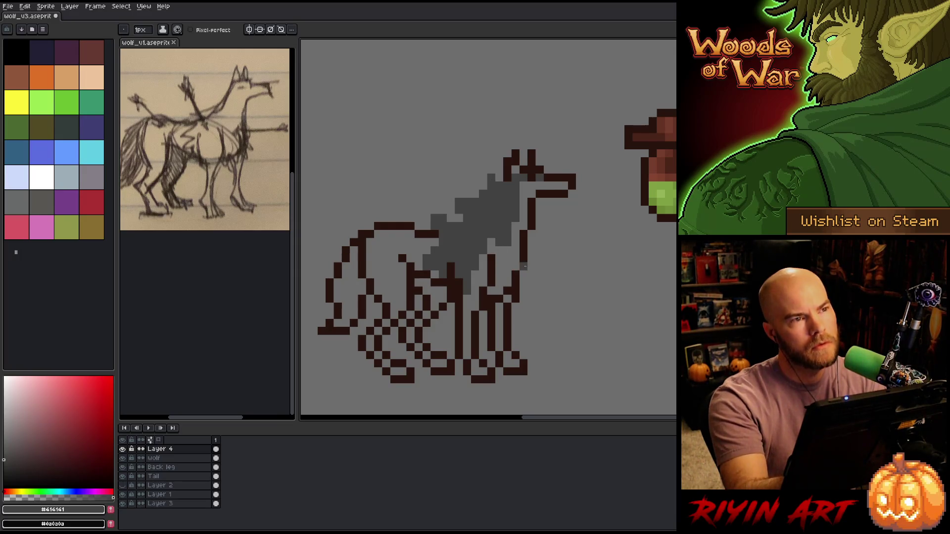
key(b)
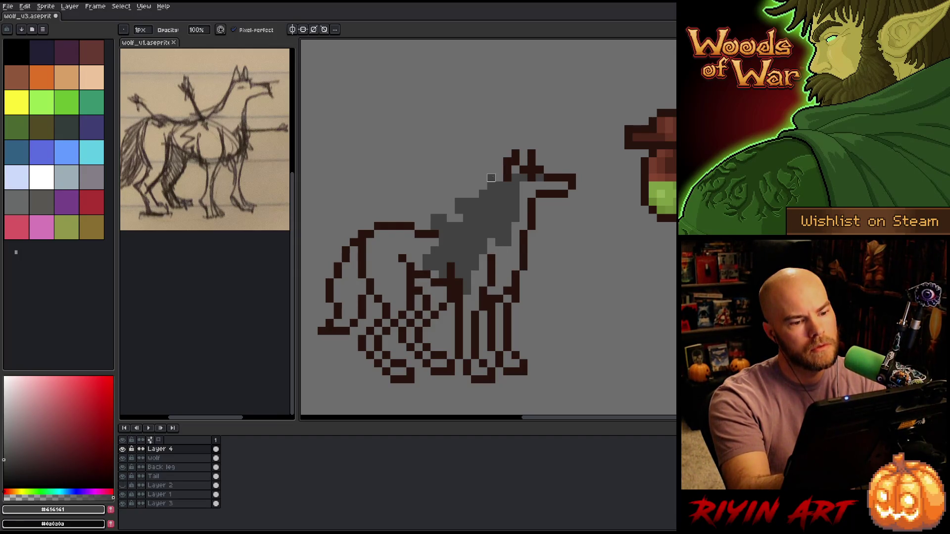
key(e)
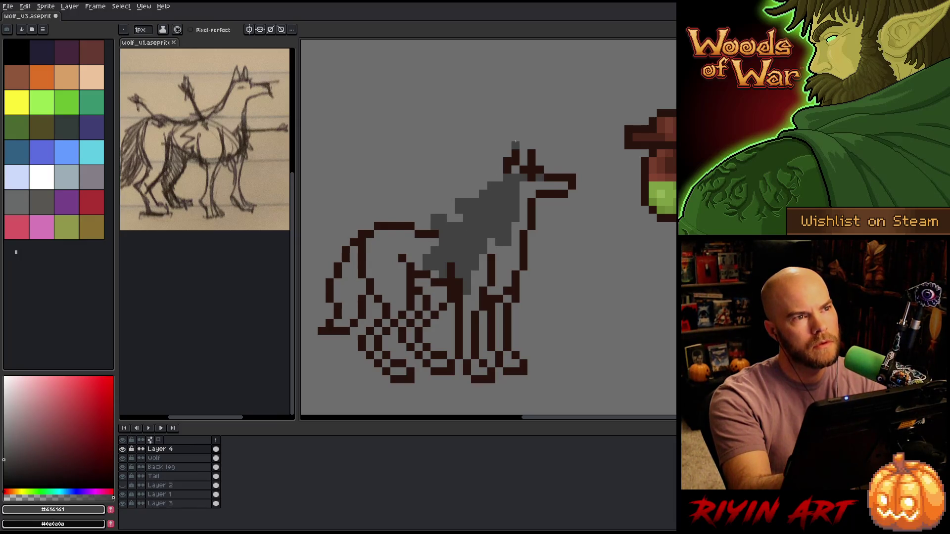
key(b)
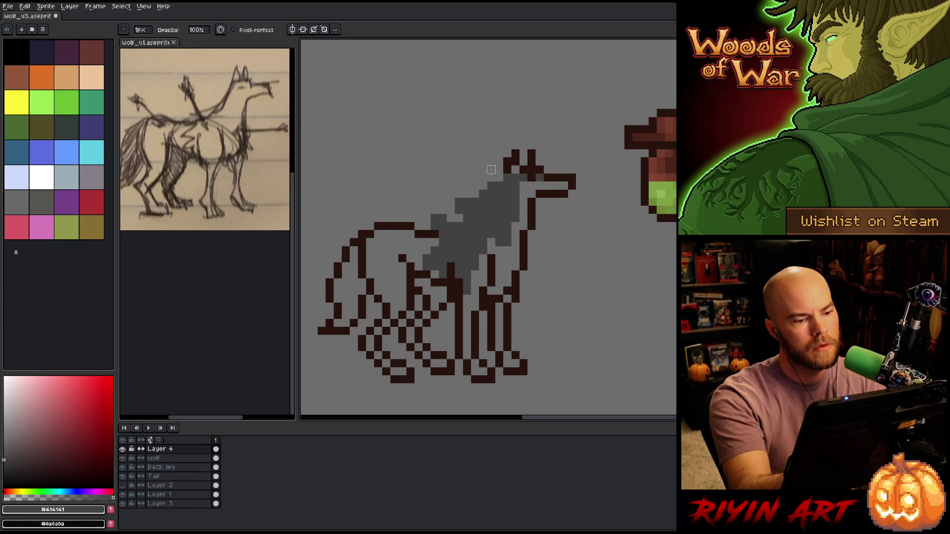
key(q)
mouse_move(504, 158)
mouse_down()
mouse_move(479, 213)
mouse_move(430, 236)
mouse_up()
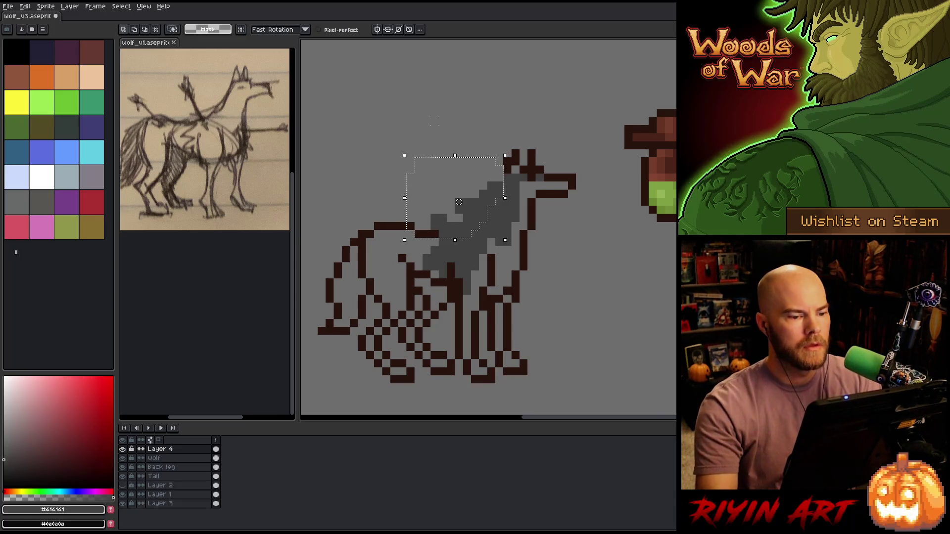
Move the grey mane one pixel right and clear the selection.
drag(458, 202, 466, 202)
key(ctrl+d)
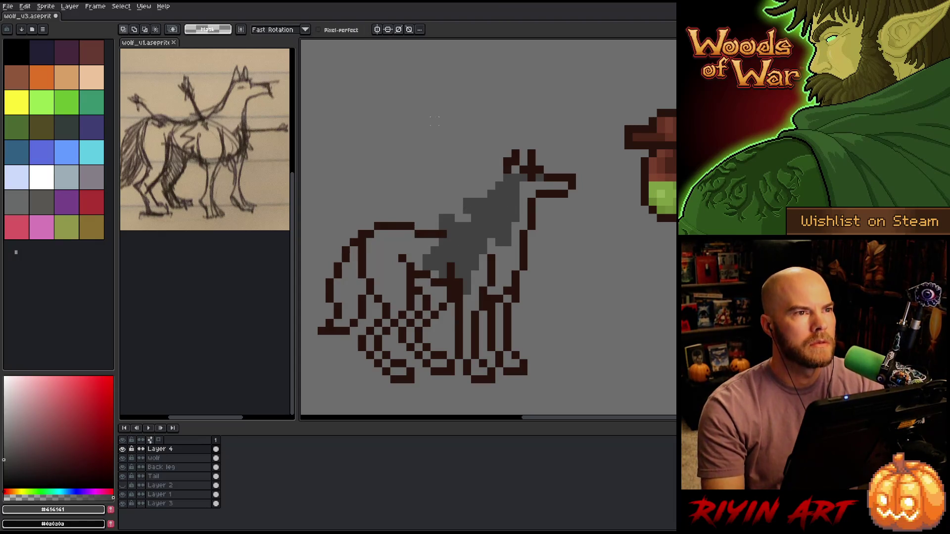
mouse_move(418, 300)
mouse_down()
mouse_move(422, 241)
mouse_move(446, 254)
mouse_move(394, 364)
mouse_move(418, 299)
mouse_up()
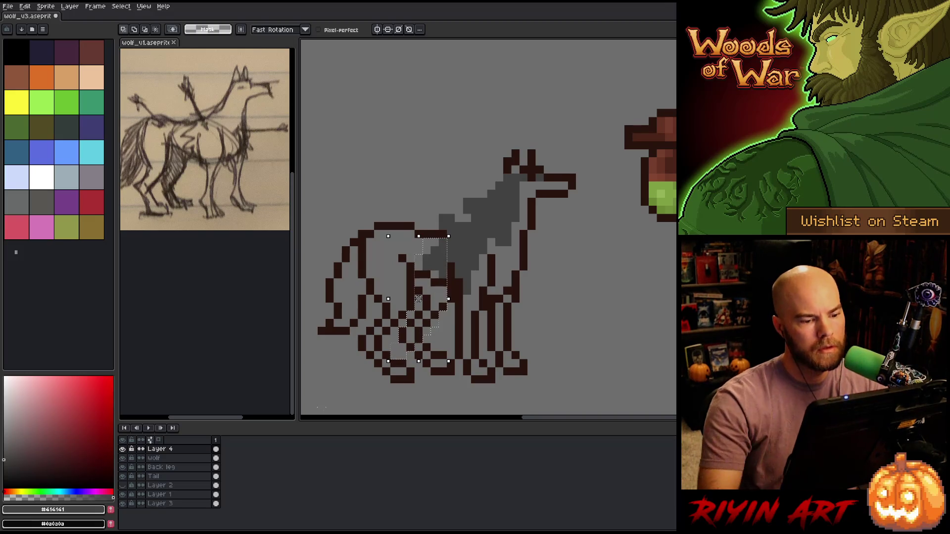
key(ctrl+d)
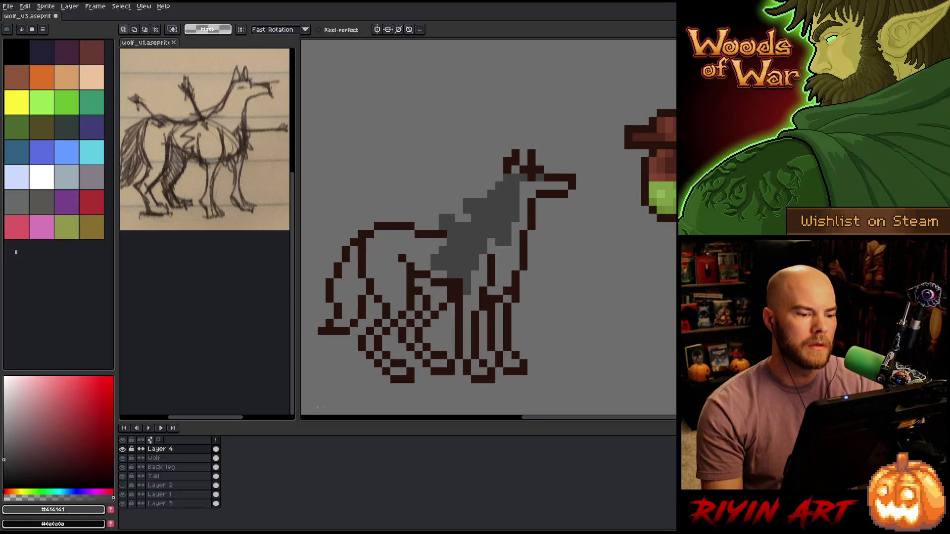
Replace a stray grey pixel near the neck with dark outline.
key(b)
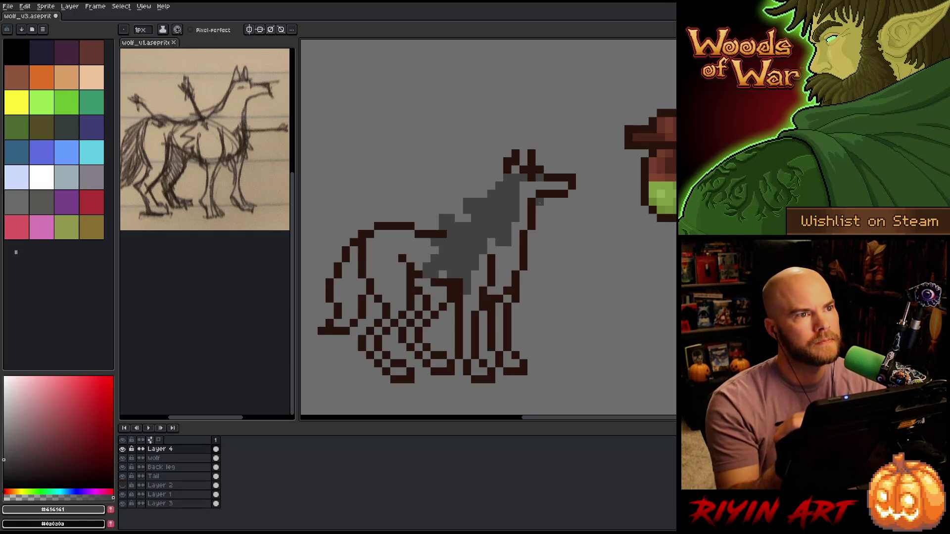
click(515, 241)
key(b)
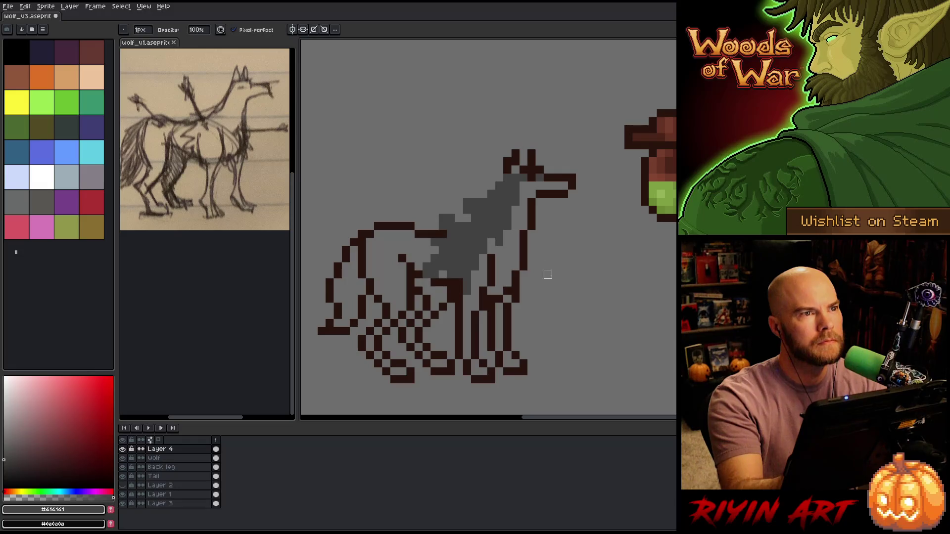
key(e)
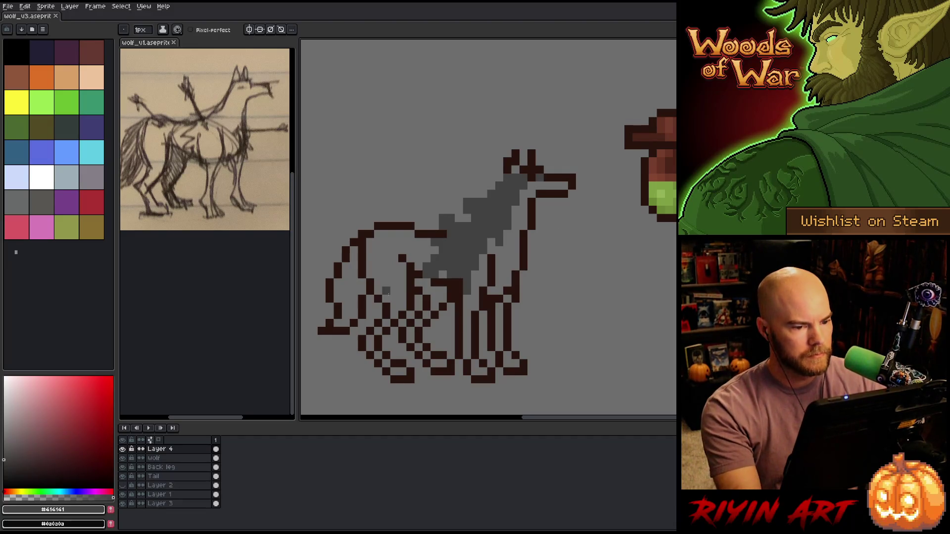
scroll(391, 287, down, 2)
Target the wolf outline layer, hide the grey mane, and lasso the wolf's front leg.
scroll(409, 273, up, 2)
drag(454, 293, 488, 284)
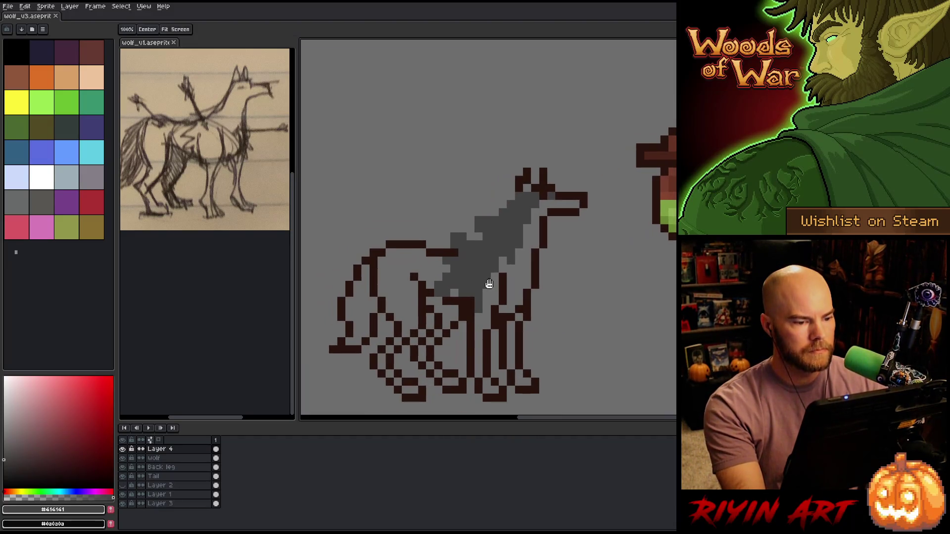
click(173, 459)
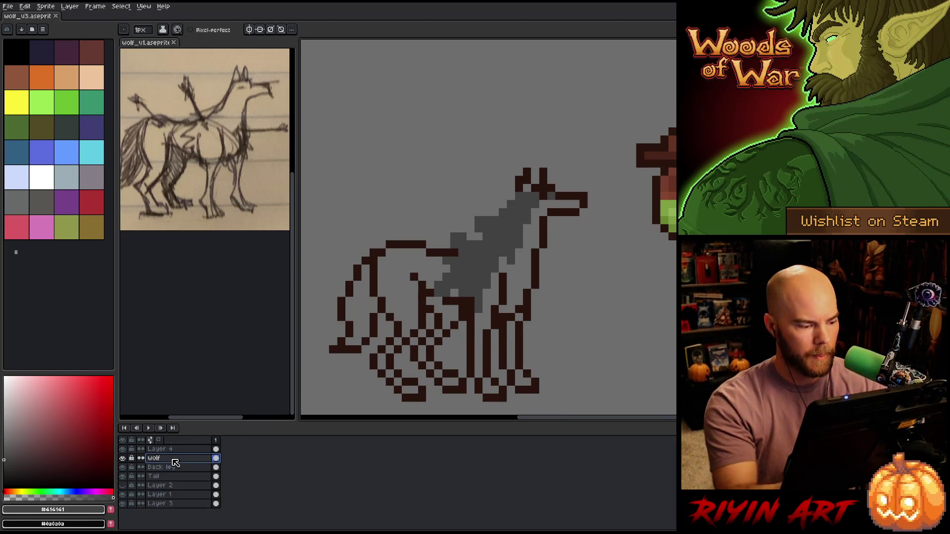
click(123, 449)
key(m)
mouse_move(510, 268)
mouse_down()
mouse_move(495, 321)
mouse_move(492, 408)
mouse_move(470, 372)
mouse_move(462, 273)
mouse_move(488, 265)
mouse_up()
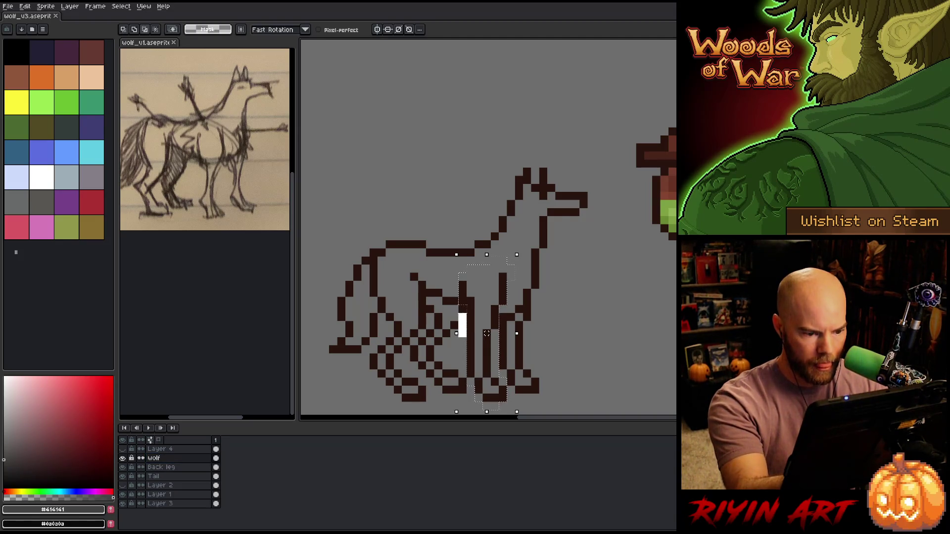
Cut the front leg onto a new layer named 'front leg', then lasso the far leg.
key(Delete)
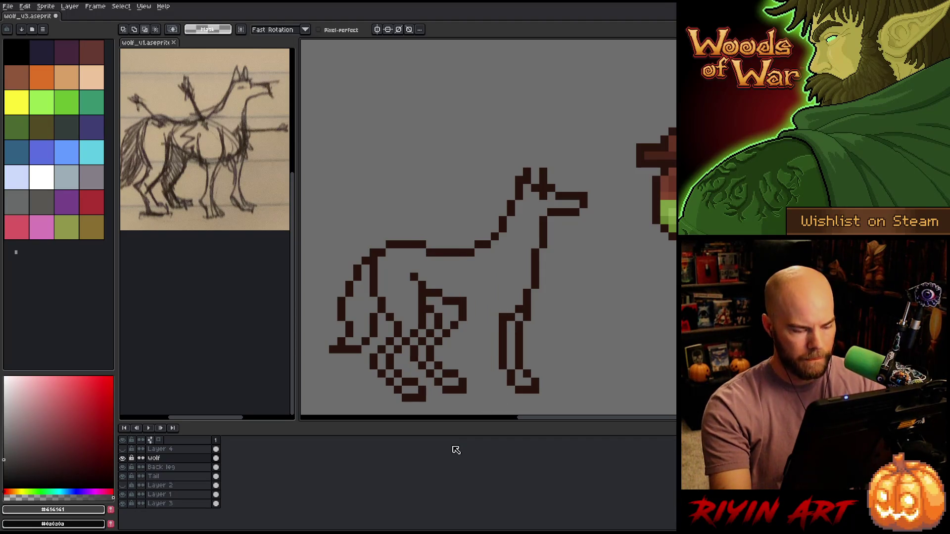
click(167, 450)
key(shift+n)
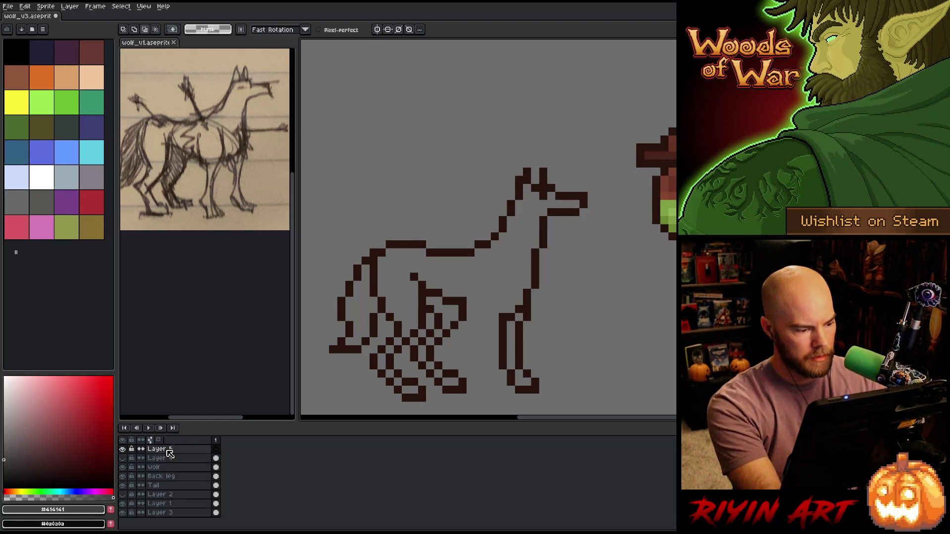
key(ctrl+v)
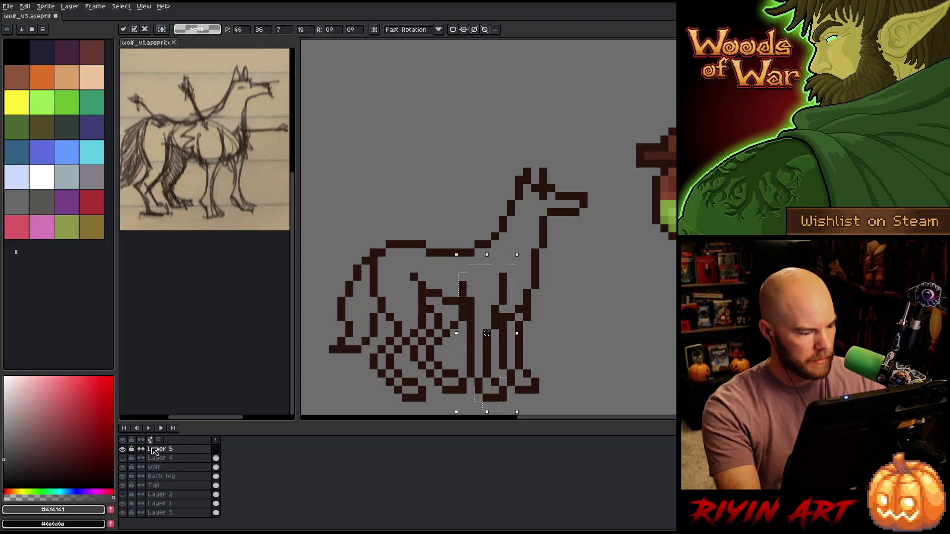
key(shift+p)
text(fron)
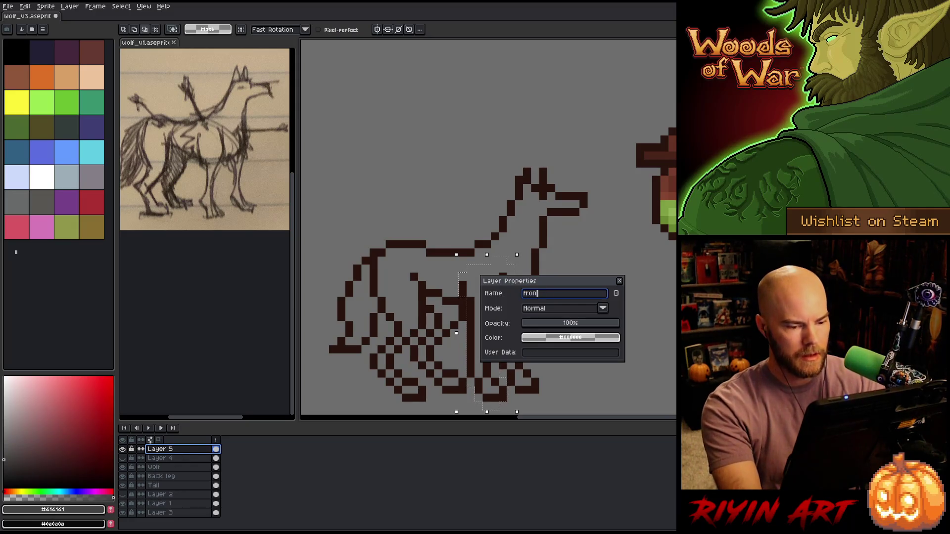
text(t leg)
key(Return)
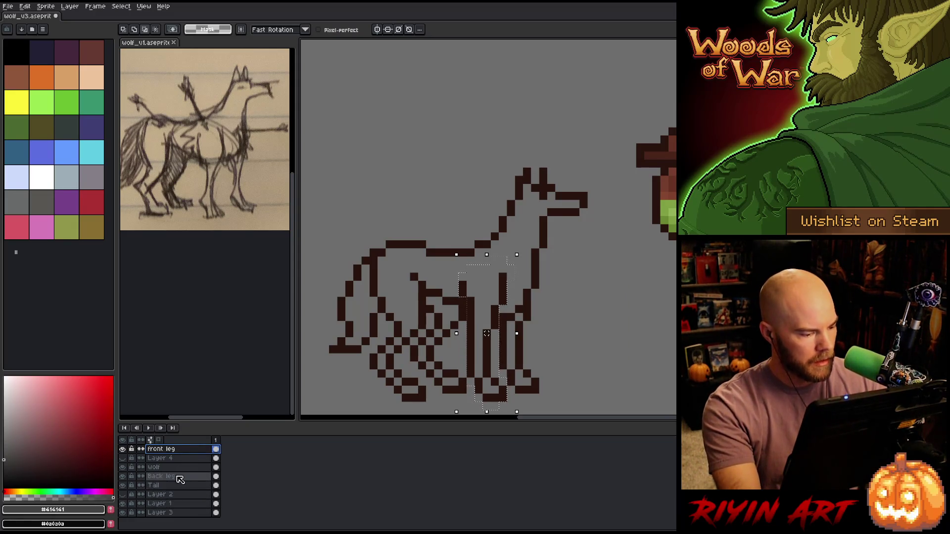
click(158, 467)
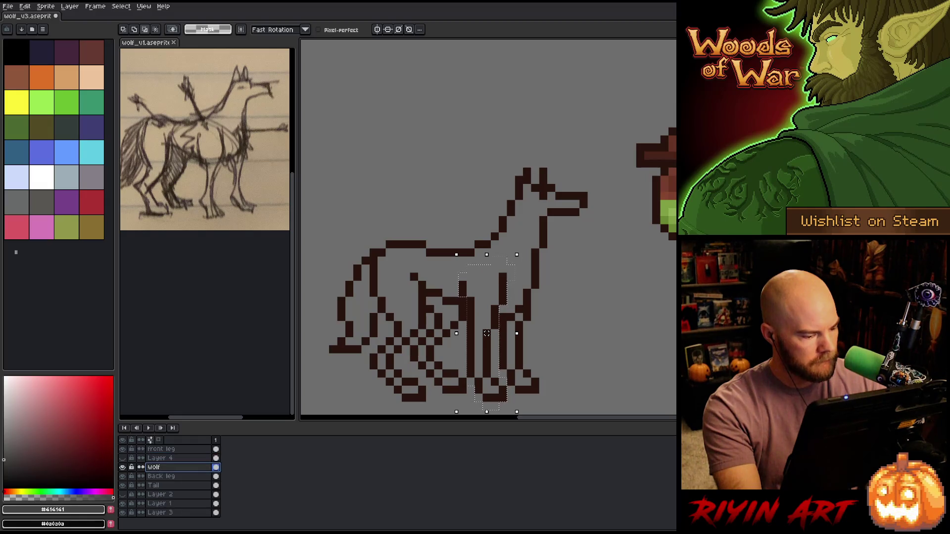
mouse_move(404, 259)
mouse_down()
mouse_move(422, 302)
mouse_move(413, 347)
mouse_move(420, 393)
mouse_move(381, 395)
mouse_move(388, 331)
mouse_move(372, 277)
mouse_move(383, 260)
mouse_move(405, 260)
mouse_up()
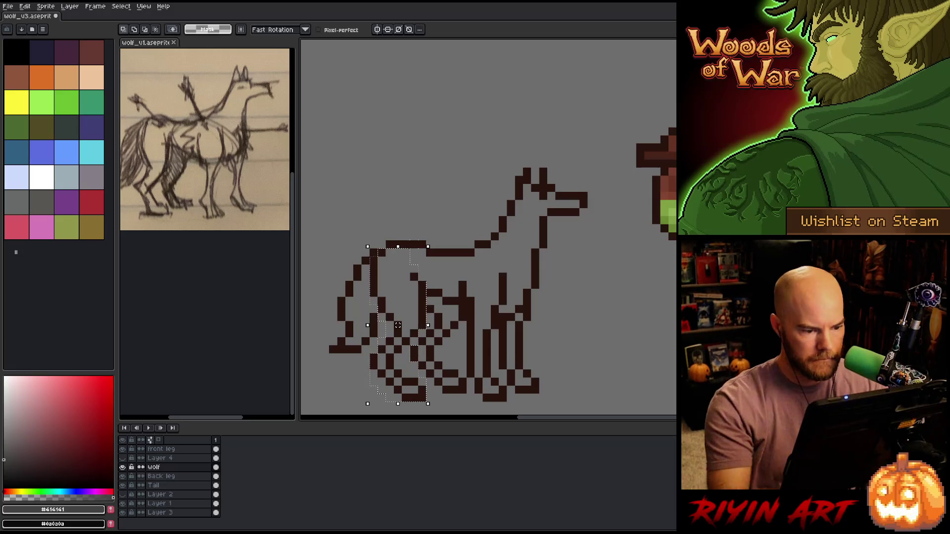
Cut the far leg and paste it onto a new layer named 'front bk leg'.
key(Delete)
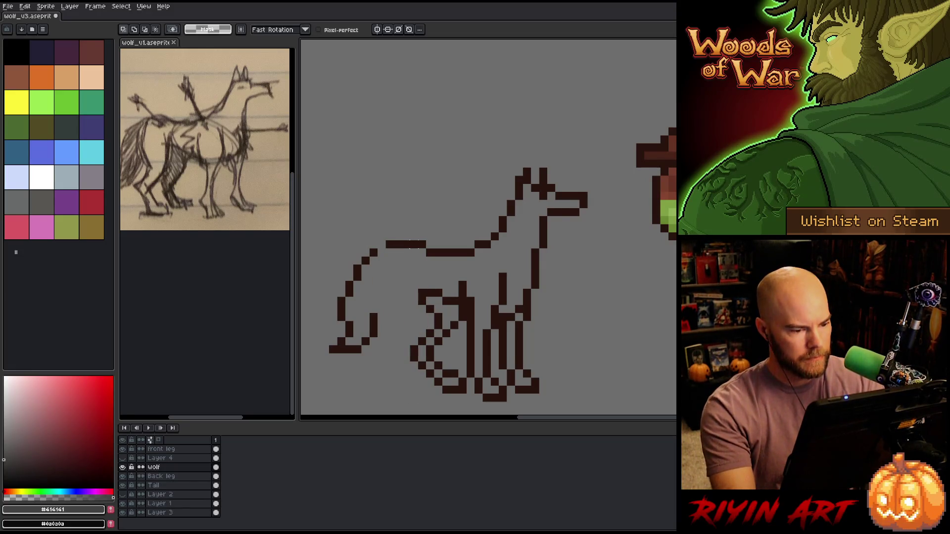
click(159, 458)
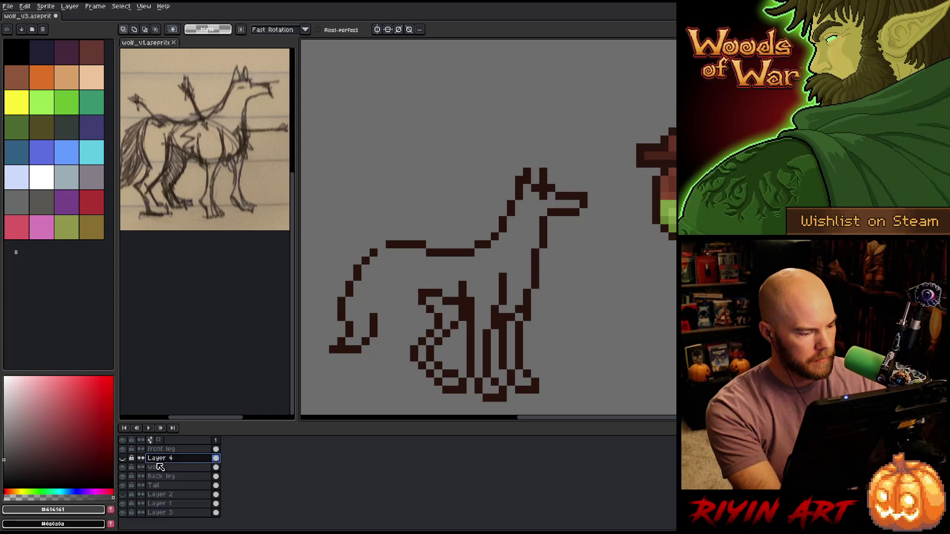
key(shift+ctrl+n)
double_click(159, 462)
text(front bk leg)
key(Return)
key(ctrl+t)
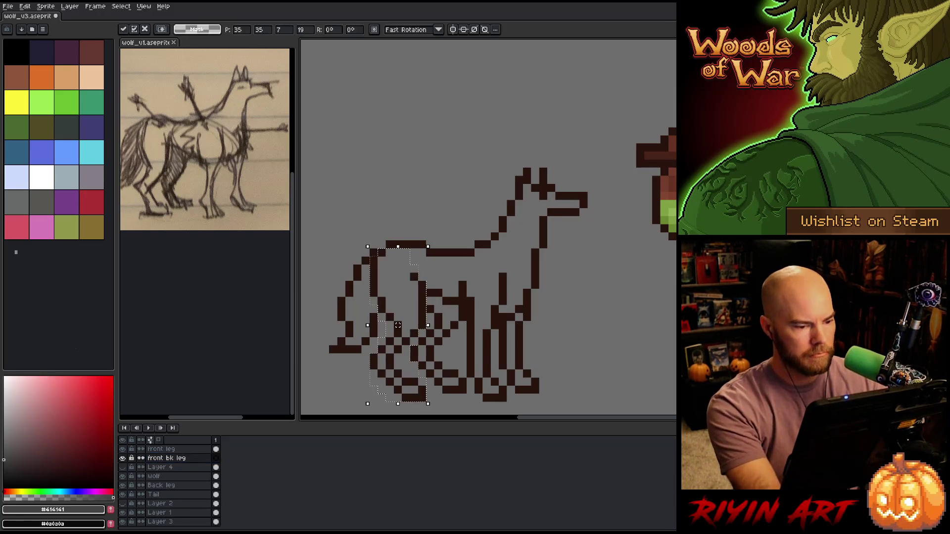
Fade the front bk leg layer to about 45% opacity.
double_click(166, 458)
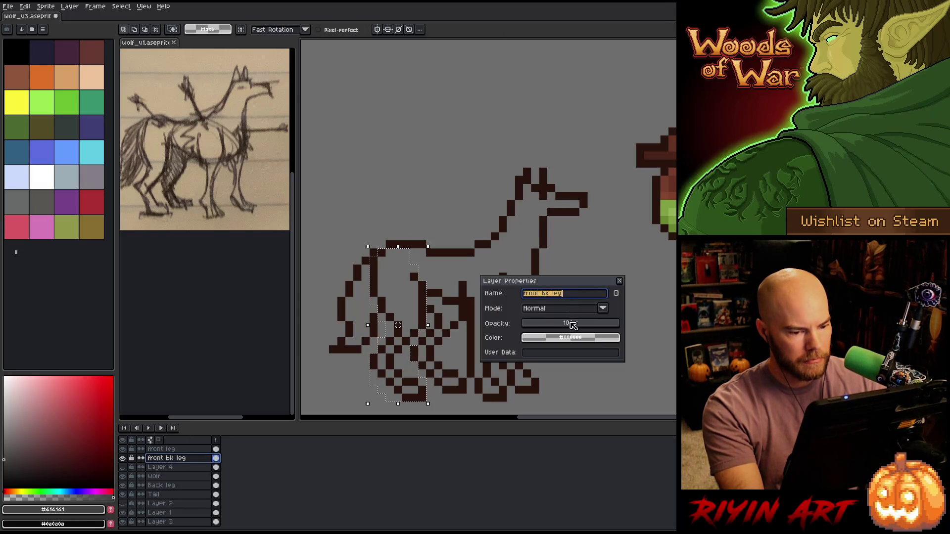
click(569, 323)
click(619, 282)
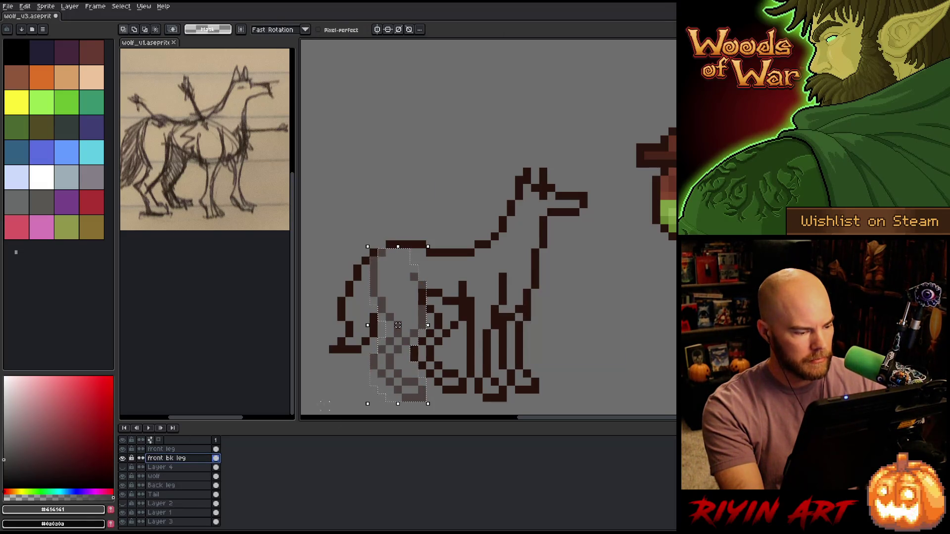
Sample the dark outline colour #28130d and pencil the wolf's body line behind the leg.
click(164, 478)
key(b)
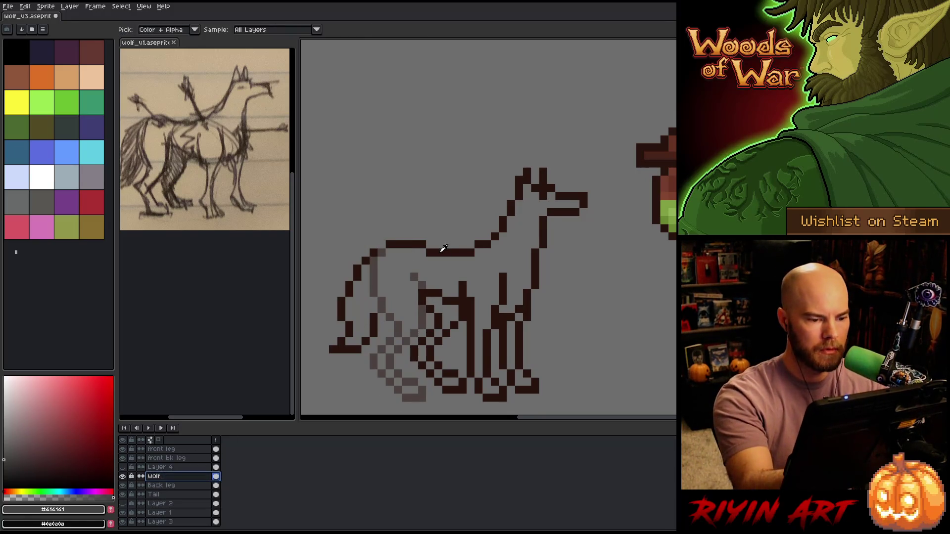
alt+click(373, 261)
drag(374, 258, 374, 281)
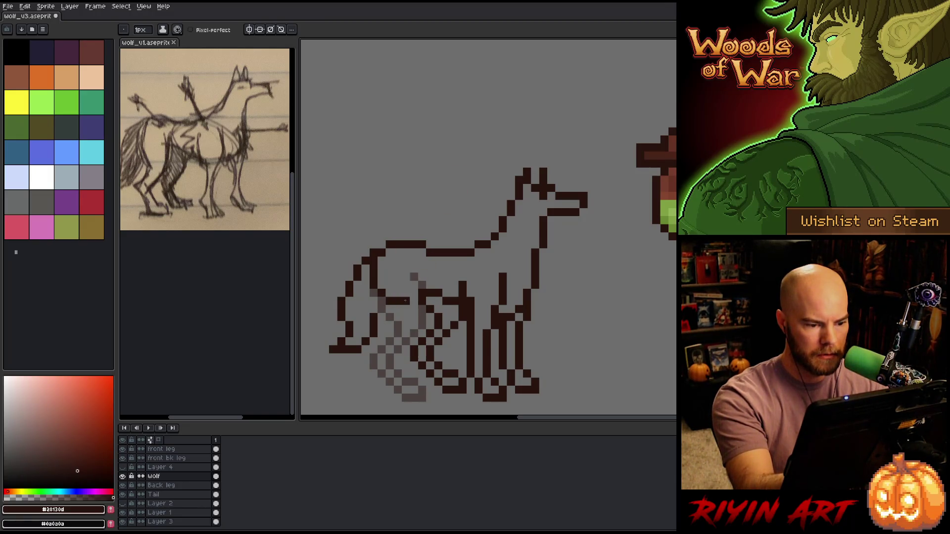
drag(405, 301, 421, 285)
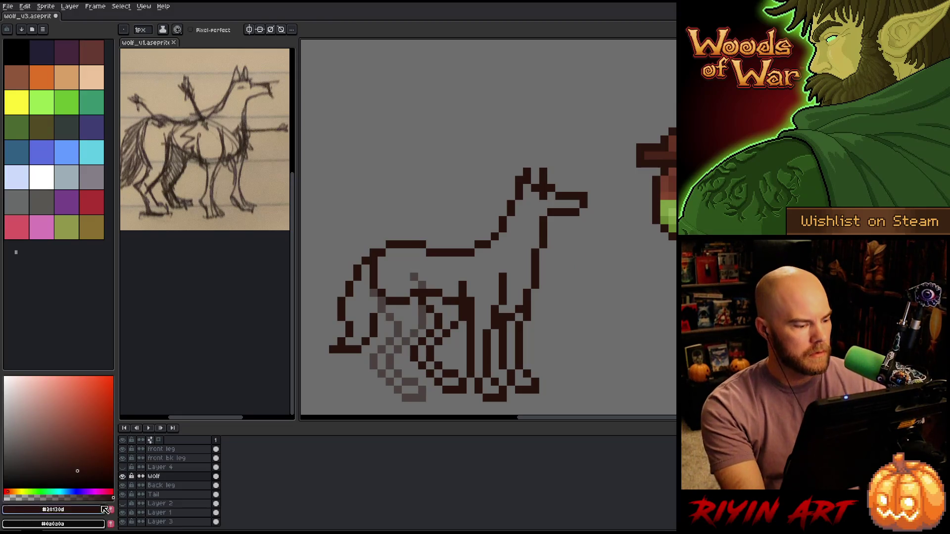
double_click(158, 459)
Restore front bk leg to 100% opacity and bring the grey mane layer back into view.
drag(605, 324, 617, 323)
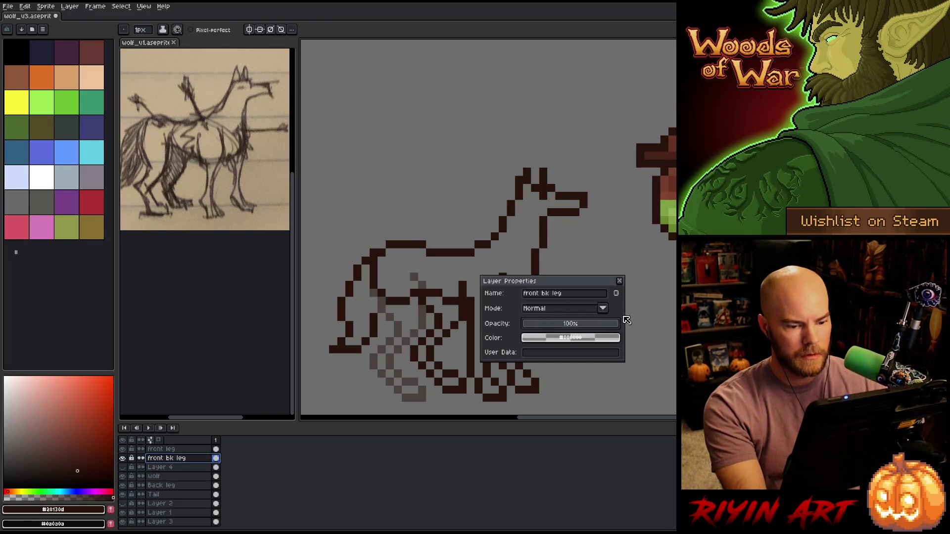
click(619, 281)
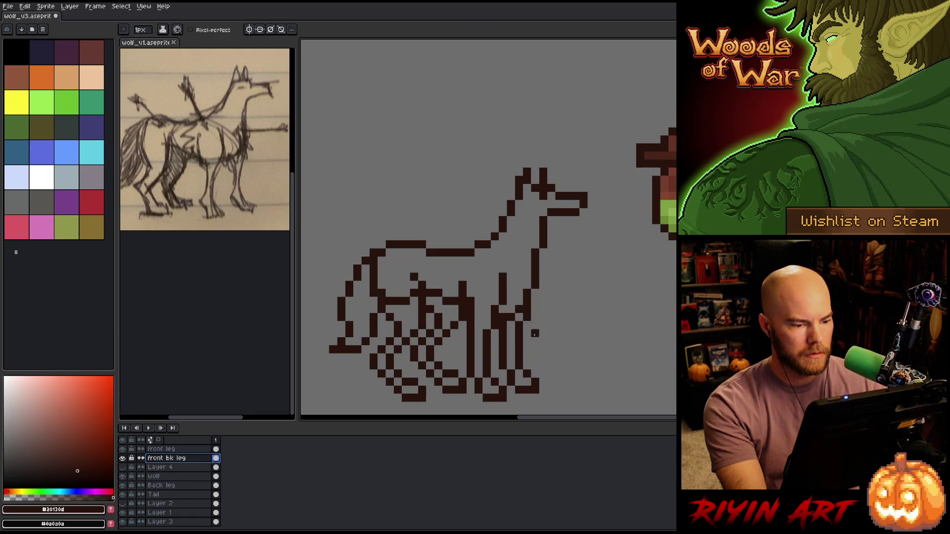
click(124, 467)
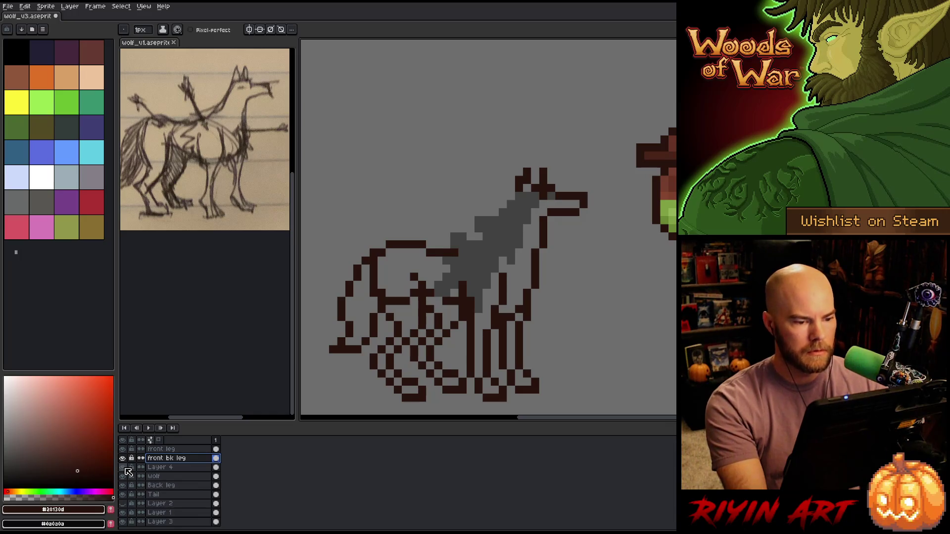
click(123, 468)
click(124, 468)
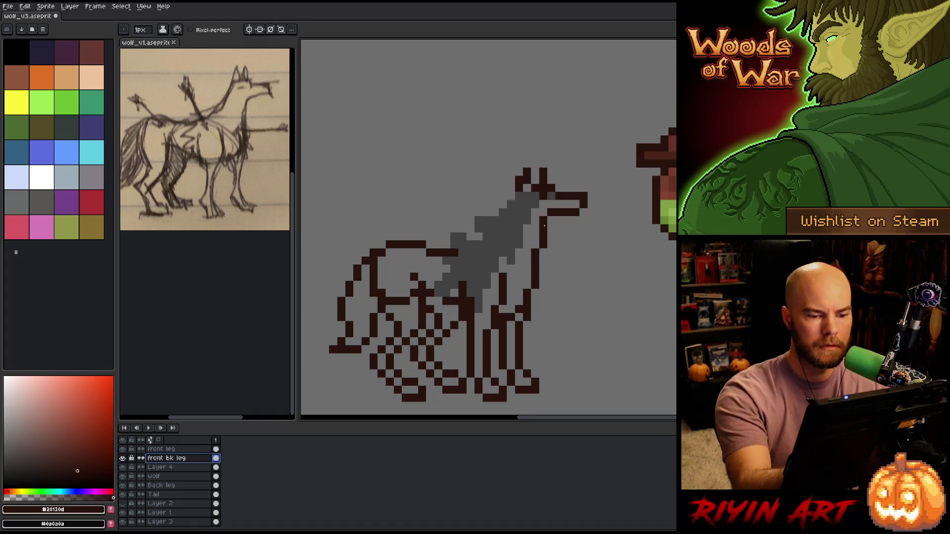
Pencil a dark outline along the head, the back of the neck and the chest.
click(512, 197)
click(493, 210)
mouse_move(477, 212)
mouse_down()
mouse_move(475, 236)
mouse_move(447, 247)
mouse_up()
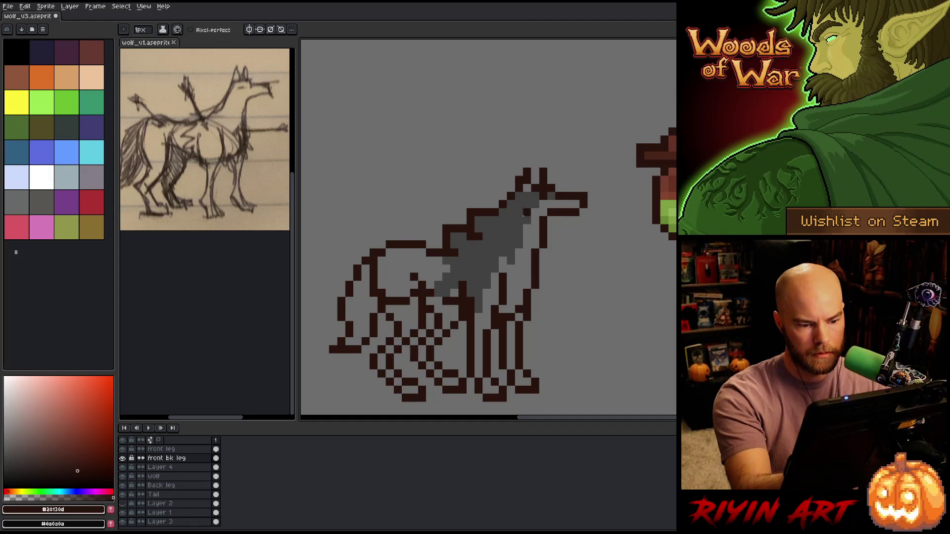
drag(446, 292, 438, 301)
click(447, 278)
click(430, 301)
click(455, 261)
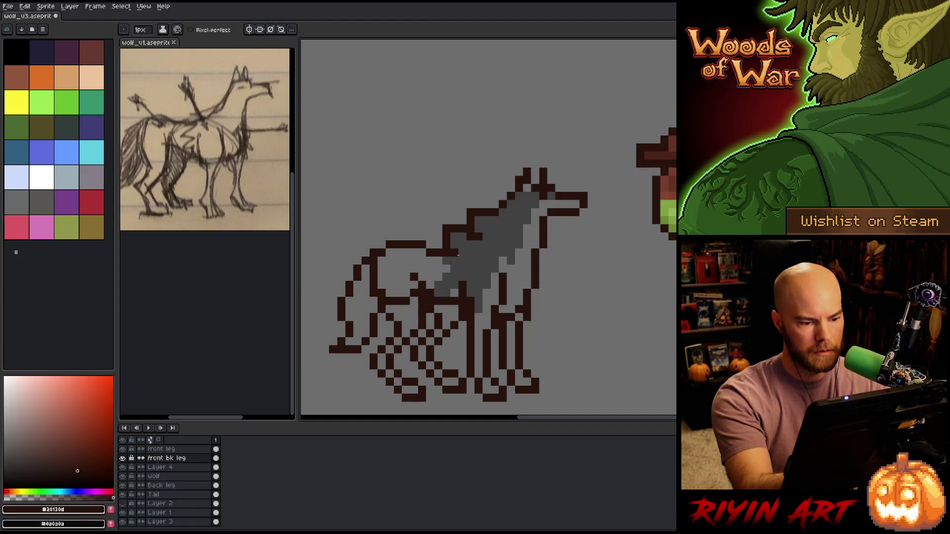
key(ctrl+z)
key(ctrl+z)
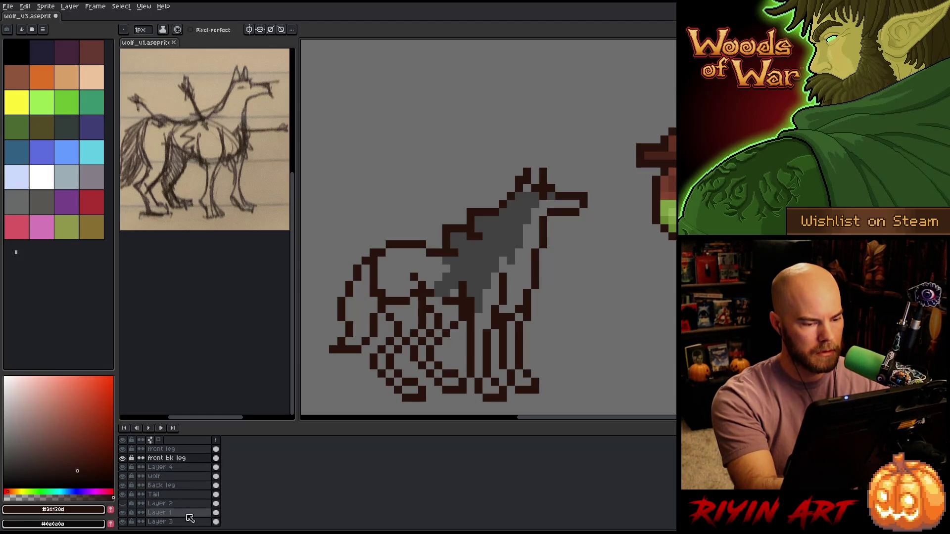
Lasso the neck outline around the wolf's head and delete it.
key(q)
mouse_move(559, 261)
mouse_down()
mouse_move(568, 163)
mouse_move(437, 218)
mouse_move(567, 359)
mouse_up()
key(Delete)
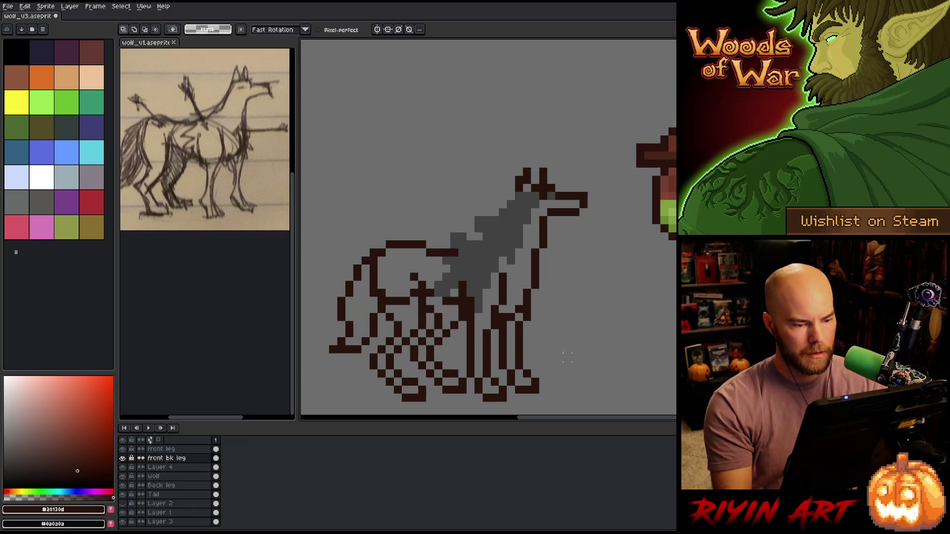
Undo the neck outline deletion and rename Layer 4 to 'maine'.
click(160, 468)
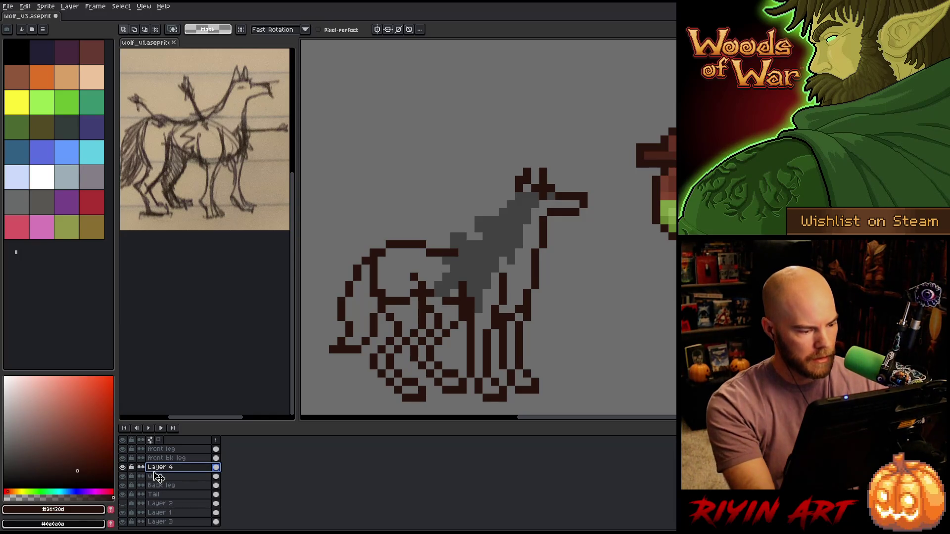
key(ctrl+z)
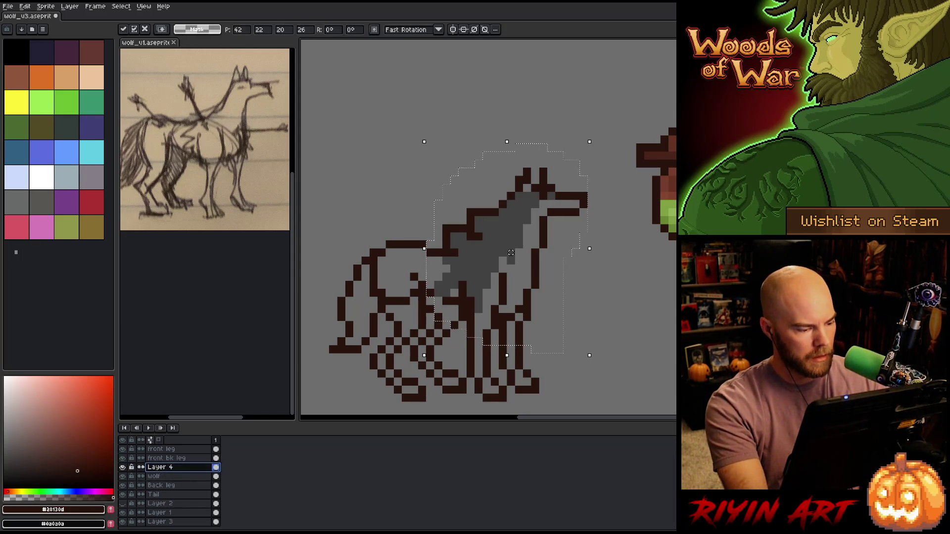
double_click(163, 467)
text(maine)
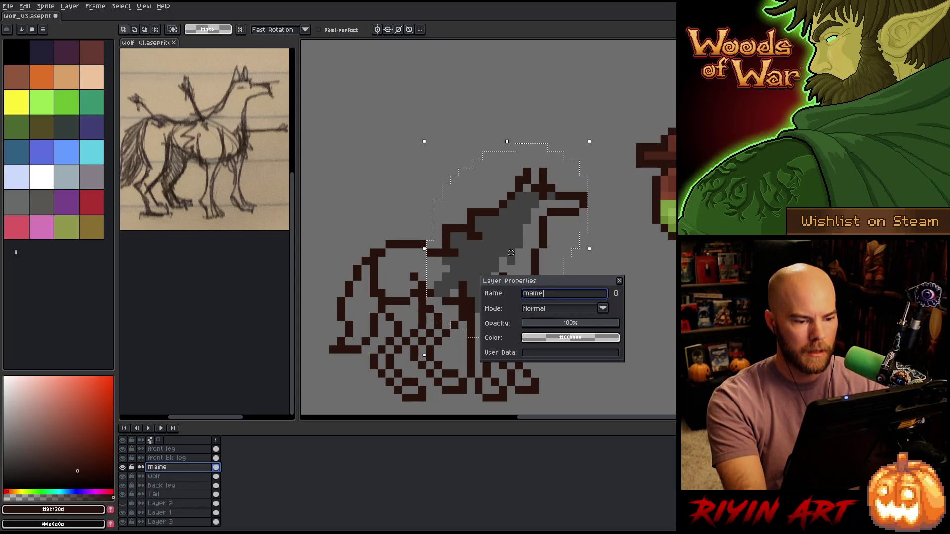
key(Return)
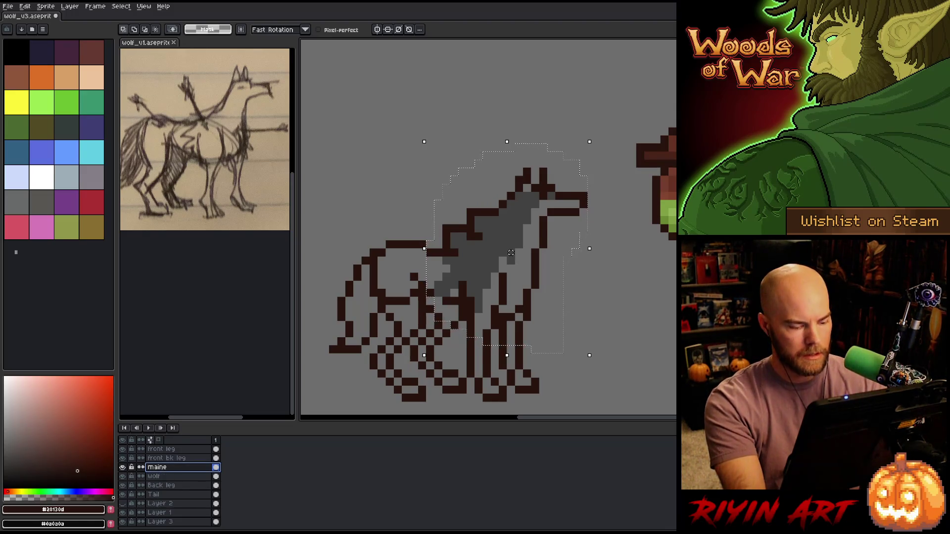
Clear the selection and pencil-recolour a pixel on the wolf's chest.
key(ctrl+d)
key(b)
click(438, 293)
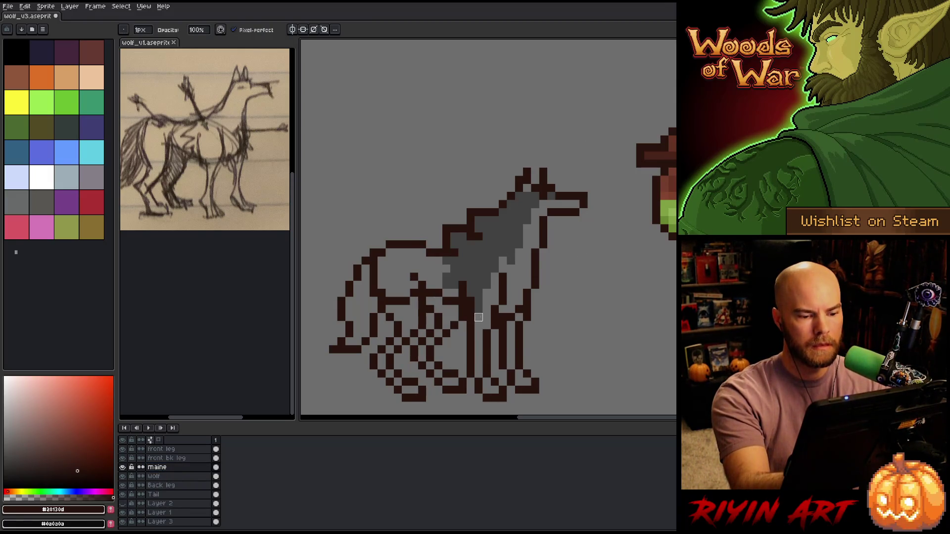
Recolour pixels below the mane and erase a stray pixel from the mane's top.
drag(486, 300, 482, 310)
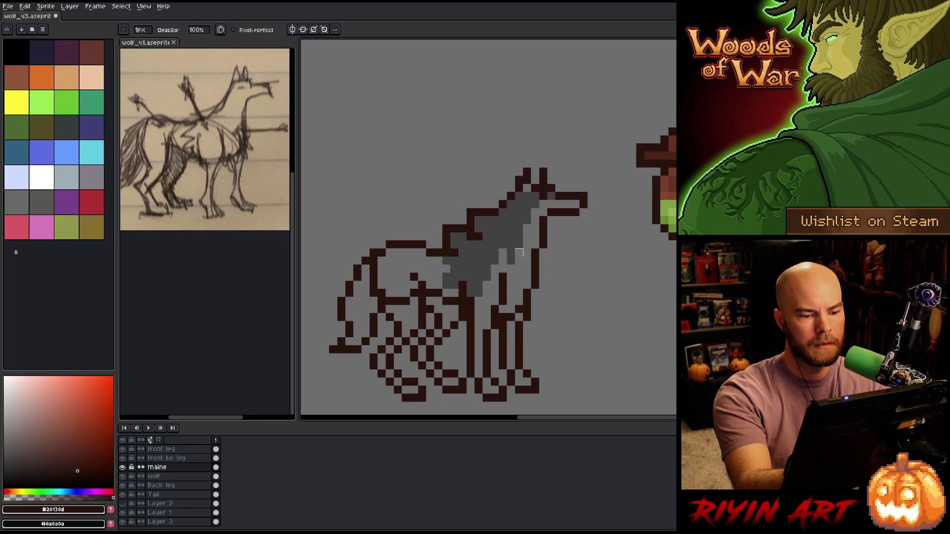
alt+click(519, 252)
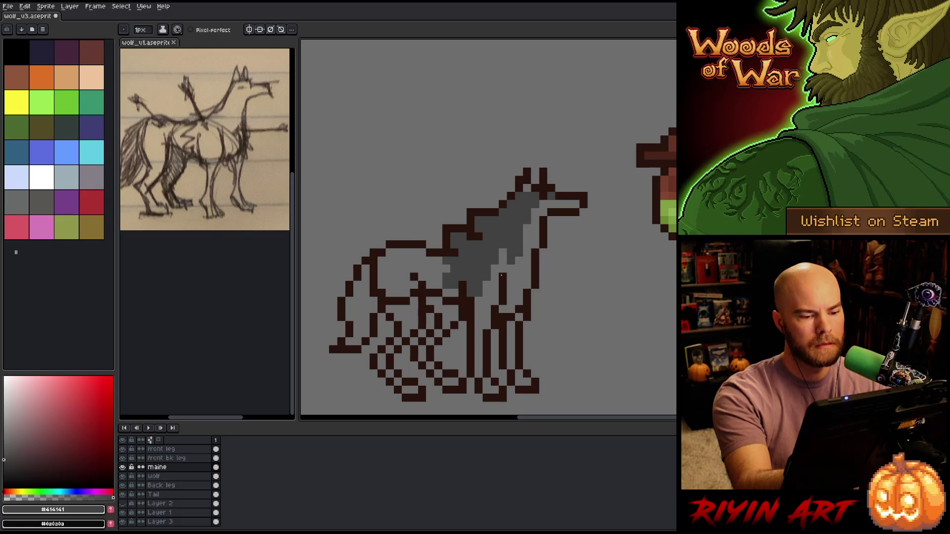
key(b)
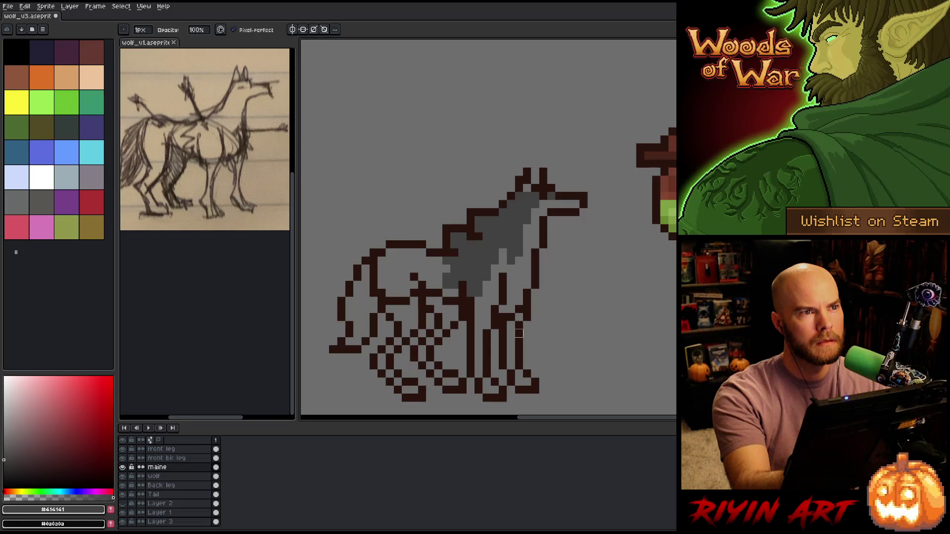
key(e)
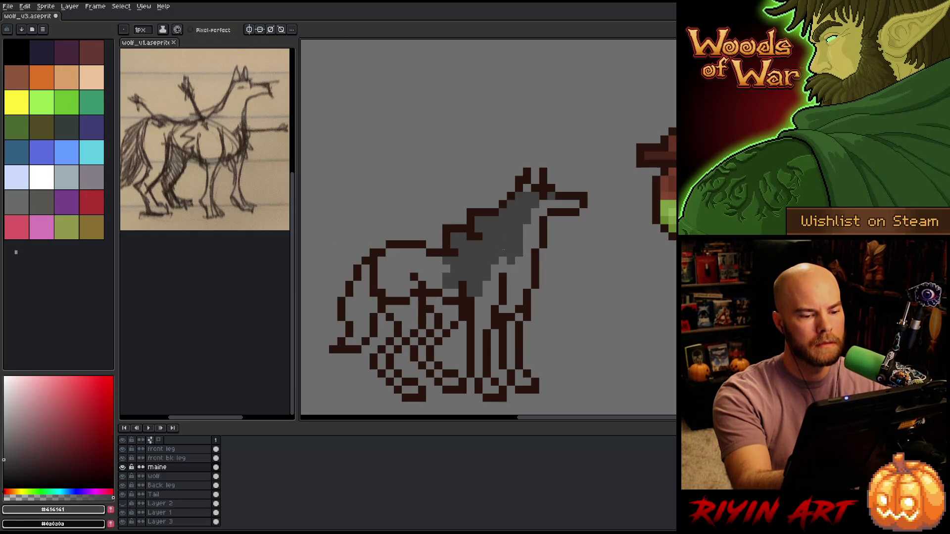
click(548, 196)
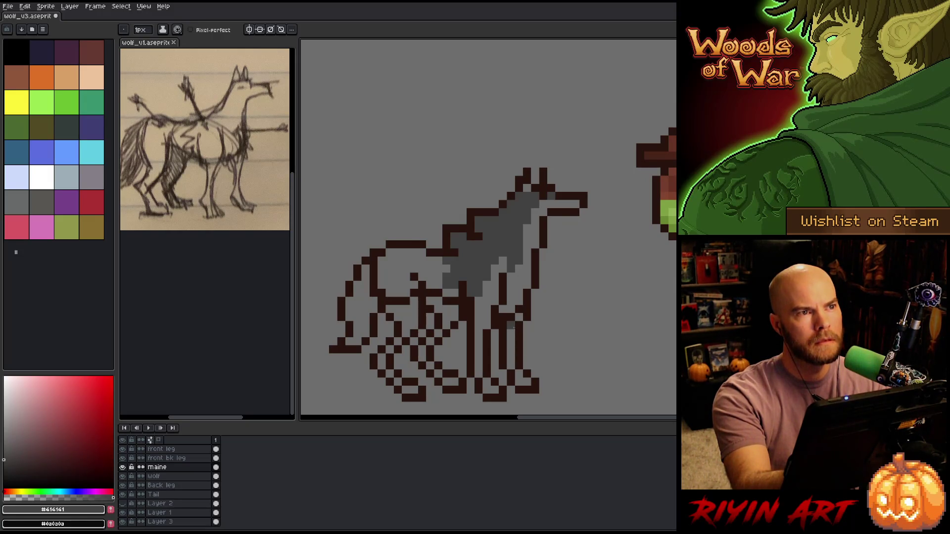
alt+click(477, 236)
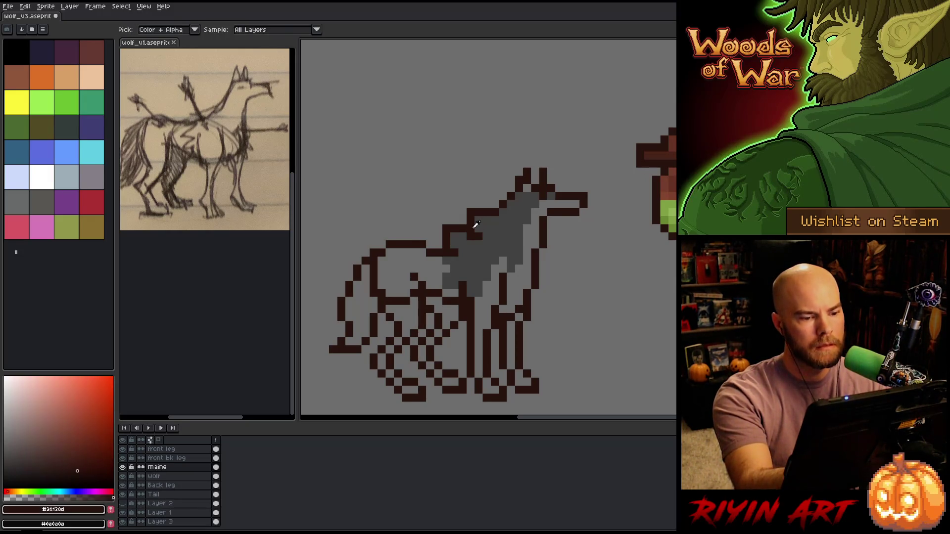
key(b)
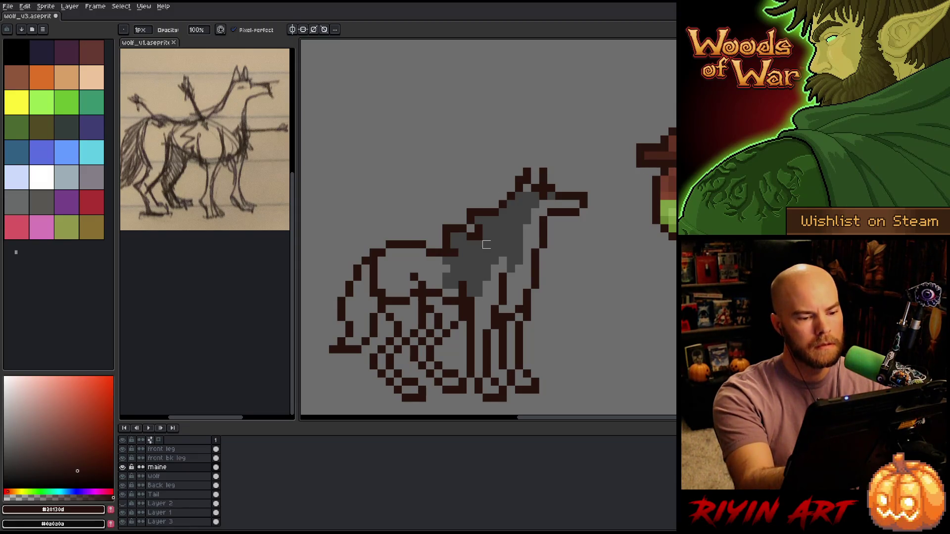
Shift the lassoed neck pixels one pixel right, commit, and sample the outline brown.
key(q)
mouse_move(495, 196)
mouse_down()
mouse_move(498, 218)
mouse_move(475, 233)
mouse_move(466, 171)
mouse_up()
drag(486, 212, 495, 212)
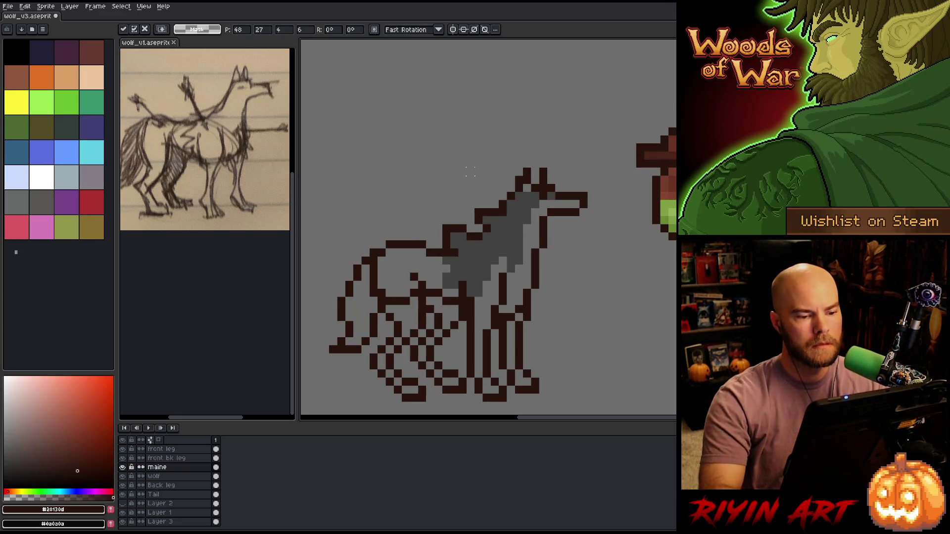
key(b)
alt+click(502, 214)
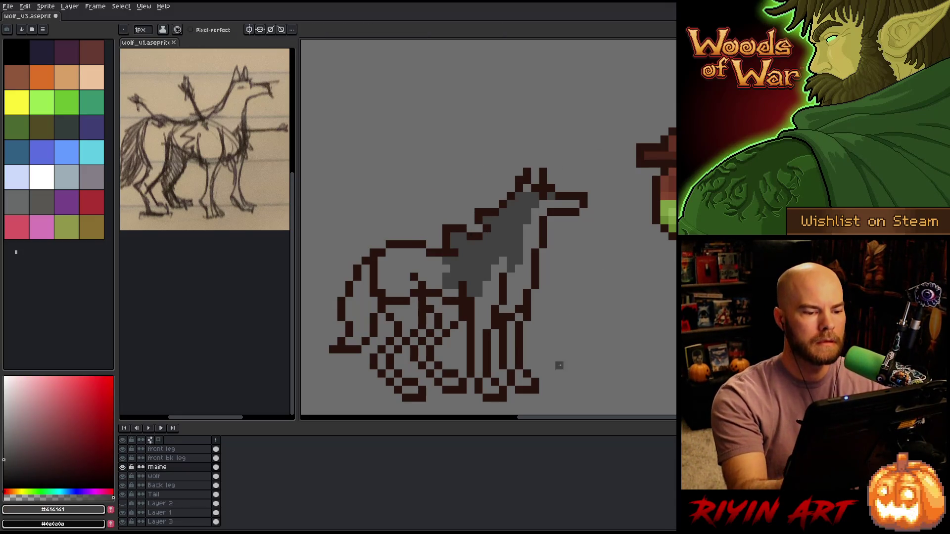
alt+click(452, 240)
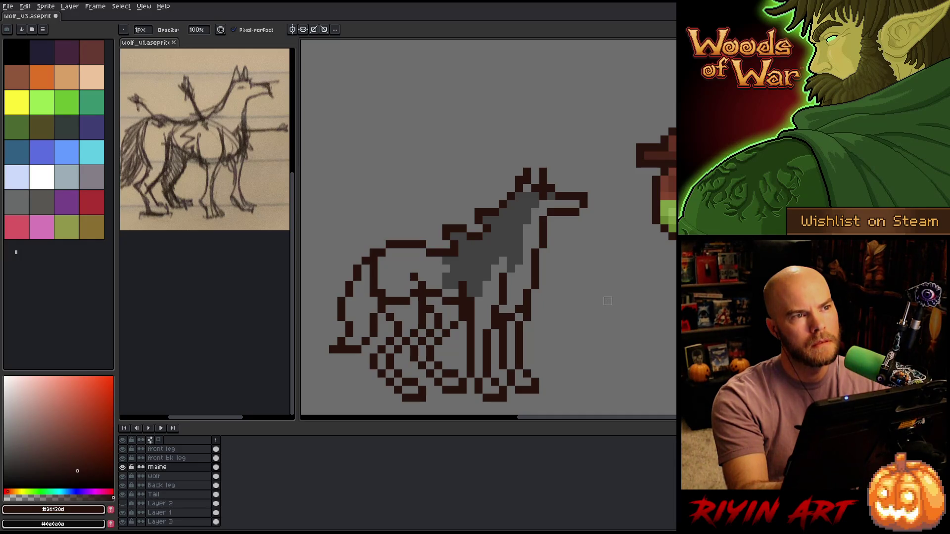
key(alt)
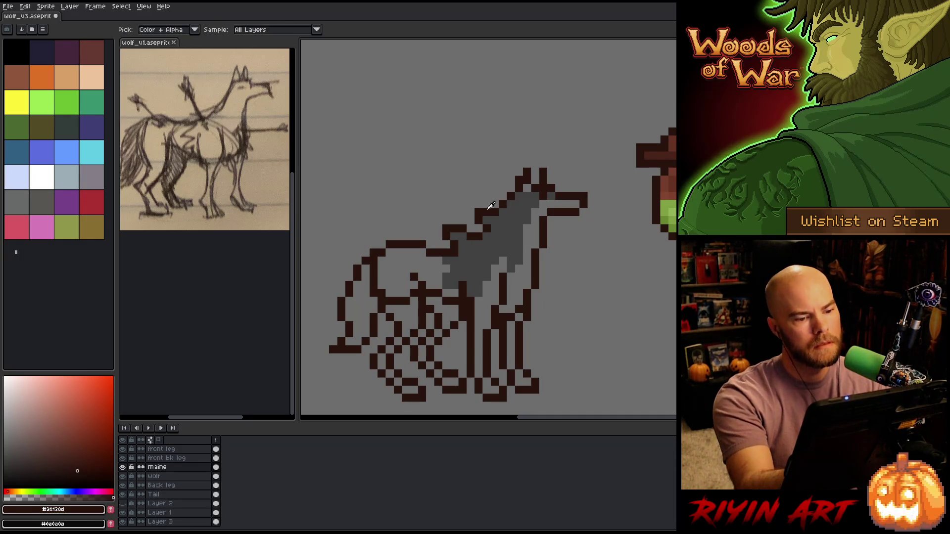
Add dark-brown outline pixels along the neck, back and chest, alternating grey and brown samples.
alt+click(470, 245)
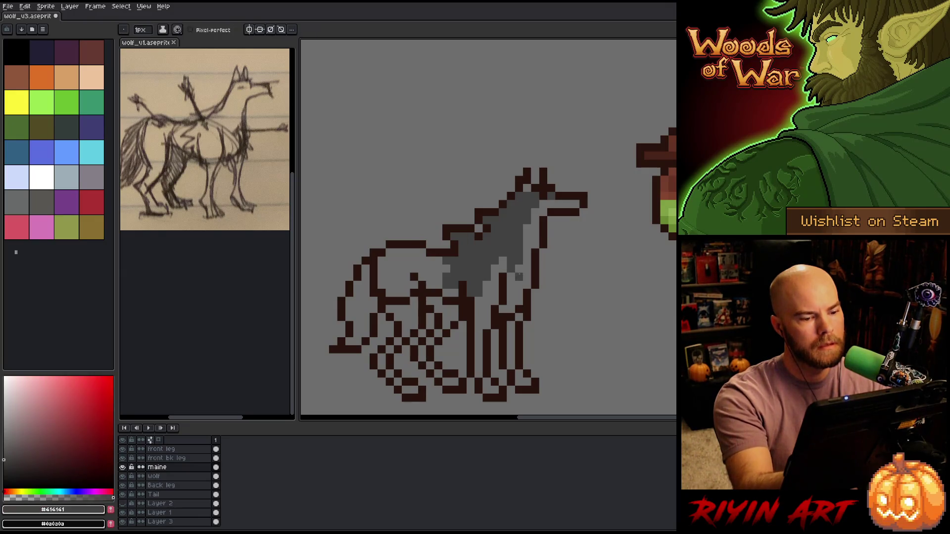
alt+click(484, 232)
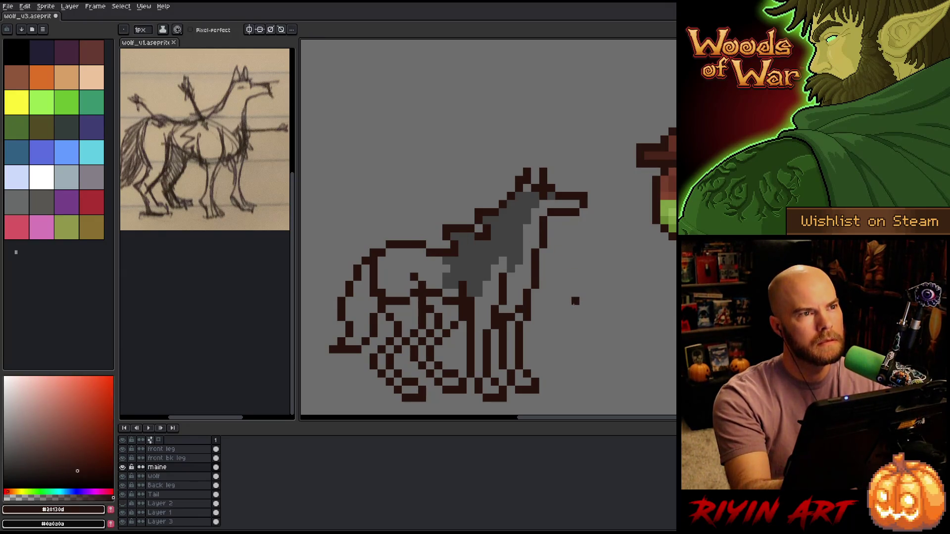
alt+click(477, 270)
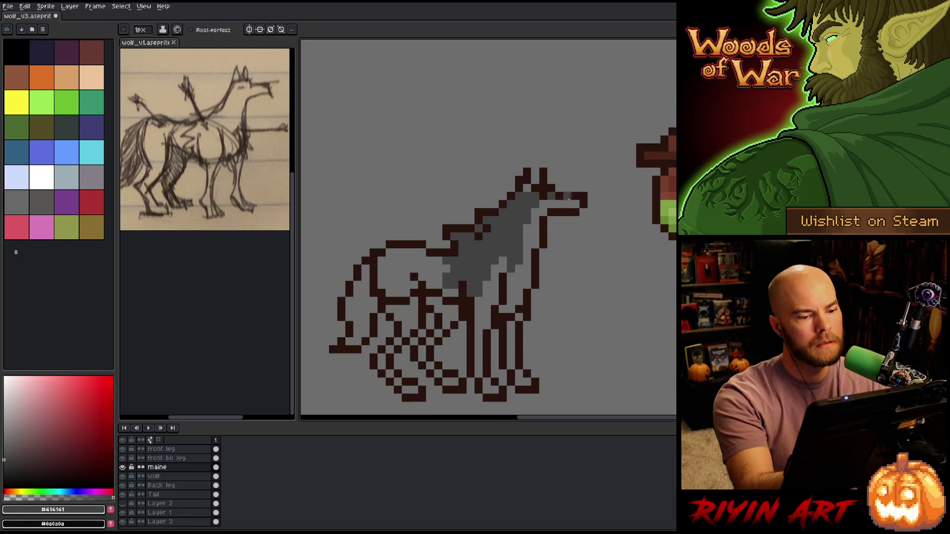
alt+click(576, 212)
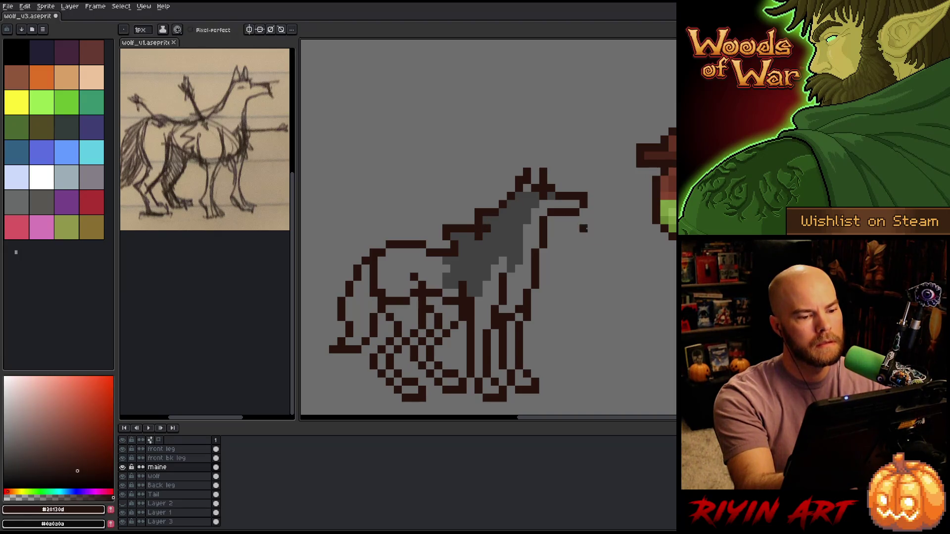
alt+click(476, 236)
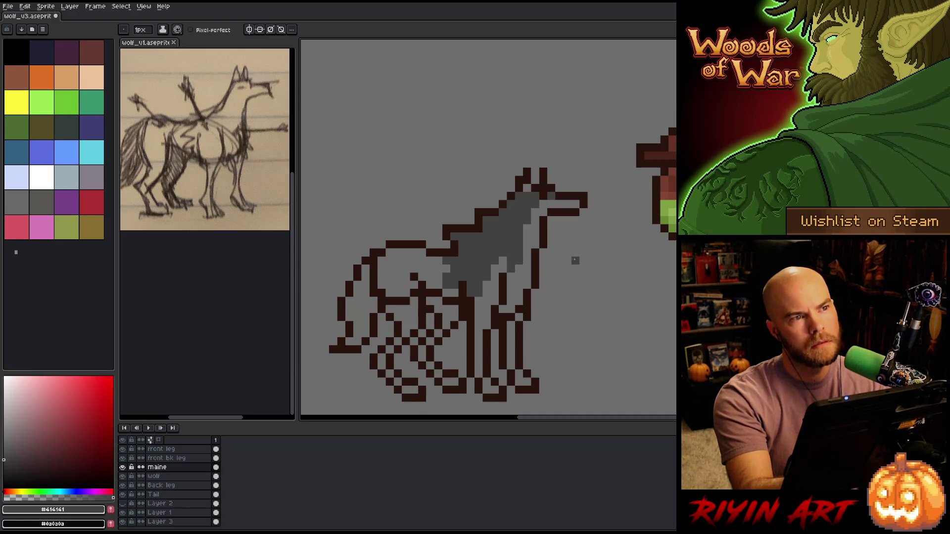
alt+click(489, 225)
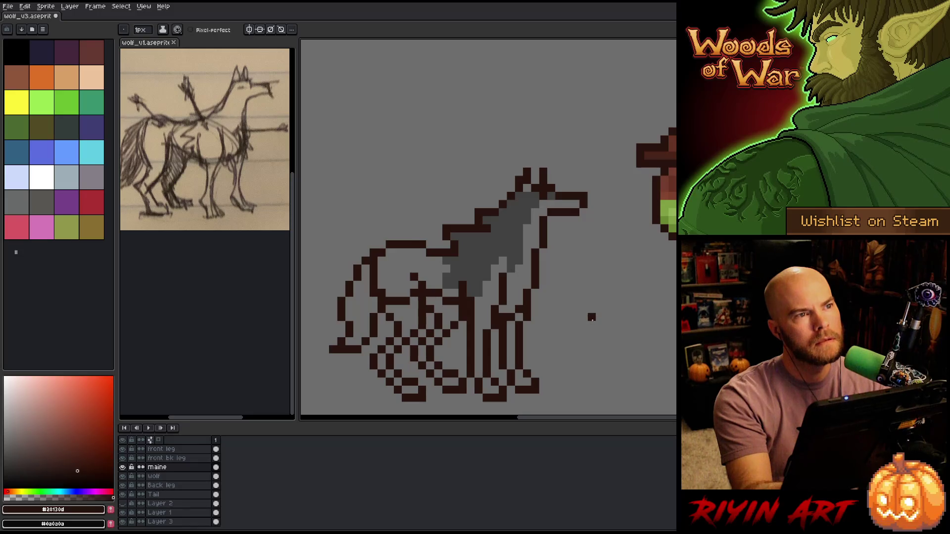
drag(438, 261, 446, 269)
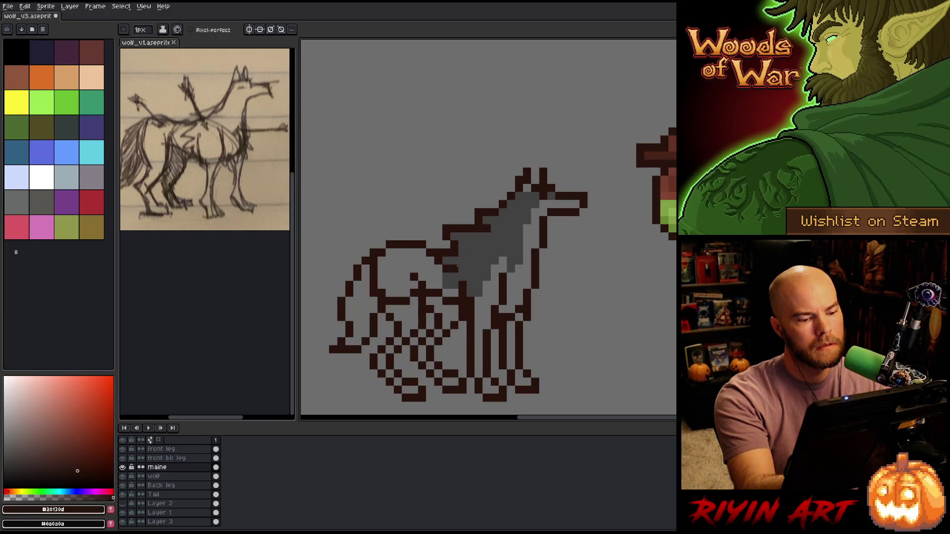
click(452, 293)
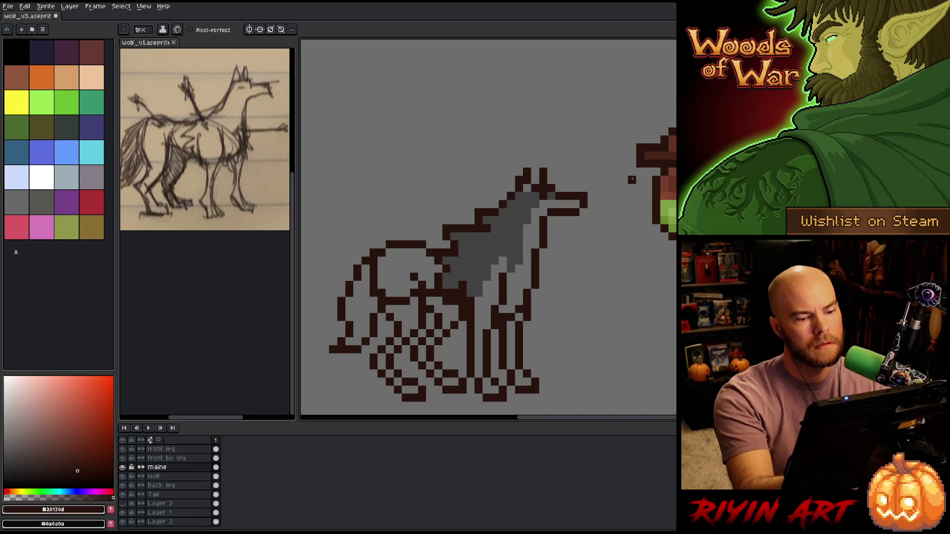
Draw a brown line along the mane's back, then set Replace Color from brown #2b130d to grey #414141.
shift+click(553, 245)
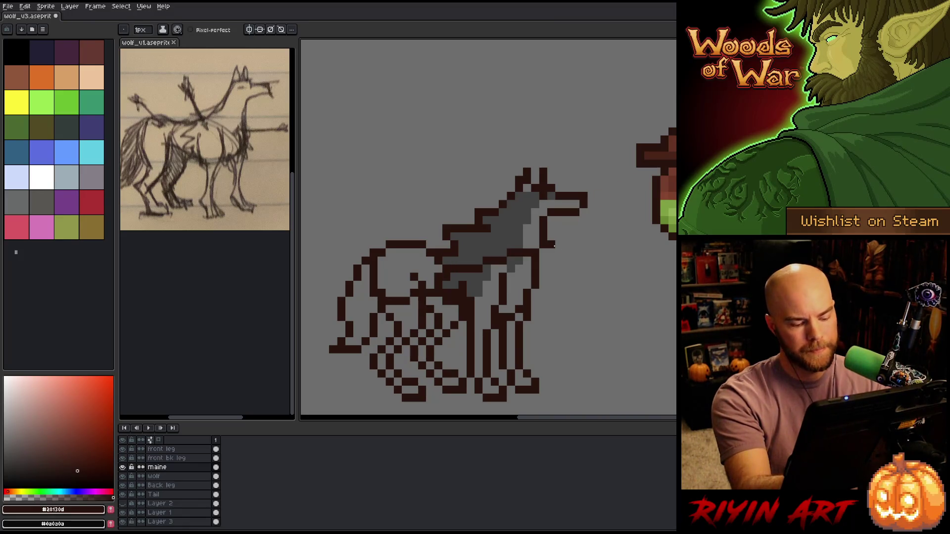
key(shift+r)
drag(276, 115, 494, 244)
Darken the replacement colour to grey #2e2e2e via HSL lightness and apply it.
click(270, 108)
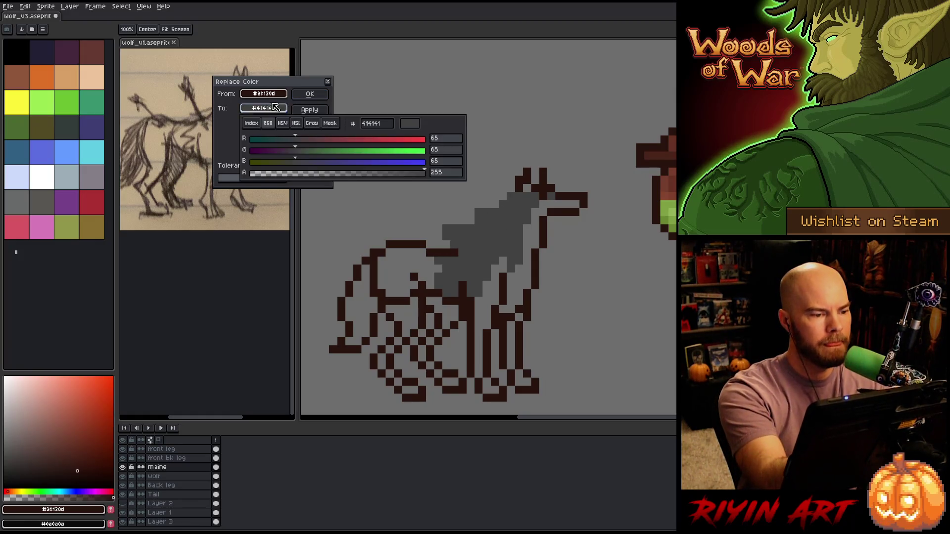
click(296, 123)
click(286, 163)
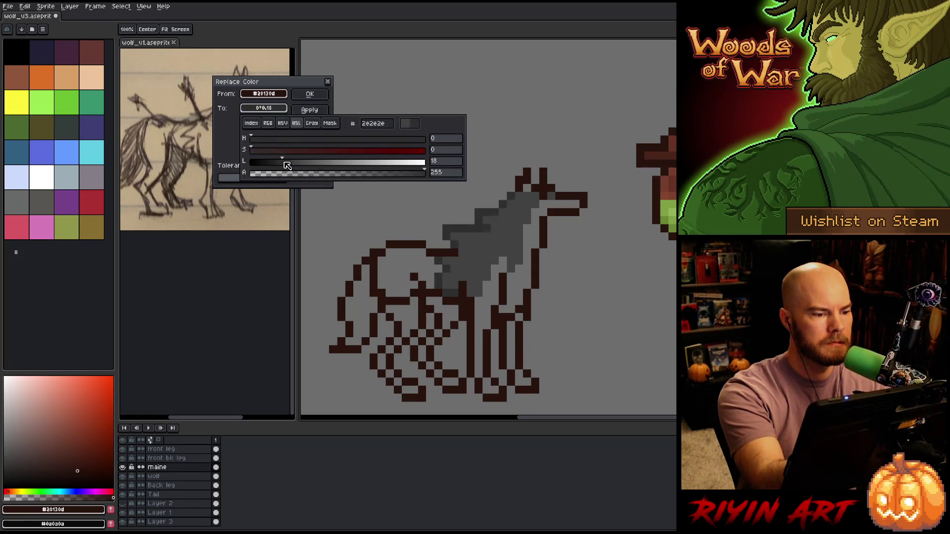
click(263, 108)
click(272, 162)
click(310, 94)
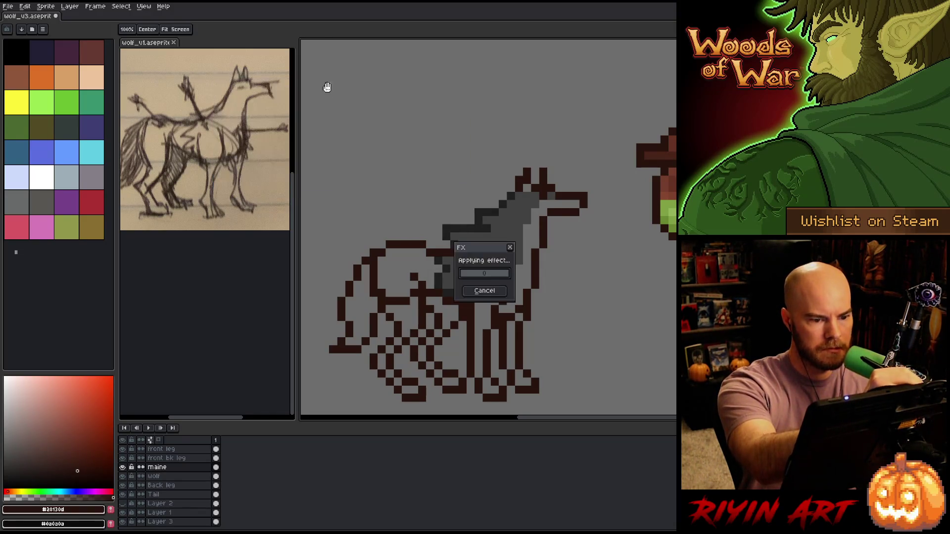
alt+click(451, 254)
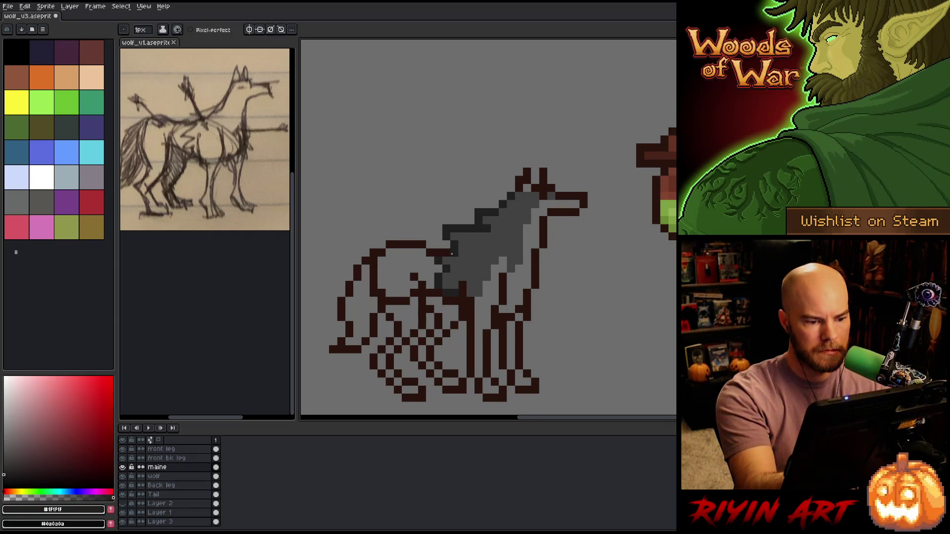
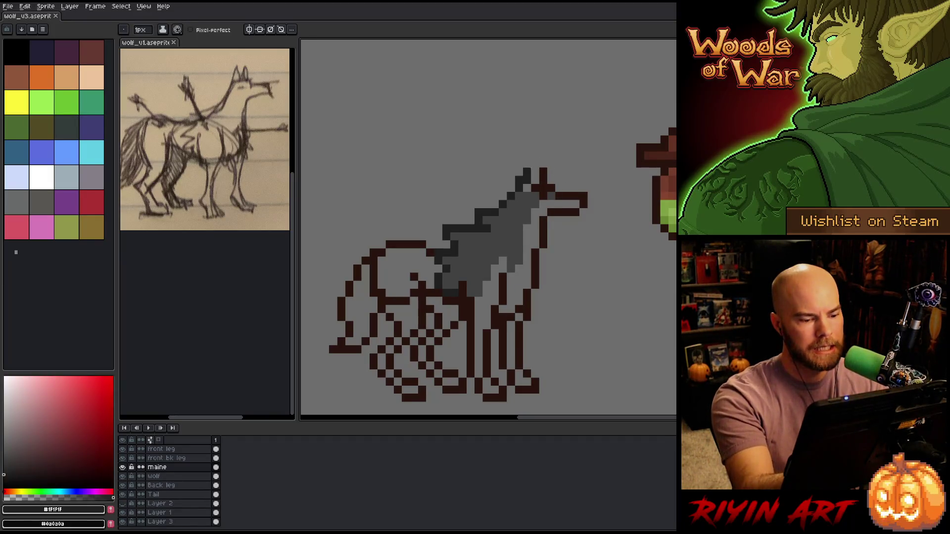
Desaturate the wolf layer to -100 saturation so its outline turns grey.
click(168, 476)
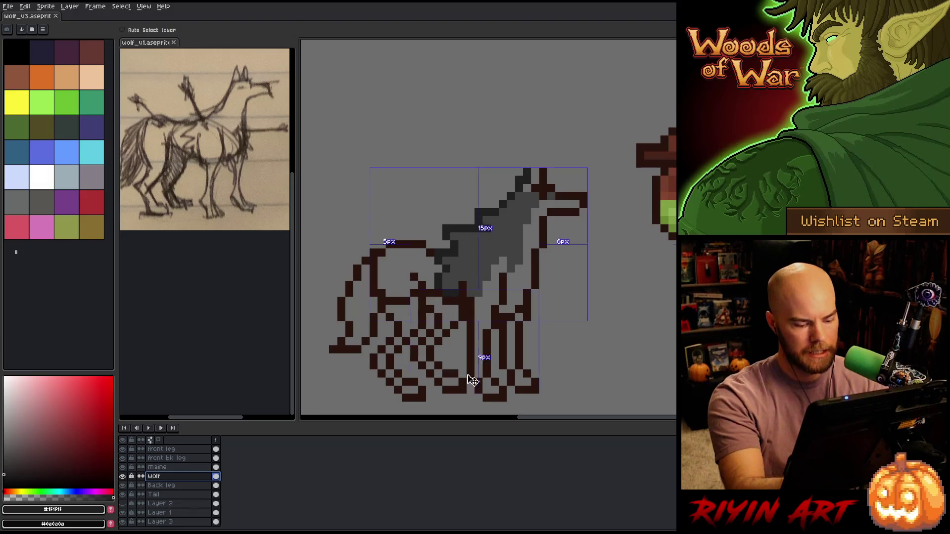
key(ctrl+u)
drag(352, 445, 312, 451)
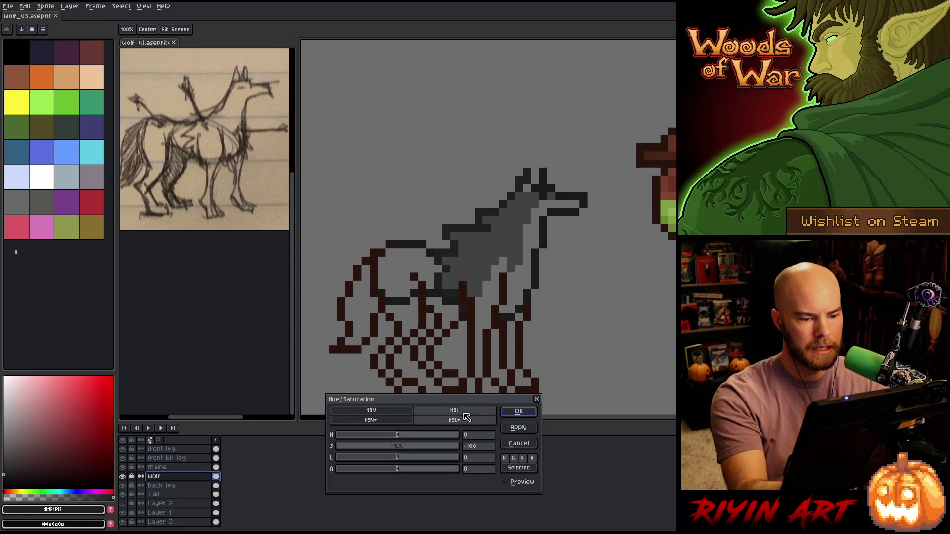
click(517, 411)
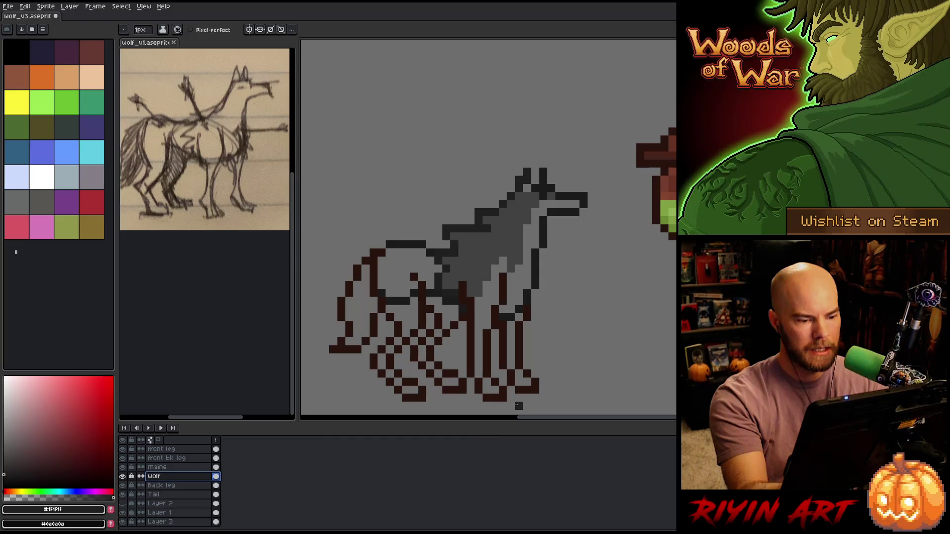
Set both front leg layers to -100 saturation, turning their outlines grey.
drag(191, 450, 191, 458)
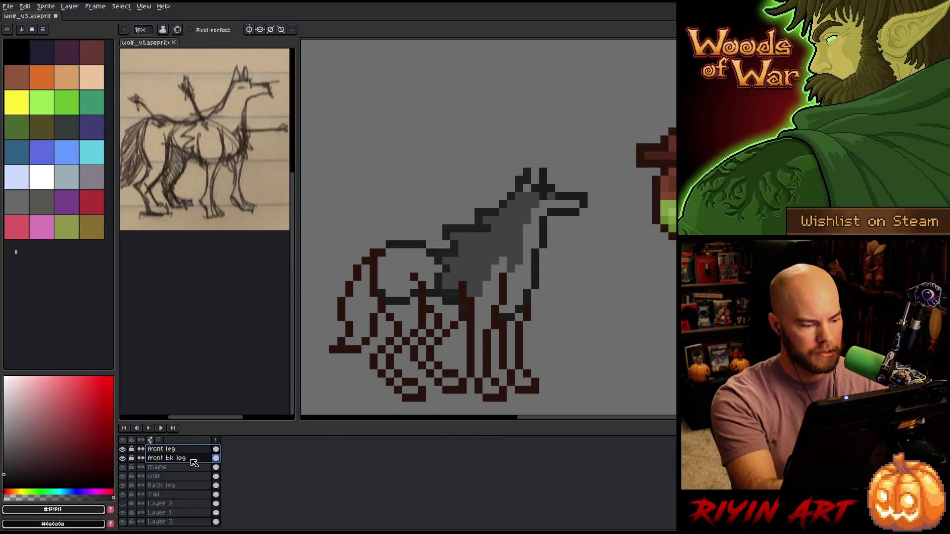
key(ctrl+u)
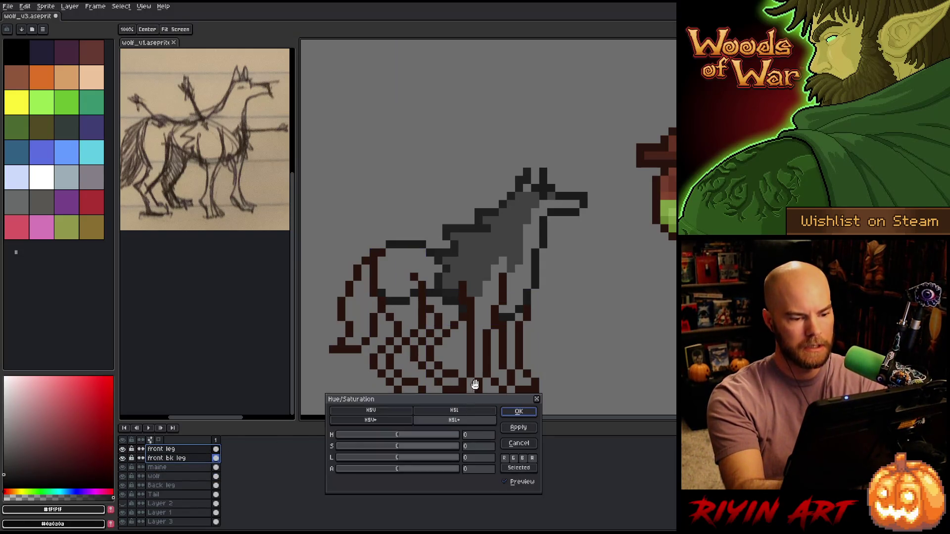
drag(372, 451, 273, 479)
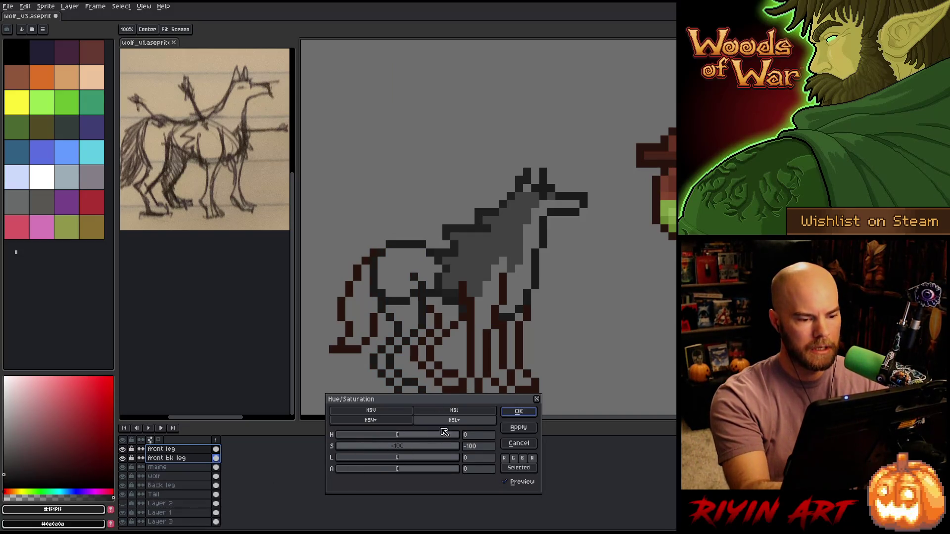
click(518, 410)
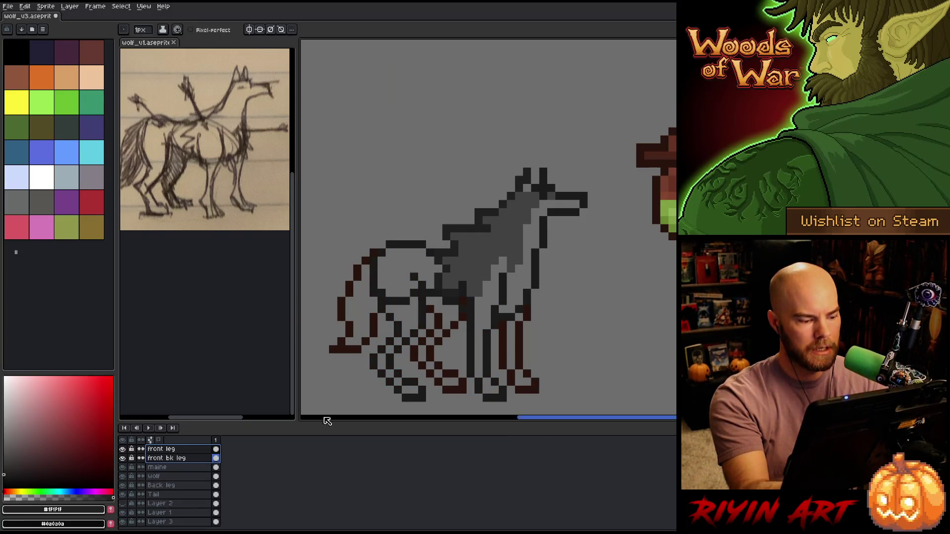
Desaturate the Back leg and Tail layers so their outlines become dark grey.
drag(185, 487, 185, 495)
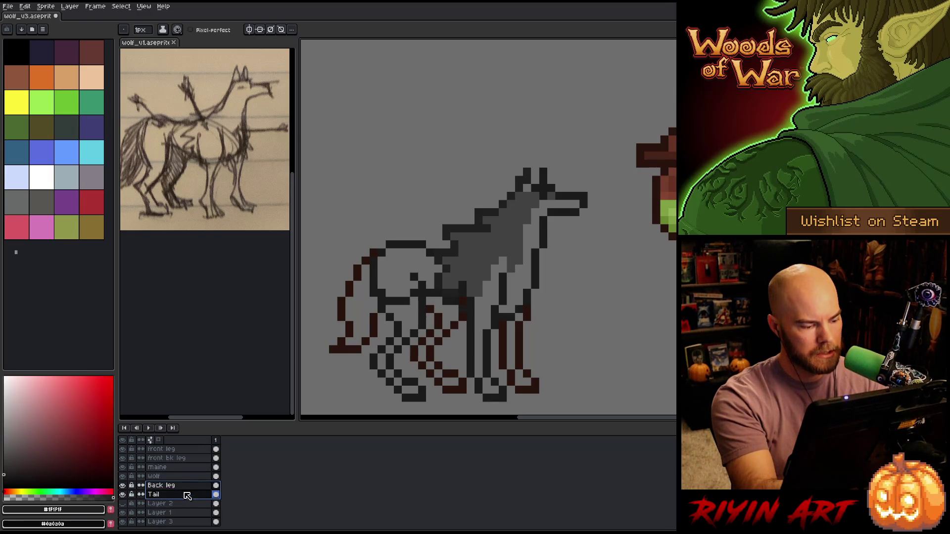
key(v)
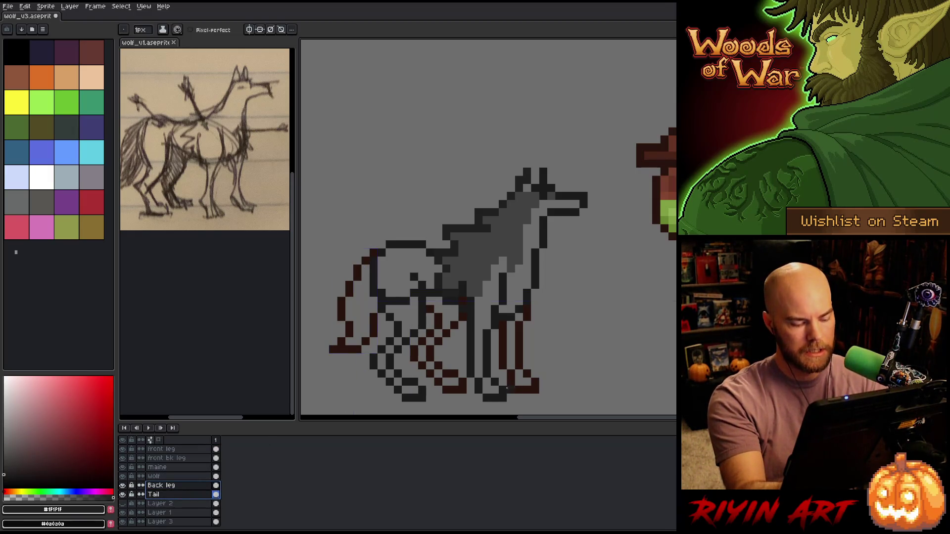
key(ctrl+u)
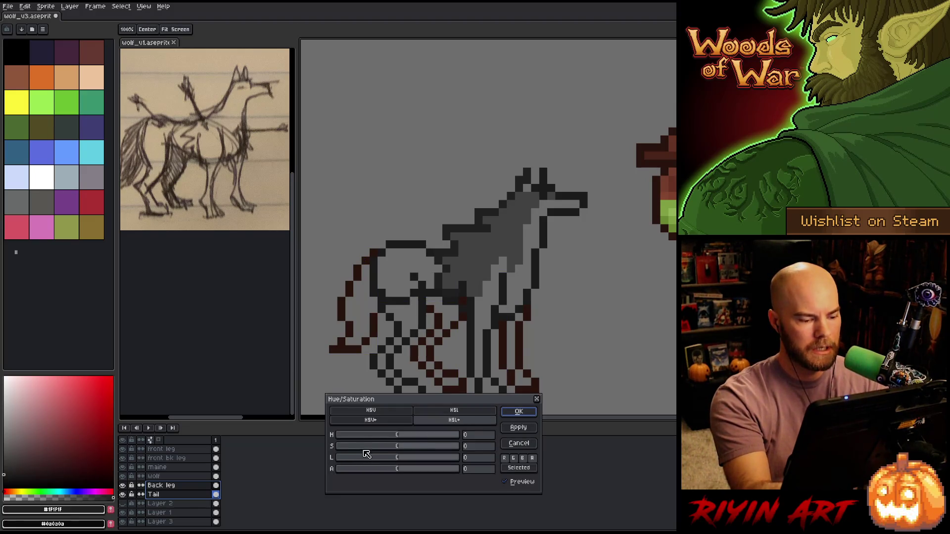
click(519, 411)
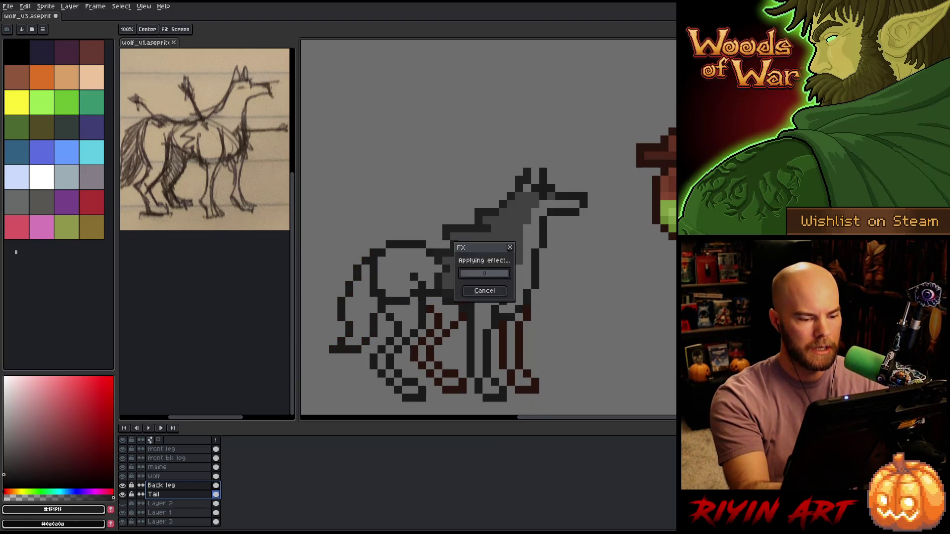
key(ctrl)
click(183, 458)
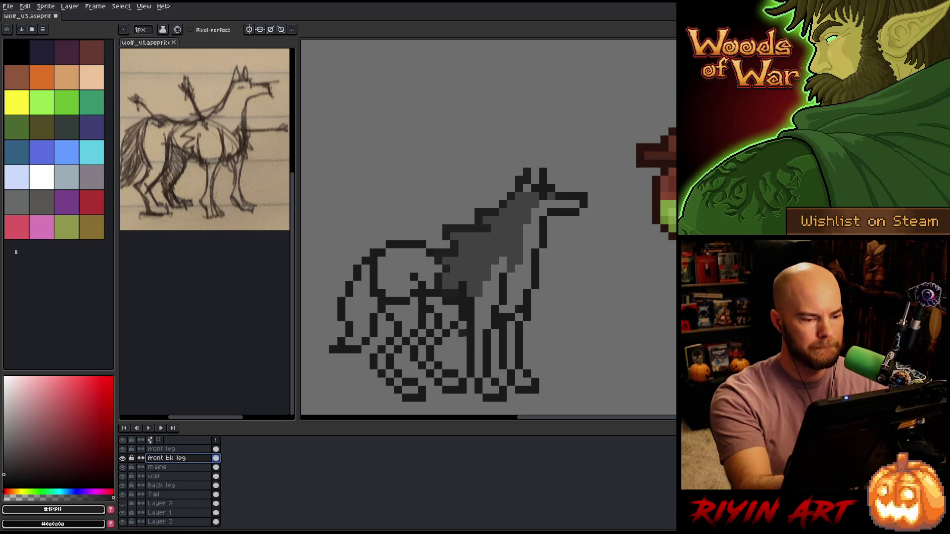
Paint light-grey strokes on the hind leg and a two-pixel stripe on the haunch.
key(alt)
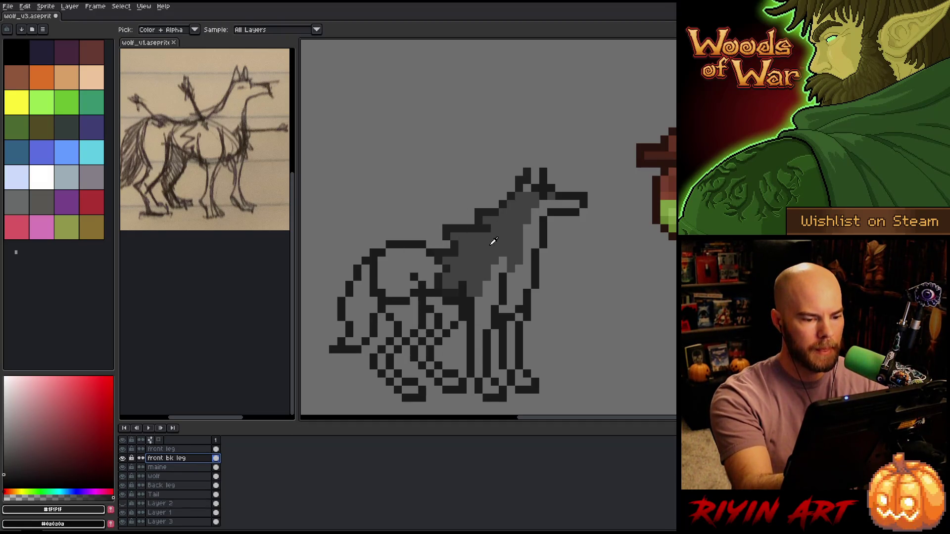
click(483, 244)
click(4, 436)
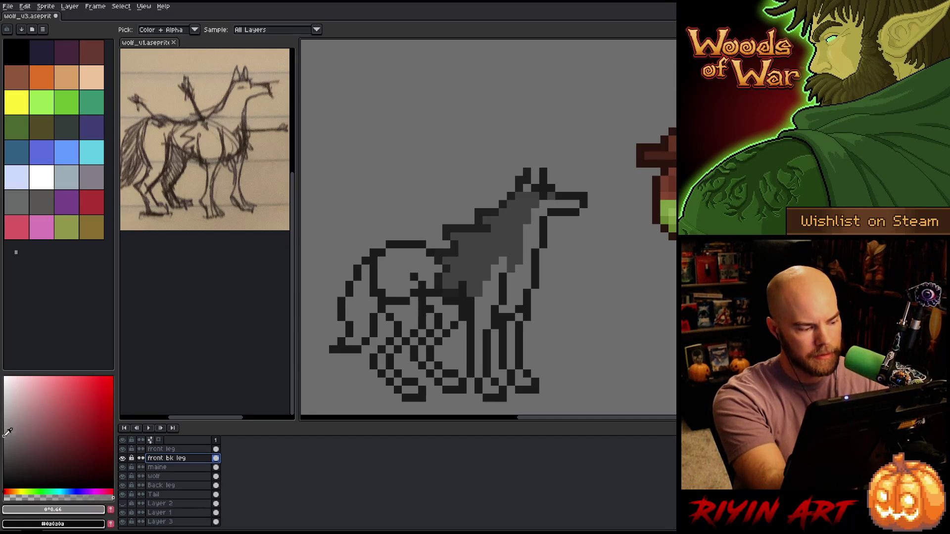
drag(398, 270, 398, 295)
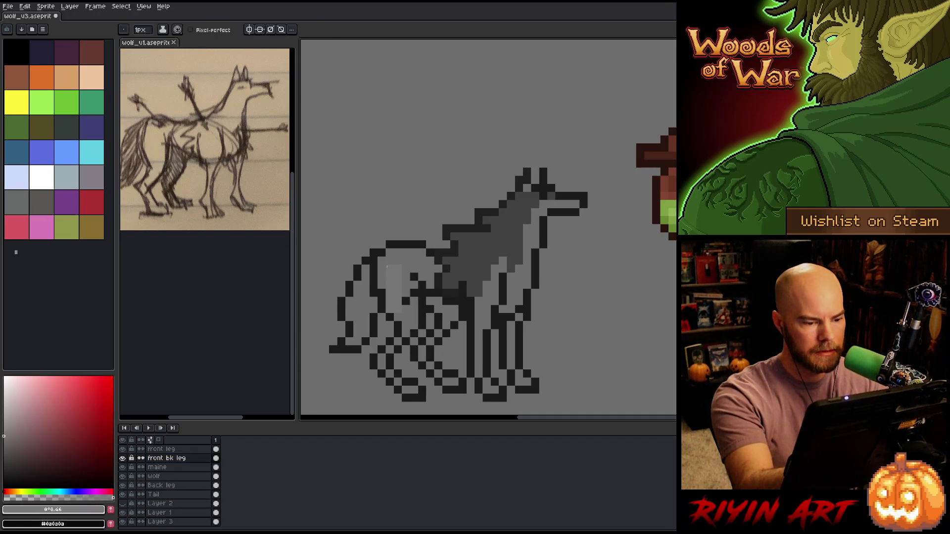
click(4, 417)
drag(388, 270, 398, 307)
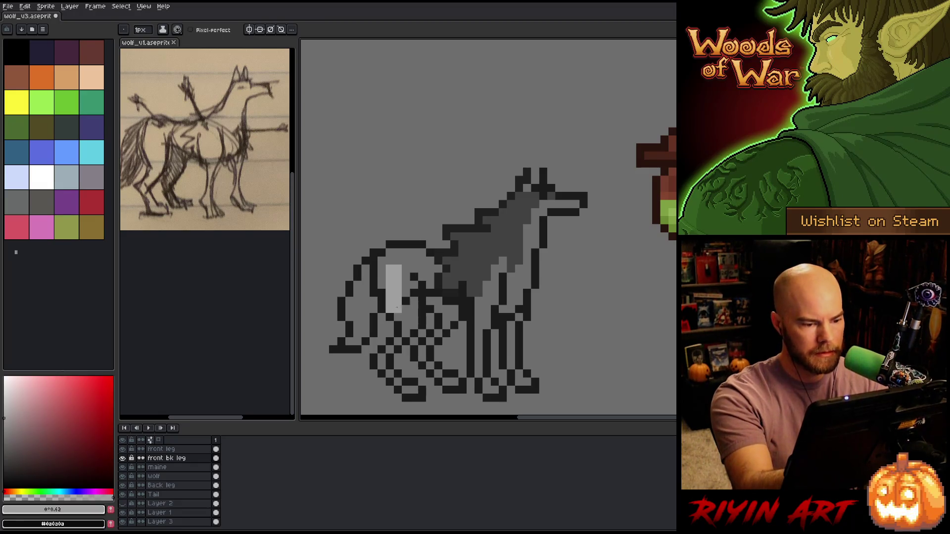
Fill the back-leg area with a cool light grey and touch up the hind foot.
click(7, 426)
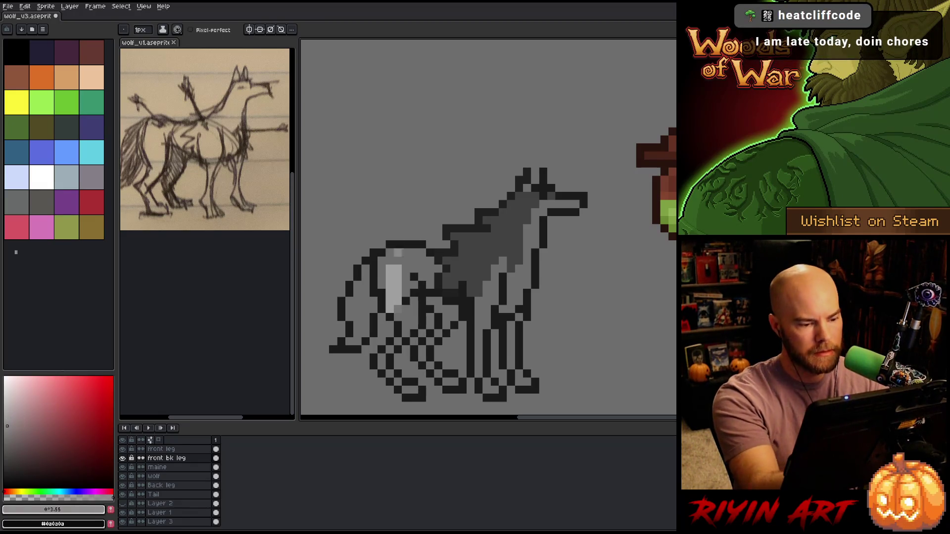
drag(65, 491, 67, 491)
click(6, 427)
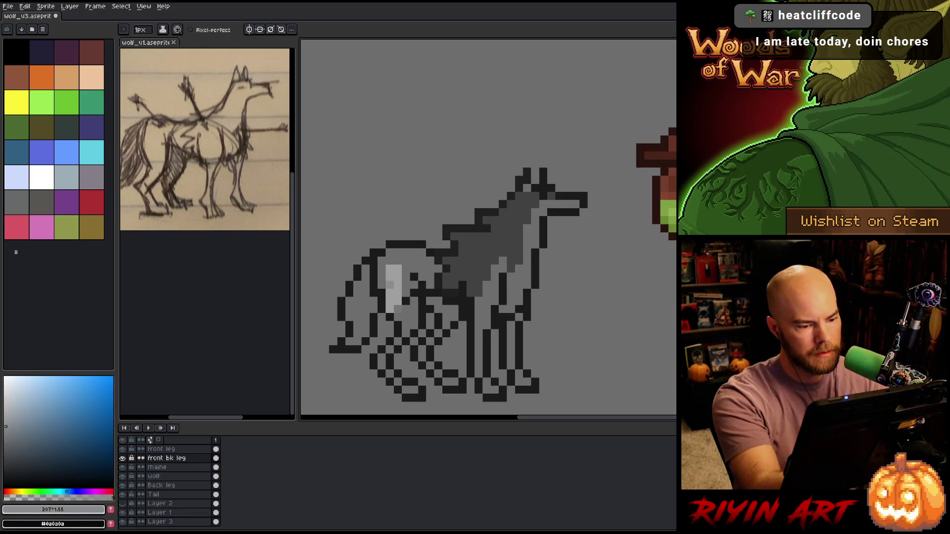
mouse_move(398, 307)
mouse_down()
mouse_move(397, 319)
mouse_move(405, 284)
mouse_move(414, 319)
mouse_up()
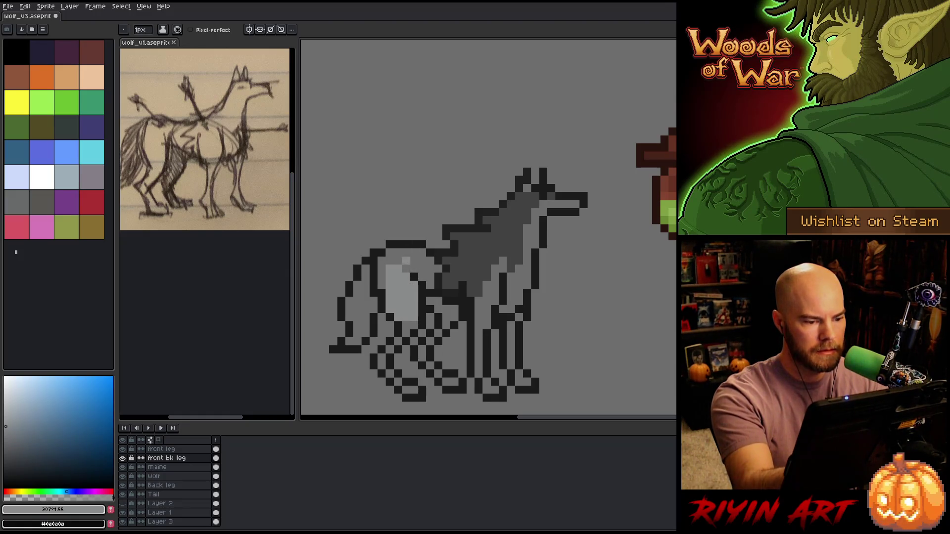
mouse_move(404, 252)
mouse_down()
mouse_move(381, 267)
mouse_move(382, 286)
mouse_up()
key(ctrl+z)
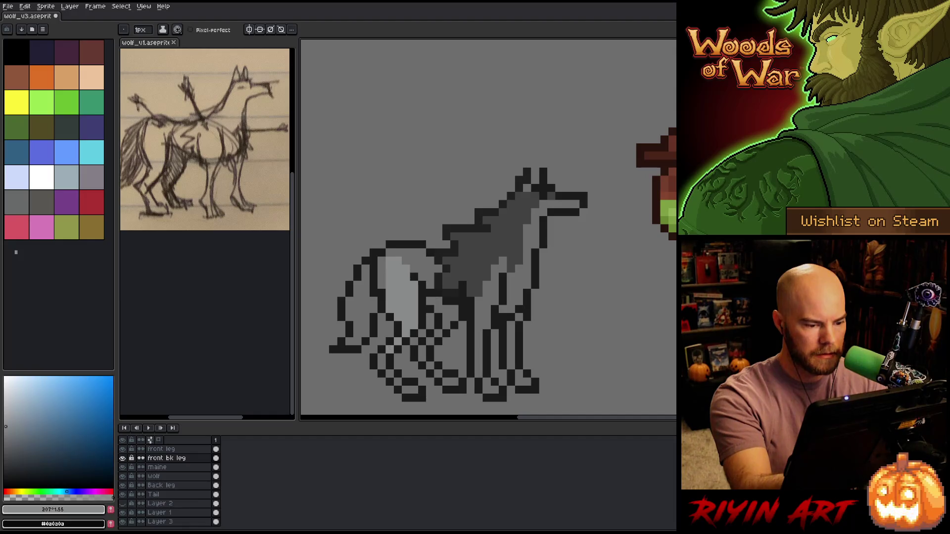
drag(398, 374, 406, 390)
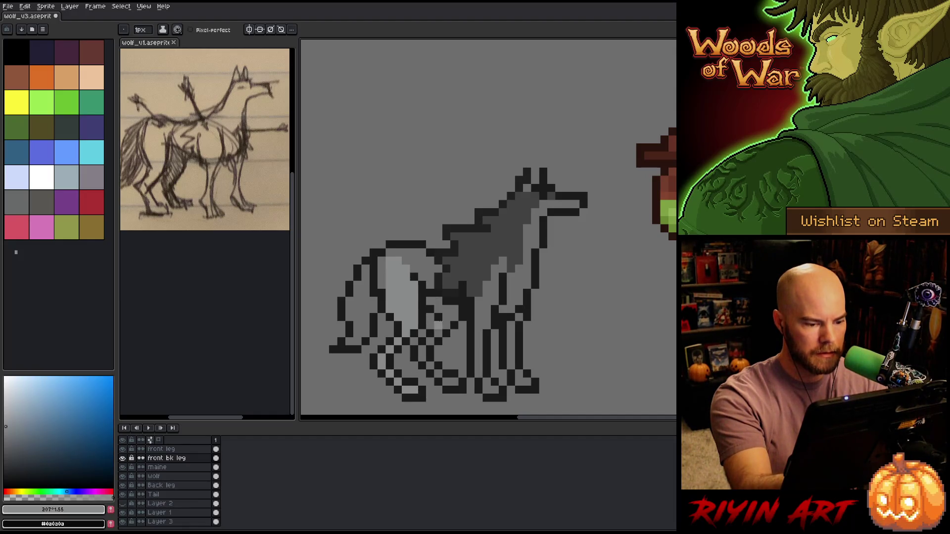
On the front leg layer, paint a light-grey stripe down the front leg.
click(168, 458)
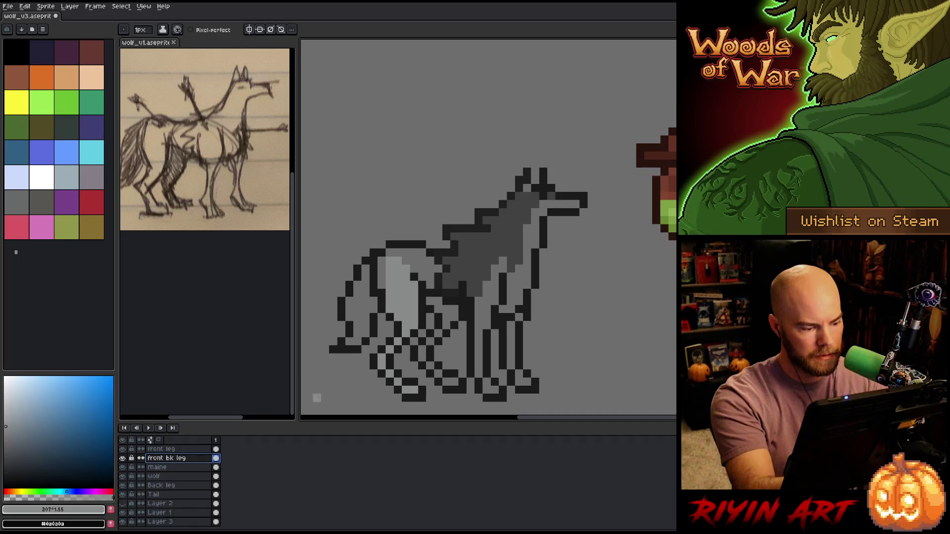
click(163, 448)
drag(494, 268, 478, 374)
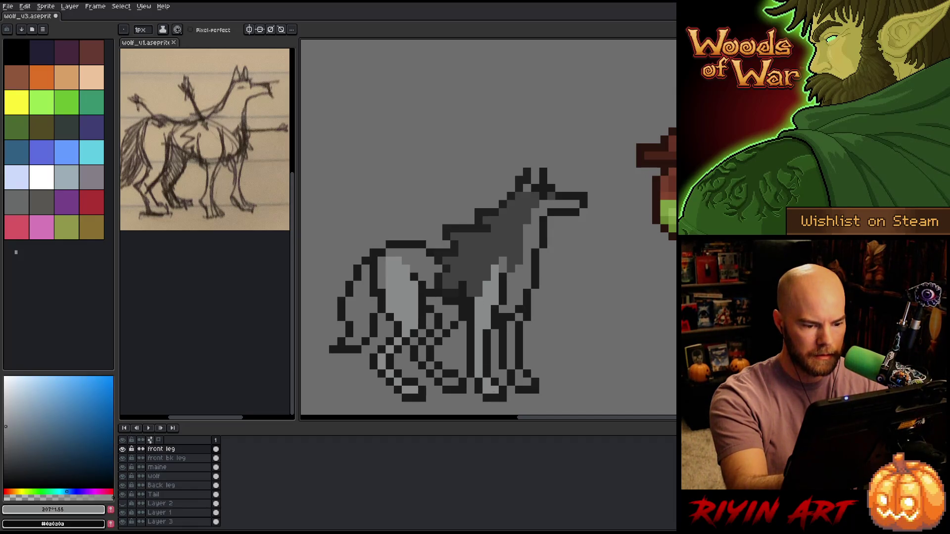
alt+click(500, 250)
alt+click(494, 290)
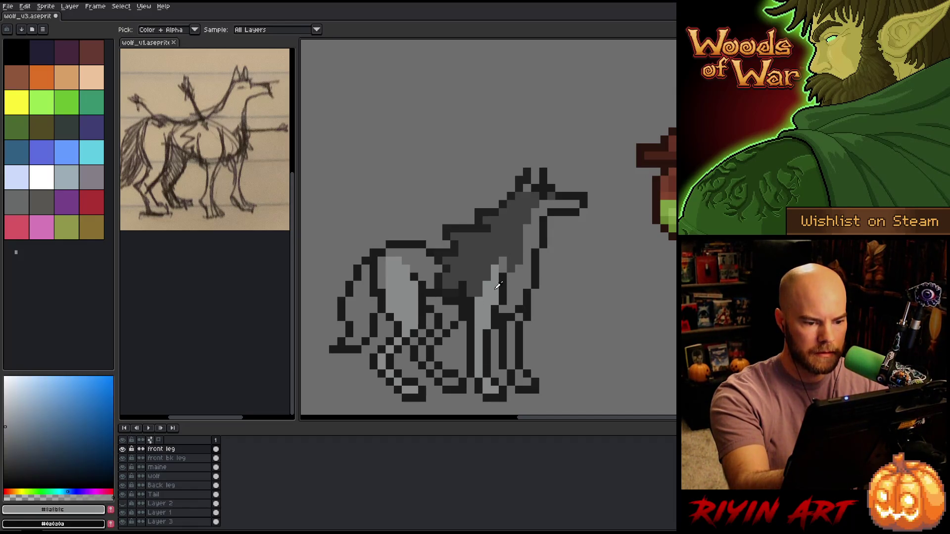
alt+click(508, 256)
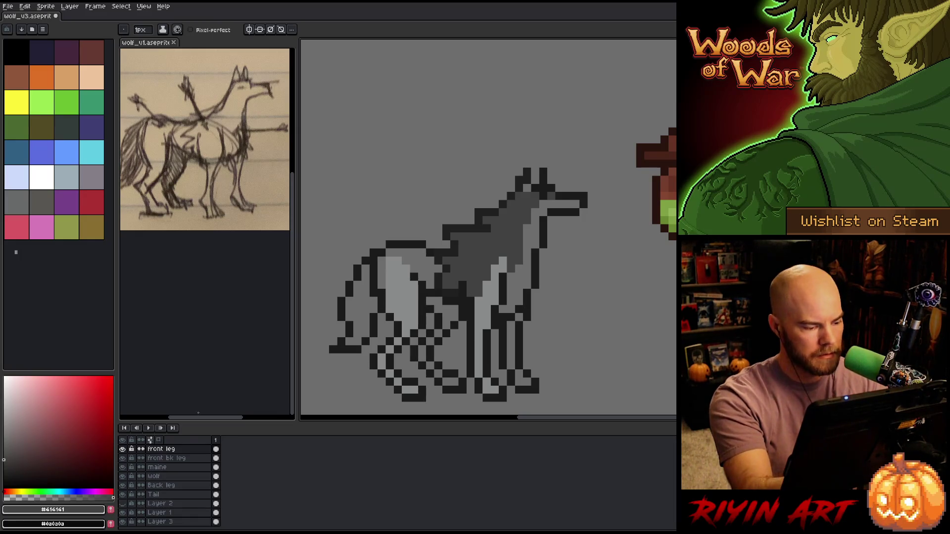
On the wolf layer, add light grey to the leg, chest and snout.
click(178, 476)
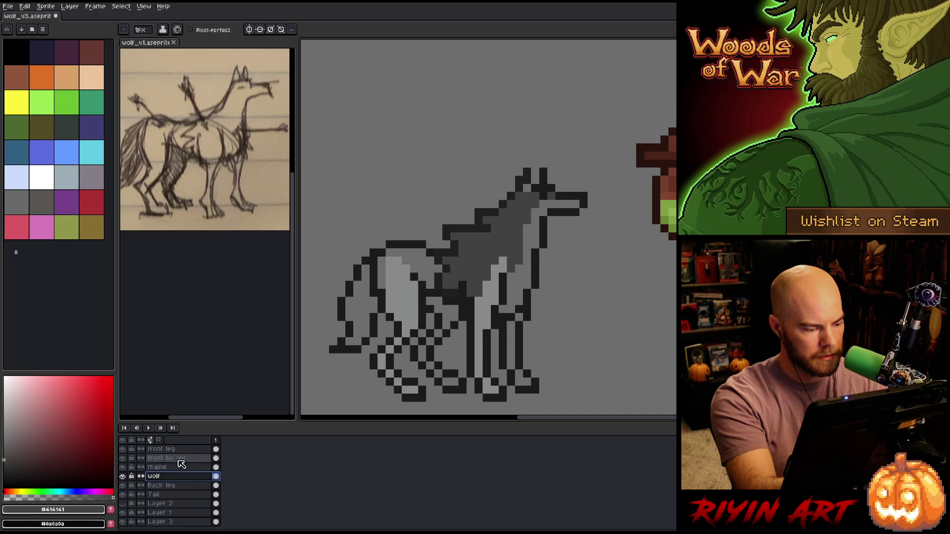
alt+click(519, 269)
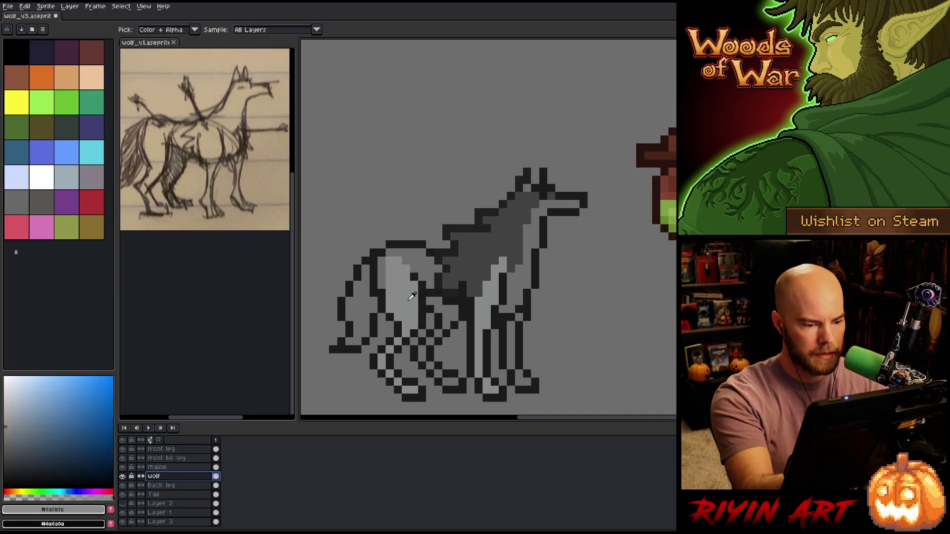
click(507, 309)
mouse_move(520, 301)
mouse_down()
mouse_move(536, 220)
mouse_move(535, 236)
mouse_up()
drag(576, 204, 550, 204)
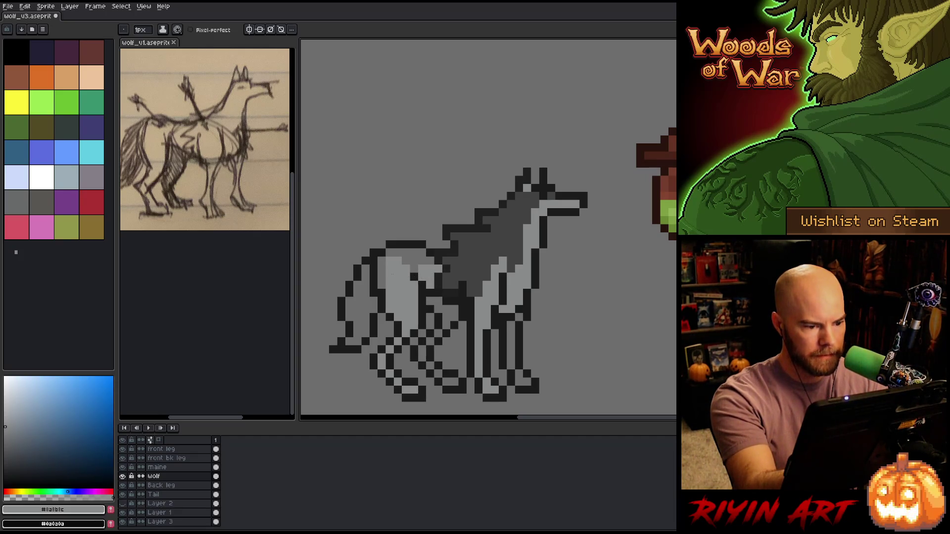
Hide the mane and front legs, then paint the wolf's belly light grey.
click(123, 468)
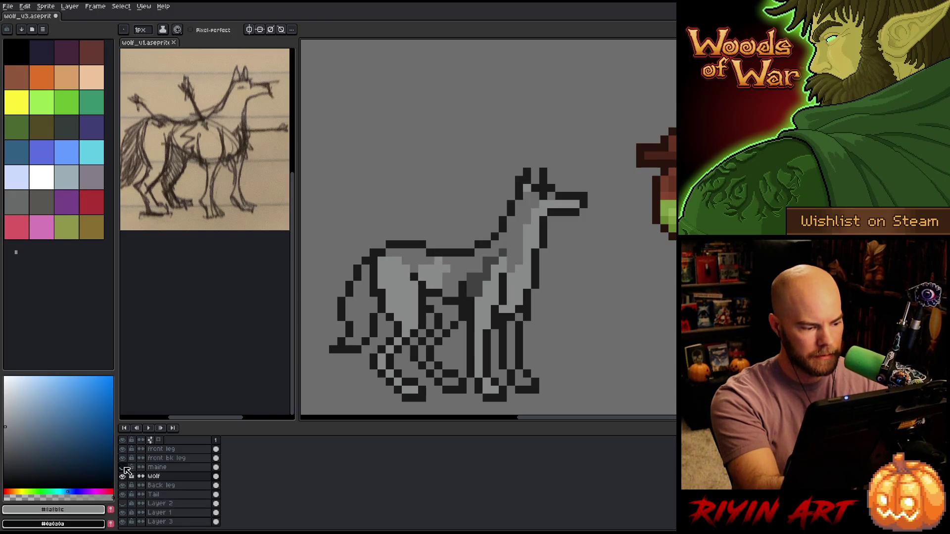
drag(123, 458, 123, 449)
drag(422, 285, 389, 292)
mouse_move(451, 292)
mouse_down()
mouse_move(503, 292)
mouse_move(505, 301)
mouse_up()
alt+click(477, 309)
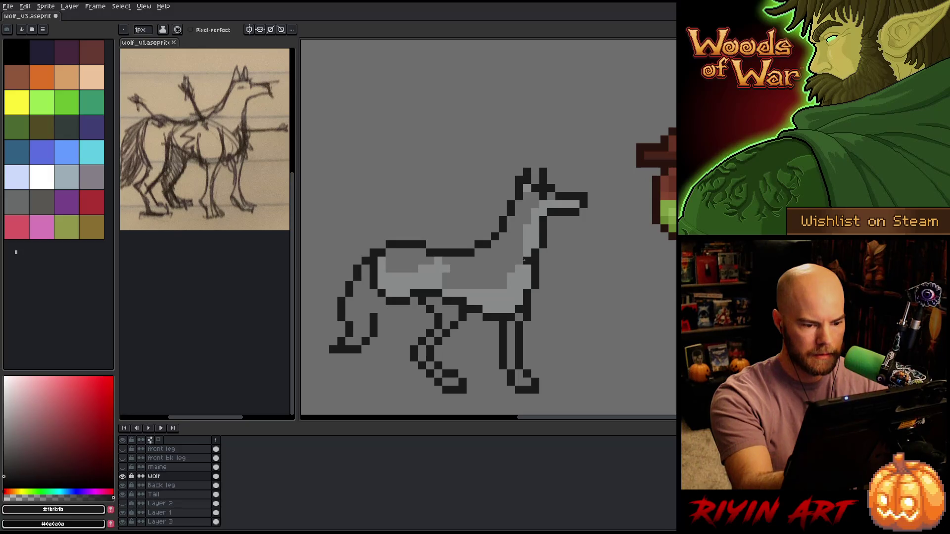
alt+click(500, 297)
Bucket-fill the dark back, neck and chest light grey, then show the mane again.
key(g)
click(414, 261)
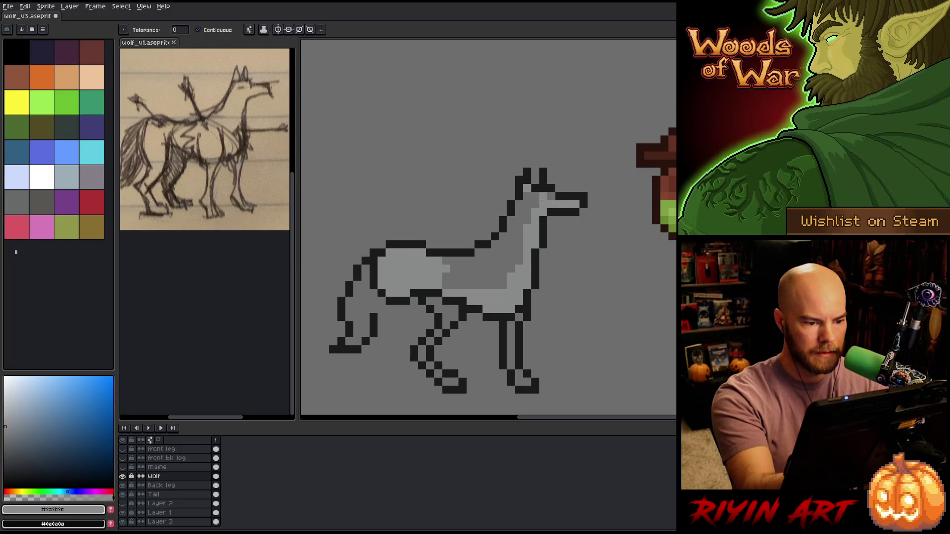
click(487, 269)
key(b)
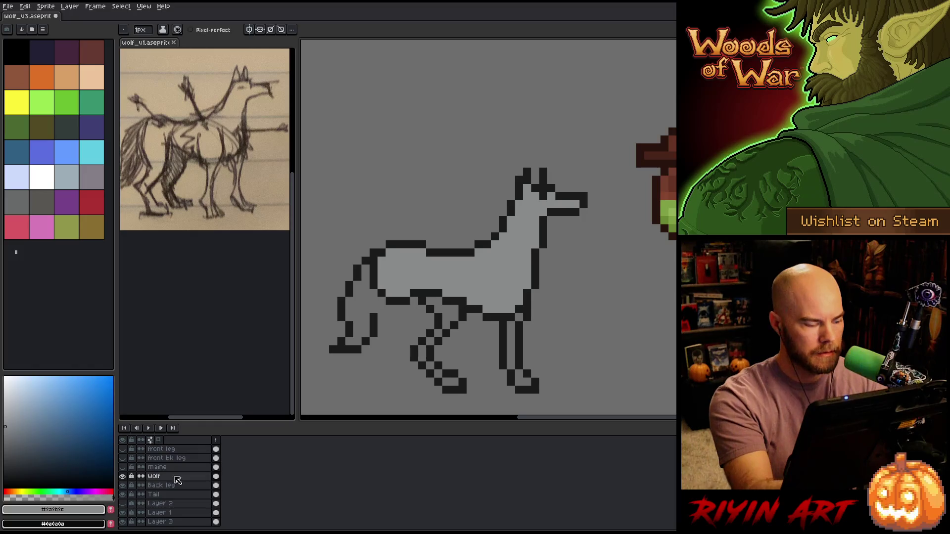
alt+click(122, 476)
alt+click(122, 476)
click(122, 467)
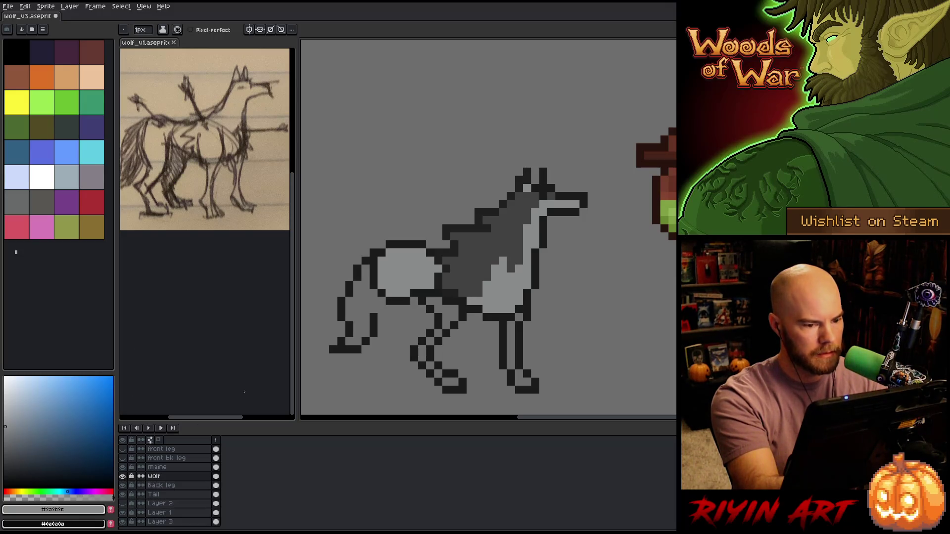
Make the maine layer active and show the front bk leg and front leg layers again.
alt+click(514, 207)
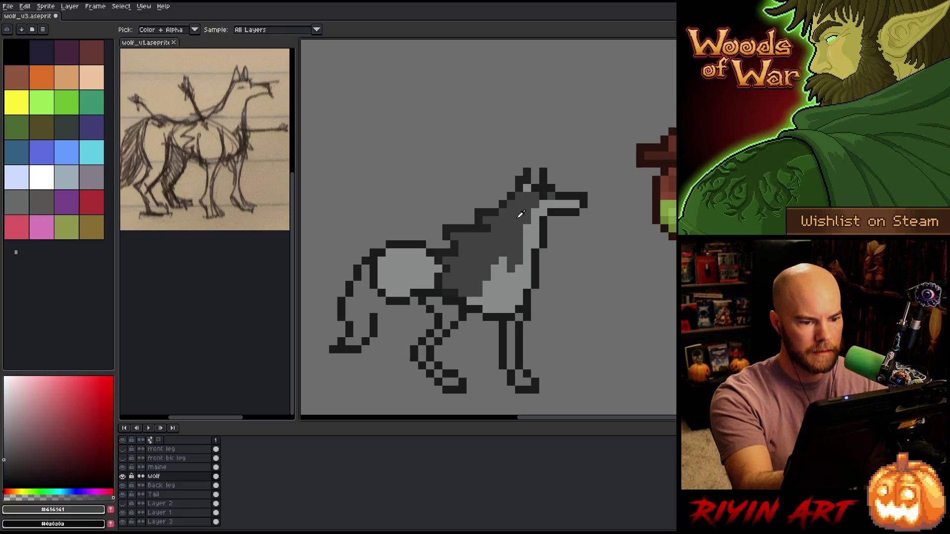
click(168, 467)
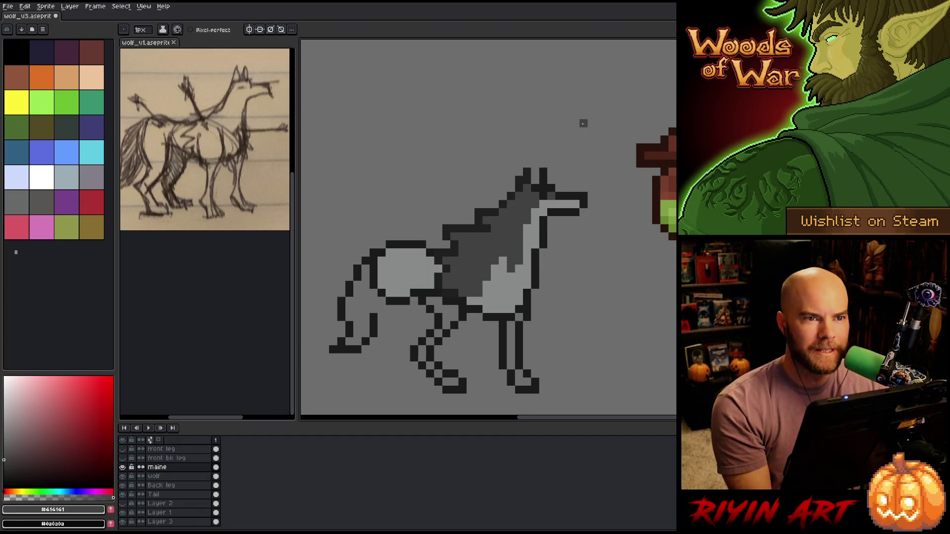
click(122, 458)
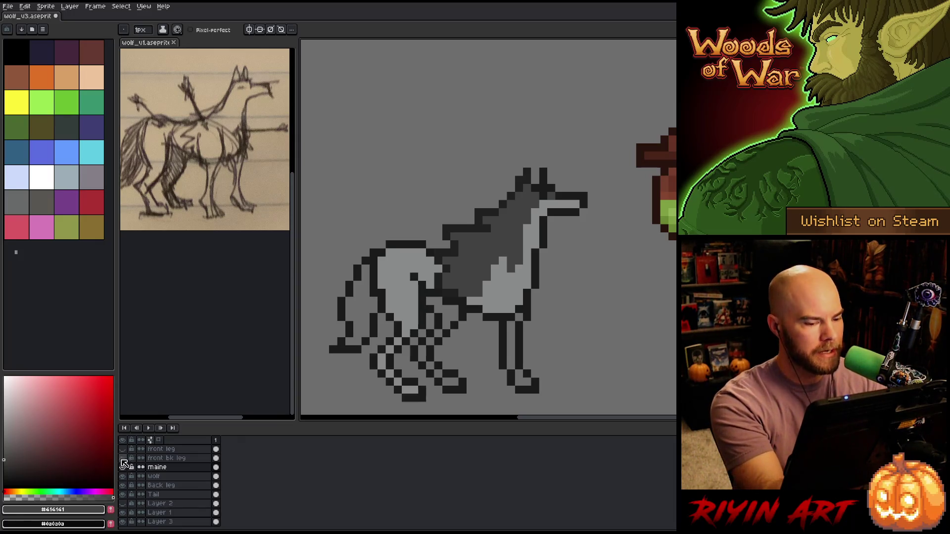
click(122, 449)
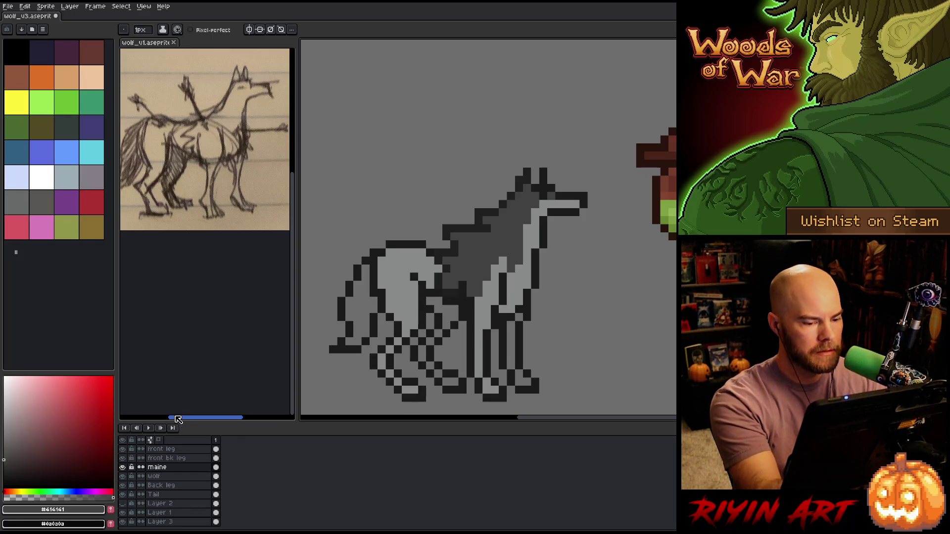
alt+click(484, 306)
drag(8, 426, 5, 442)
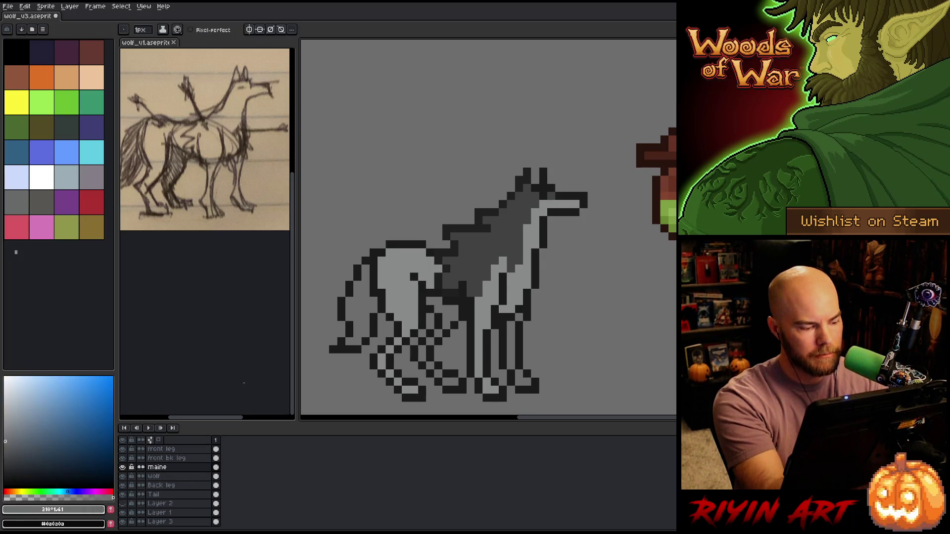
Sample greys from the wolf body, then solo the Back leg layer for editing.
click(179, 486)
click(122, 486)
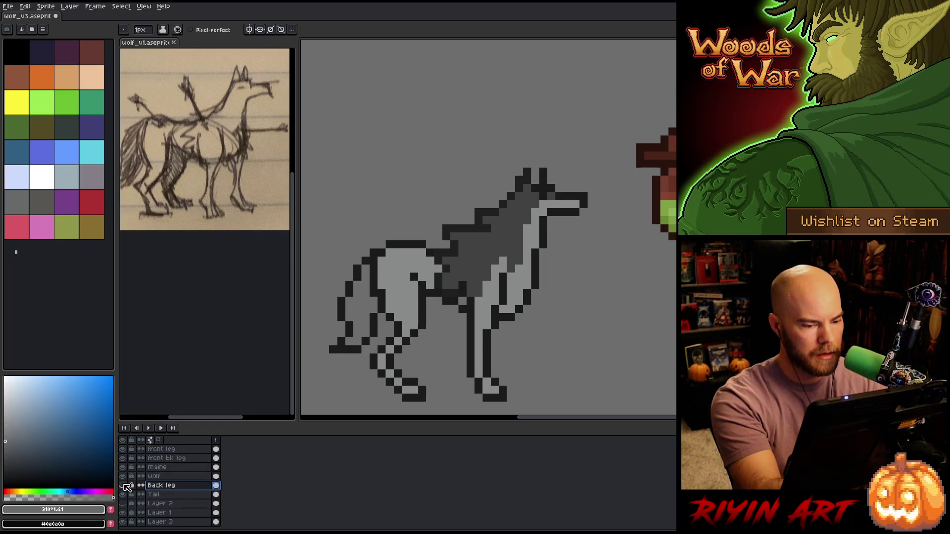
click(122, 486)
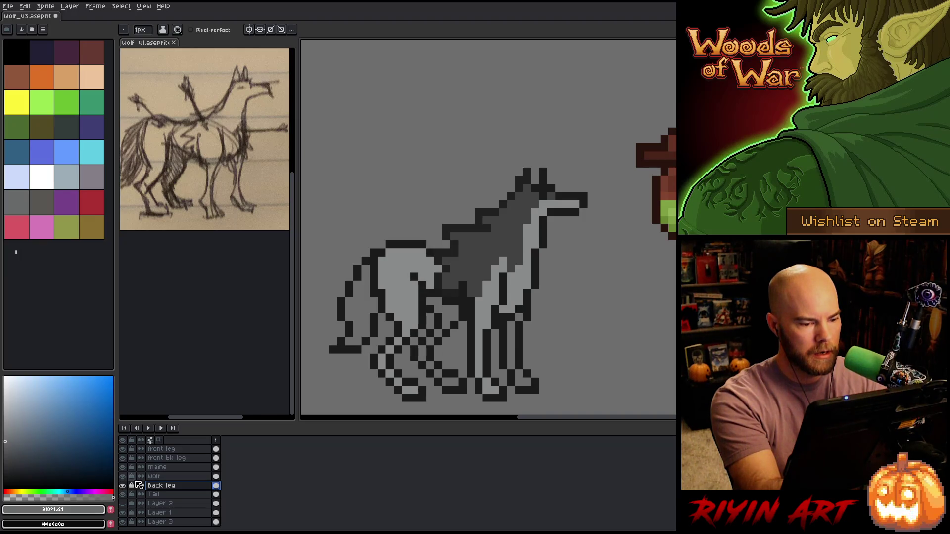
click(178, 476)
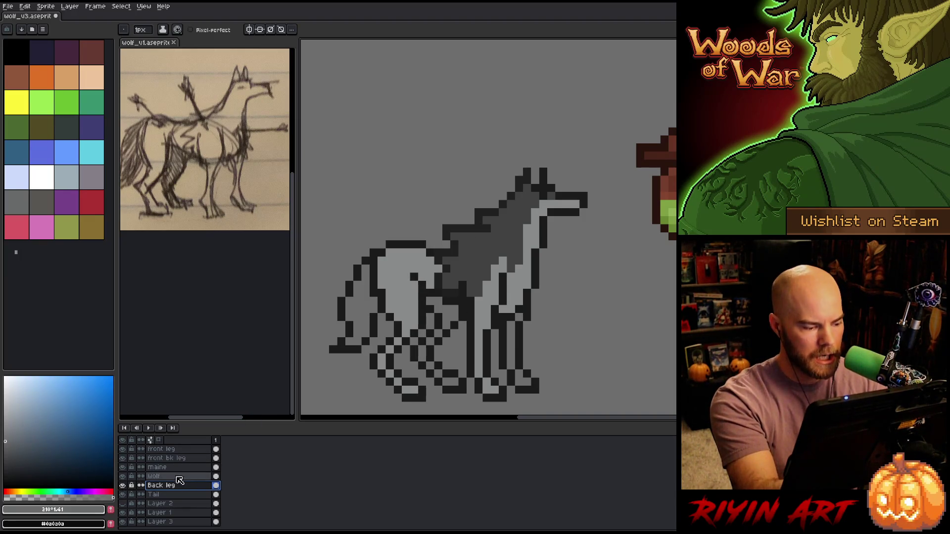
alt+click(430, 286)
alt+click(462, 300)
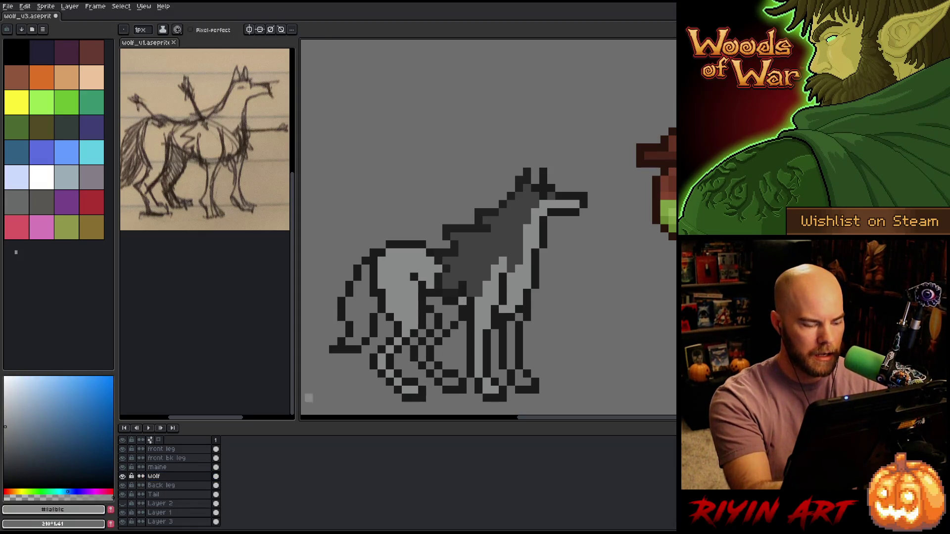
click(163, 485)
key(x)
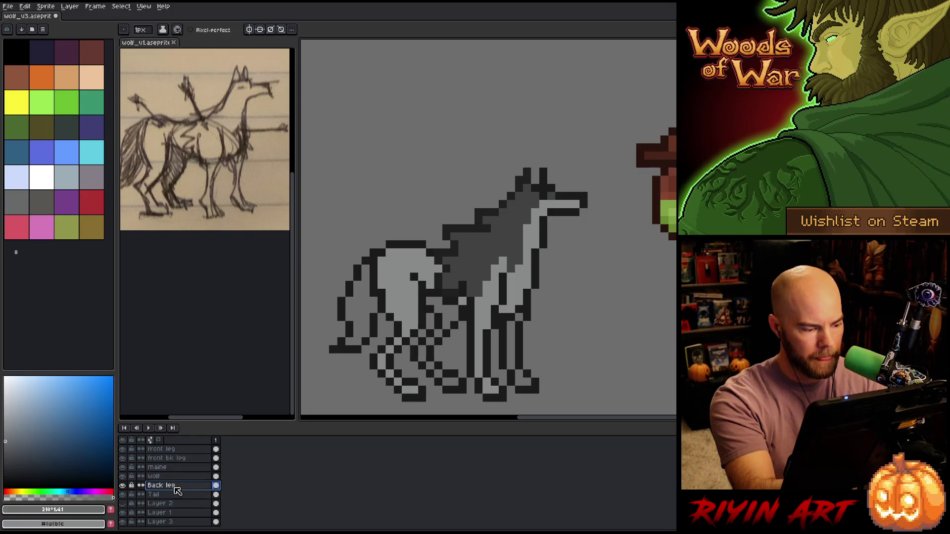
alt+click(121, 486)
Paint mid grey into the first back leg's top, curve and foot, and the second leg's top.
mouse_move(454, 298)
mouse_down()
mouse_move(446, 325)
mouse_move(429, 284)
mouse_move(453, 285)
mouse_up()
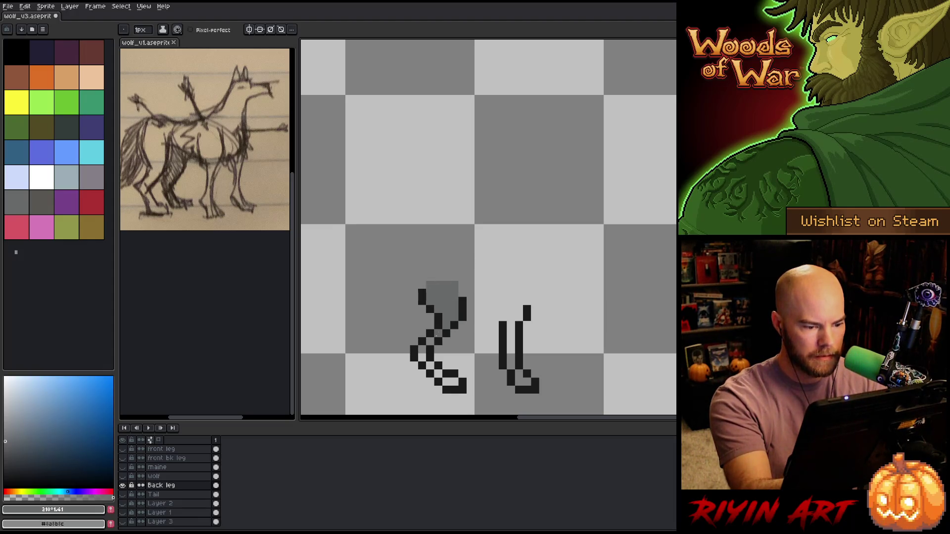
drag(430, 359, 454, 382)
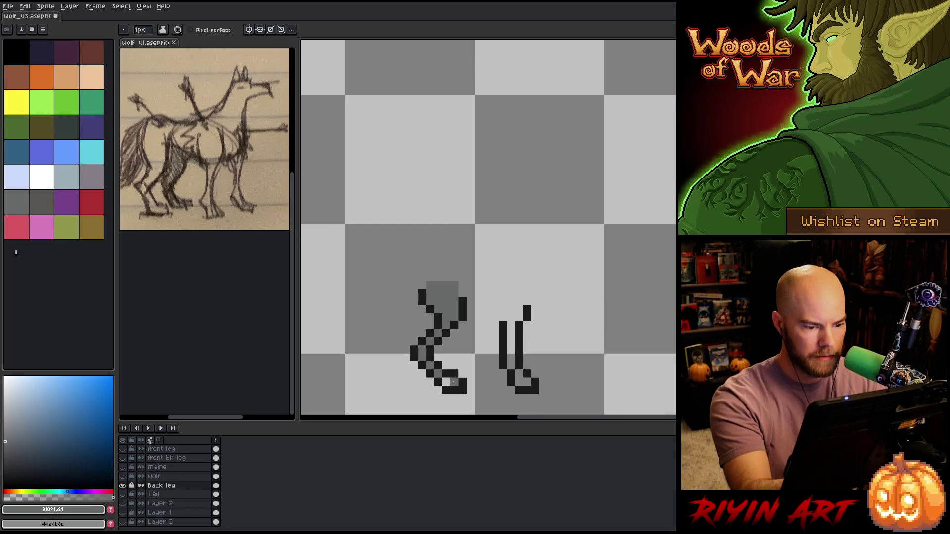
drag(510, 334, 510, 366)
Add black outline pixels to the second back leg and darken its inner column and foot.
alt+click(519, 327)
mouse_move(502, 318)
mouse_down()
mouse_move(510, 297)
mouse_move(516, 314)
mouse_move(527, 293)
mouse_up()
alt+click(510, 327)
alt+click(526, 312)
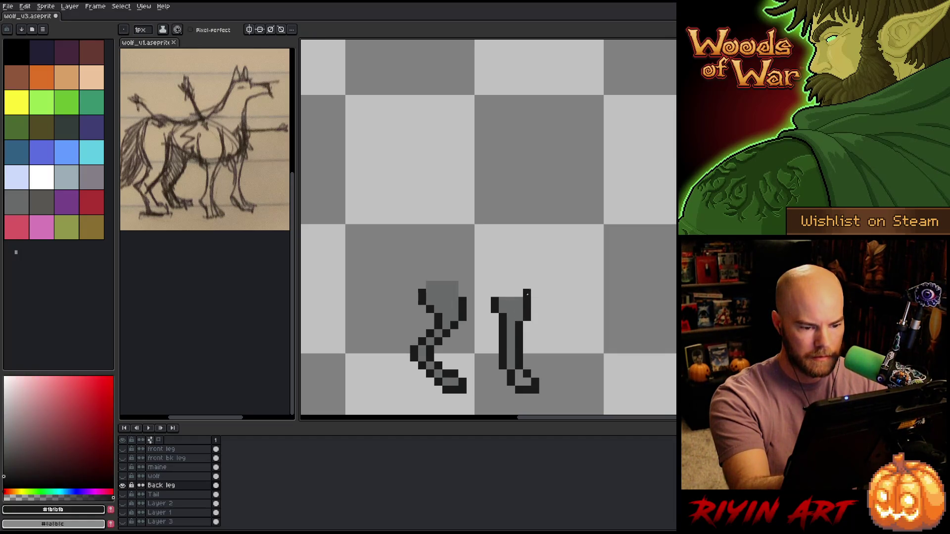
alt+click(519, 364)
click(519, 325)
drag(519, 373, 520, 378)
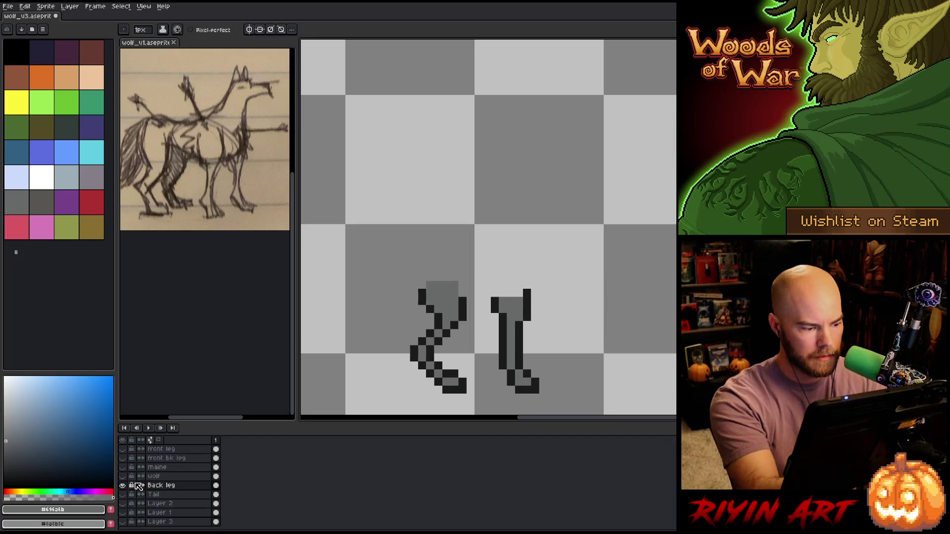
alt+click(122, 485)
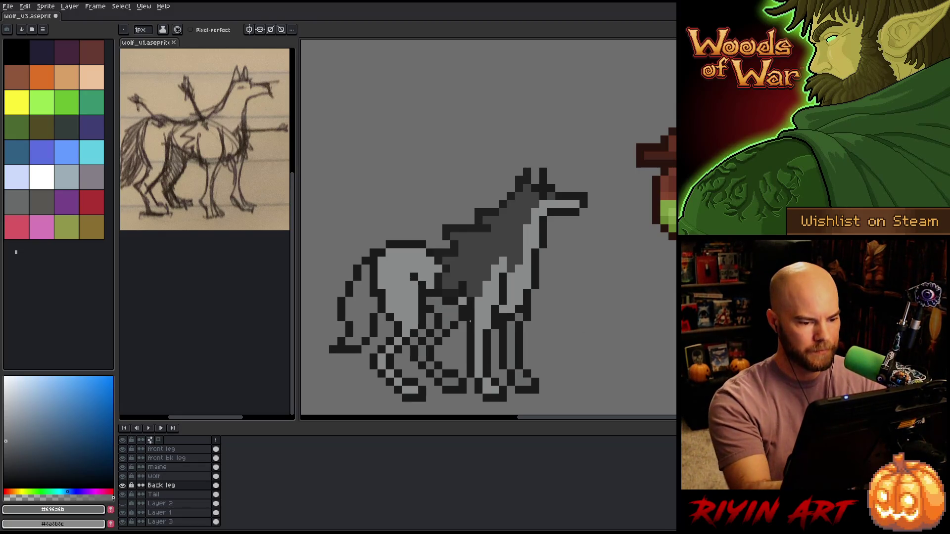
On the wolf layer, darken a few pixels on the chest.
click(174, 477)
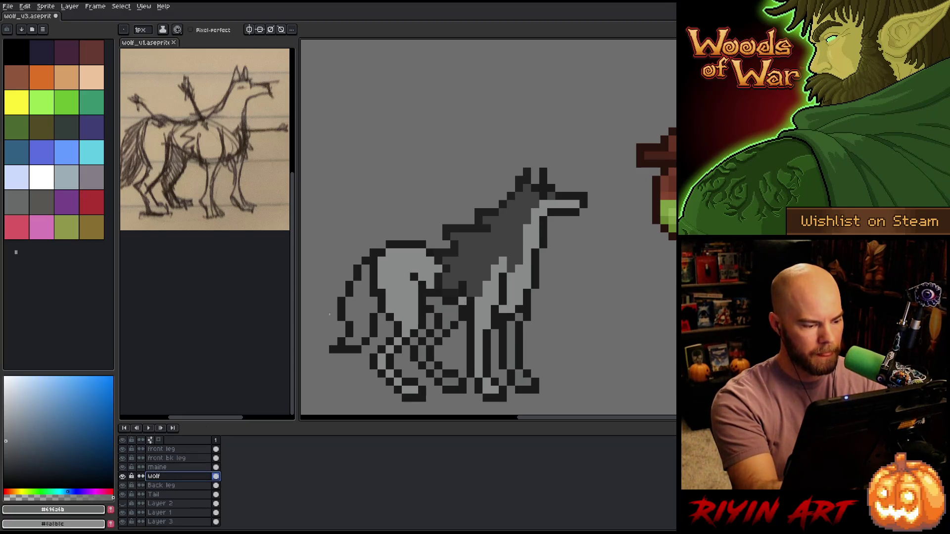
click(461, 301)
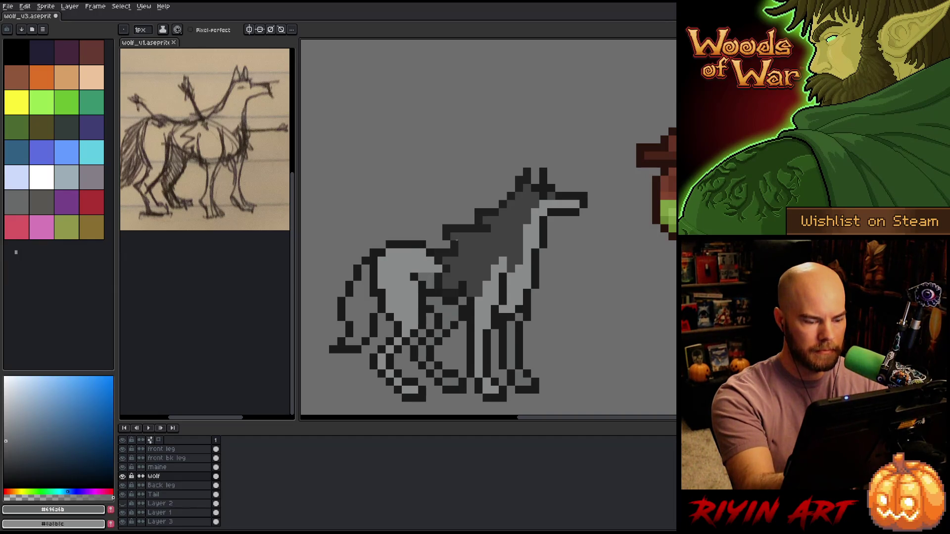
click(159, 467)
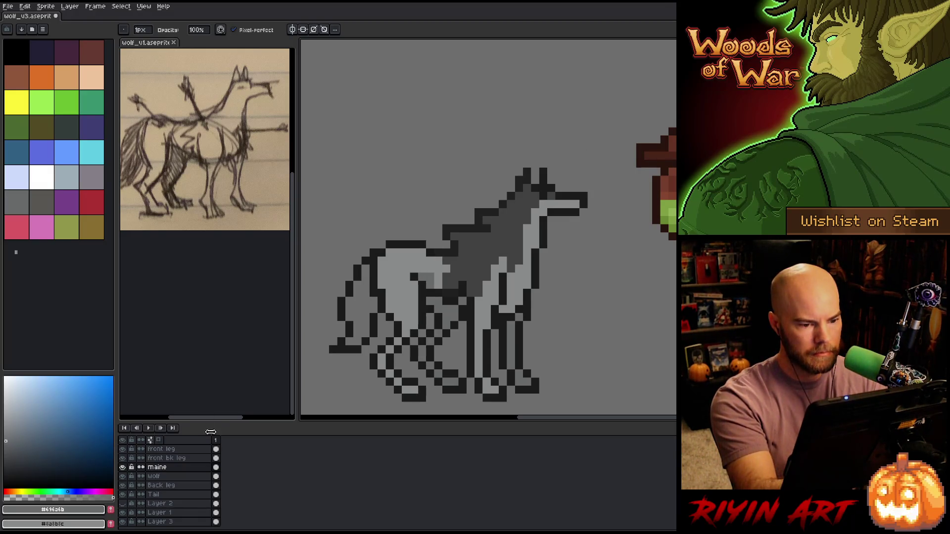
click(163, 476)
key(e)
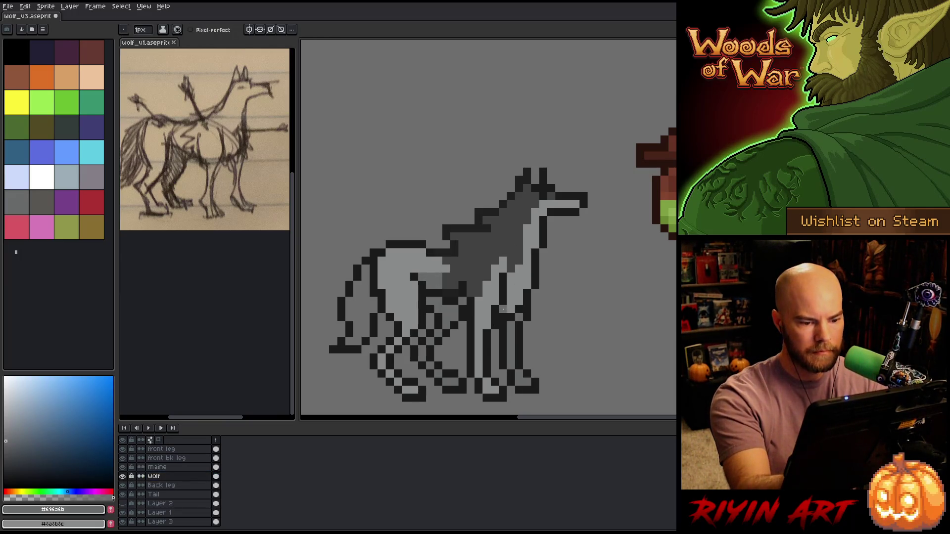
drag(511, 292, 519, 302)
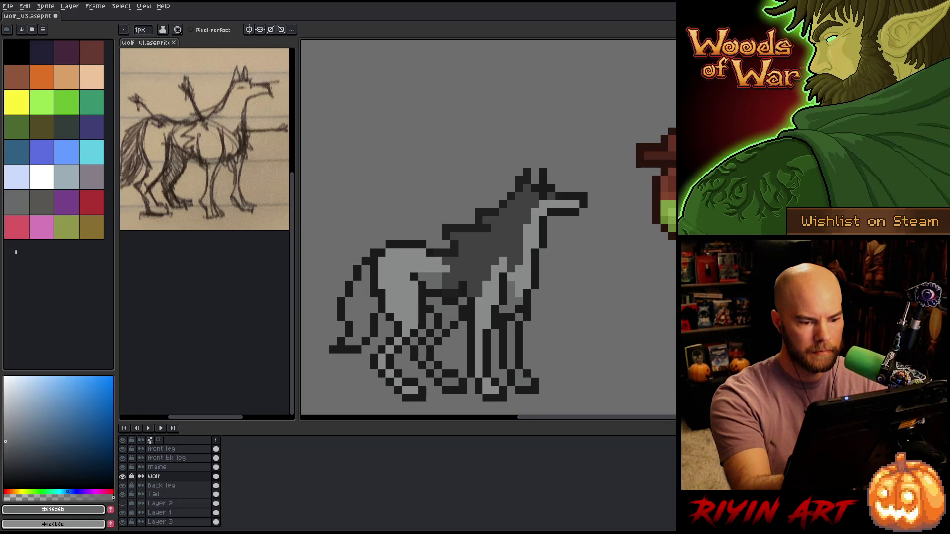
Solo the wolf layer, shade the belly darker grey and fill the belly-outline gap.
alt+click(122, 476)
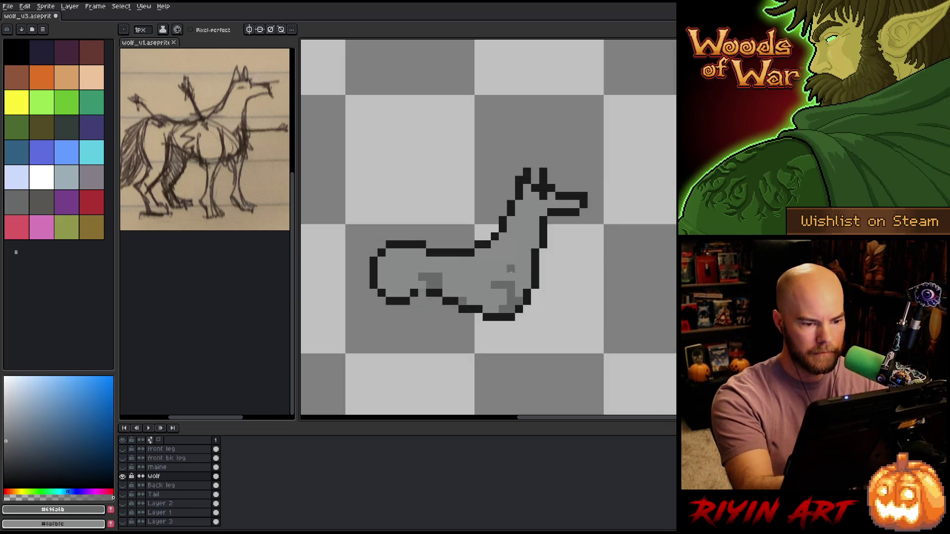
mouse_move(491, 286)
mouse_down()
mouse_move(469, 285)
mouse_move(477, 301)
mouse_move(494, 300)
mouse_up()
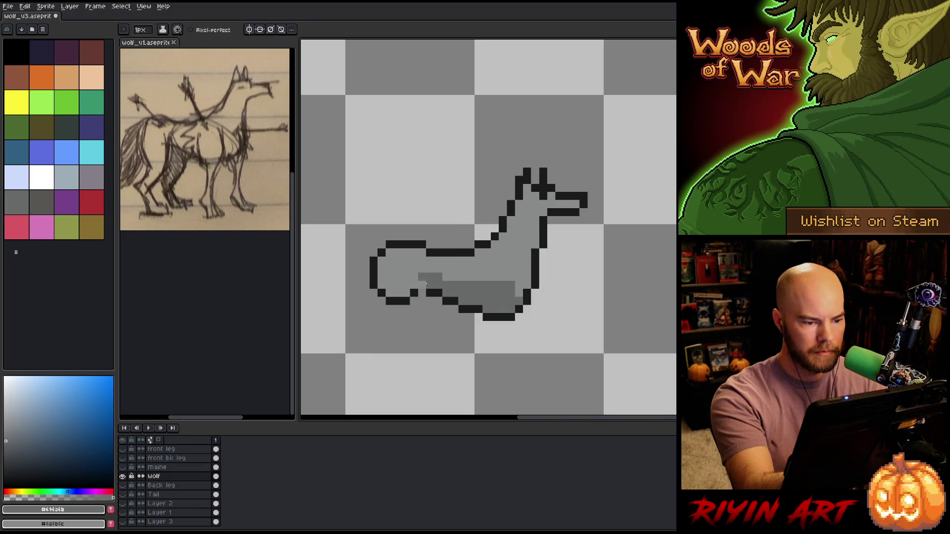
alt+click(430, 293)
click(422, 293)
alt+click(475, 293)
drag(406, 285, 381, 285)
Extend the light belly highlight rightward and darken a chest pixel with #696a6b.
click(447, 277)
click(454, 278)
click(461, 276)
click(527, 301)
alt+click(519, 265)
alt+click(513, 286)
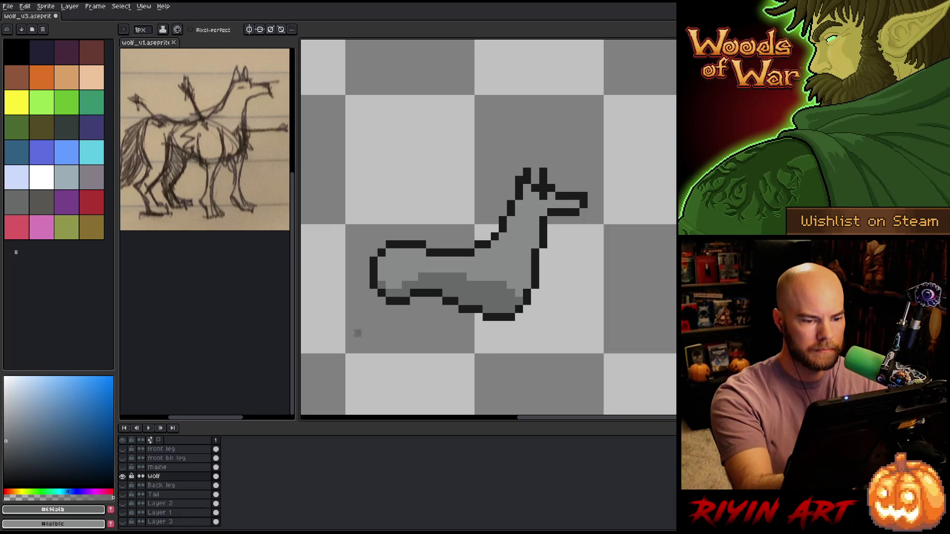
alt+click(122, 477)
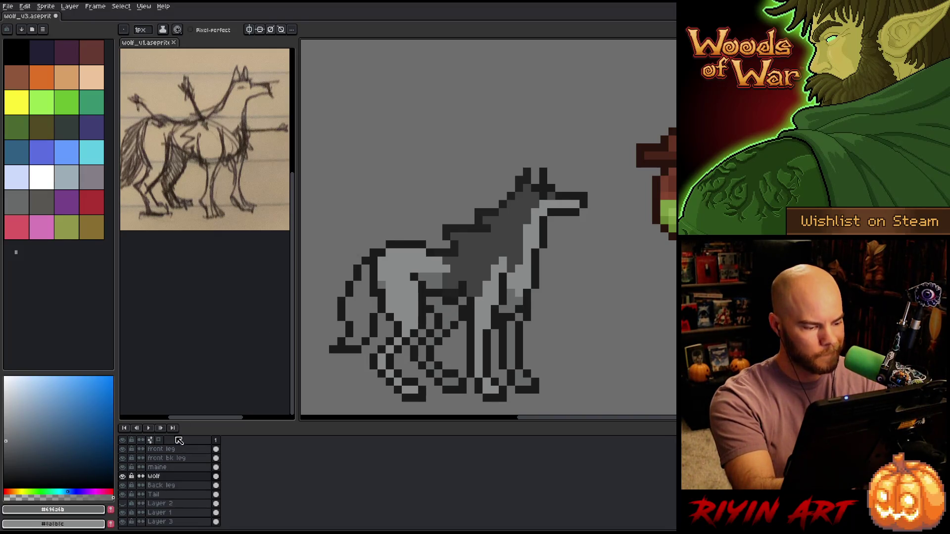
On the Tail layer, paint three dark grey strokes down the length of the tail.
click(186, 462)
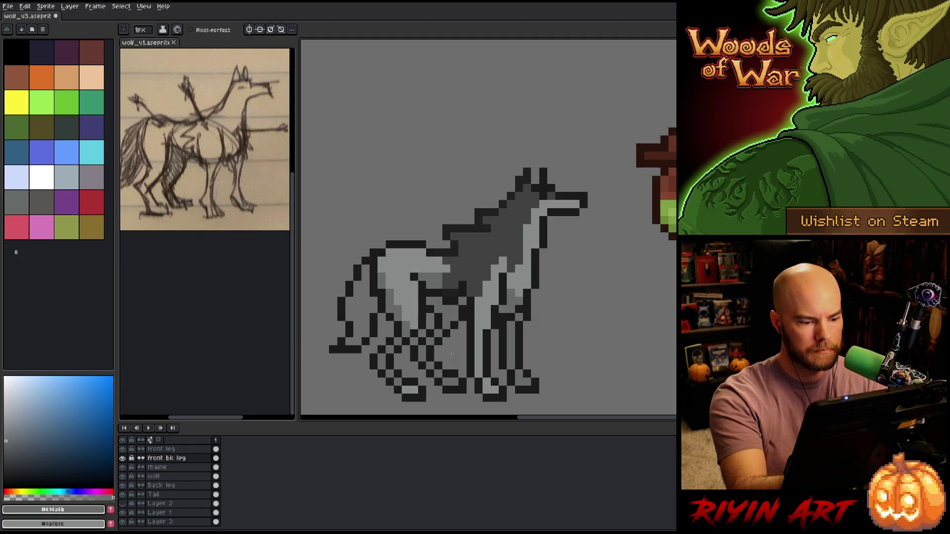
alt+click(406, 324)
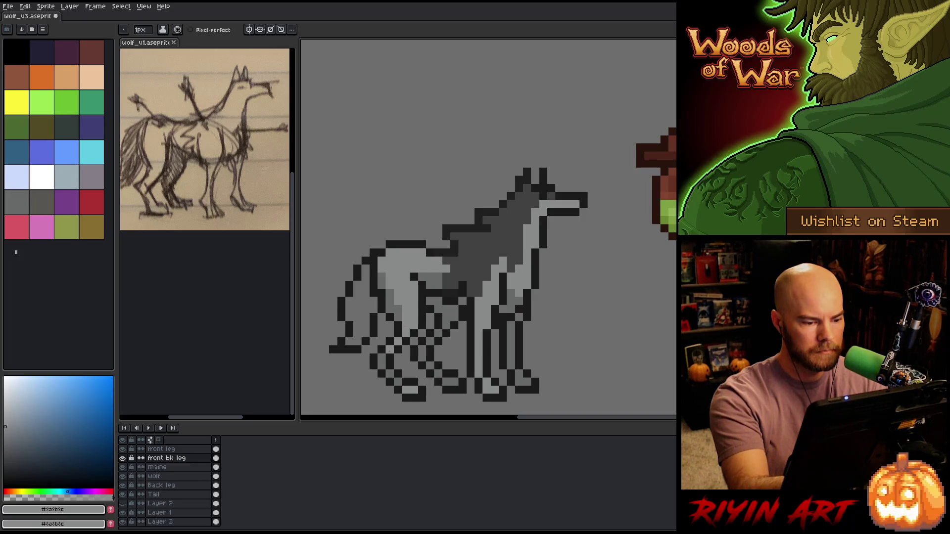
alt+click(454, 293)
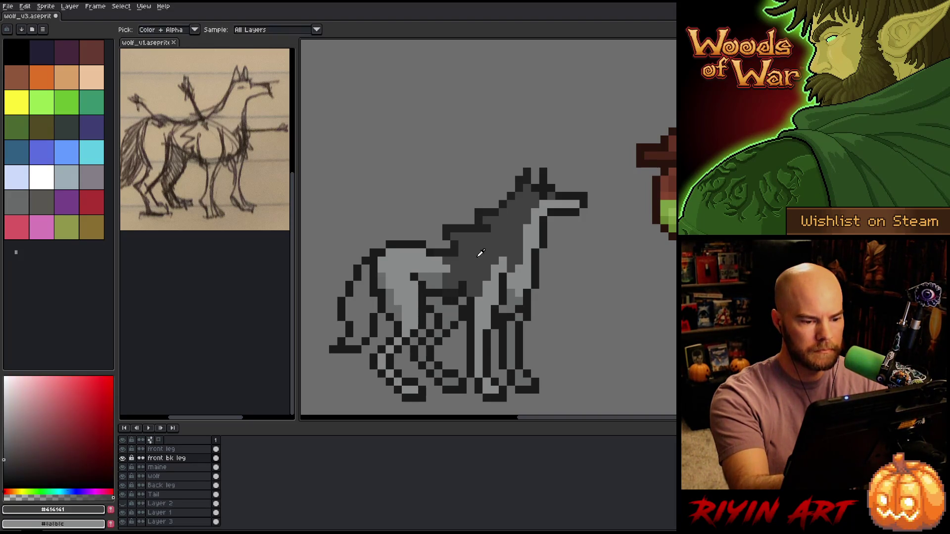
key(alt+Down)
key(alt+Down)
key(alt+Down)
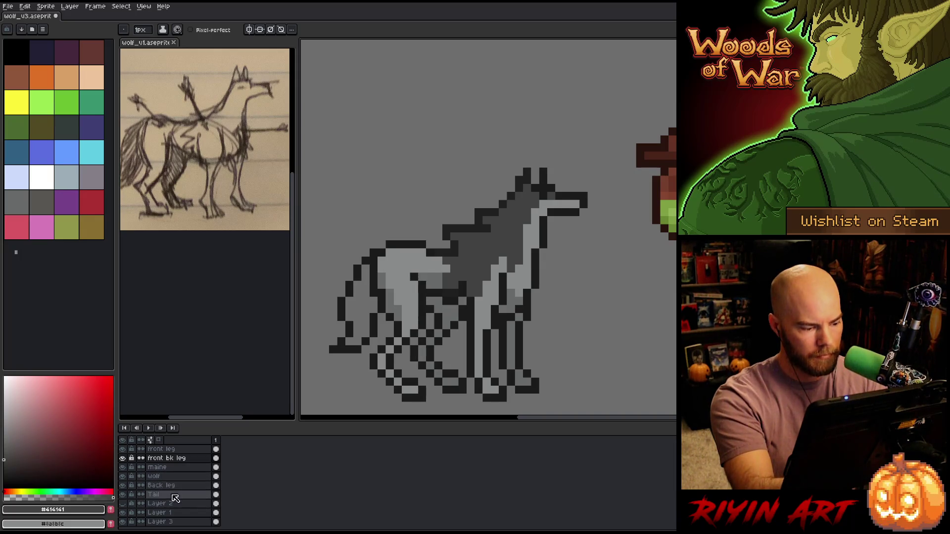
drag(365, 287, 365, 337)
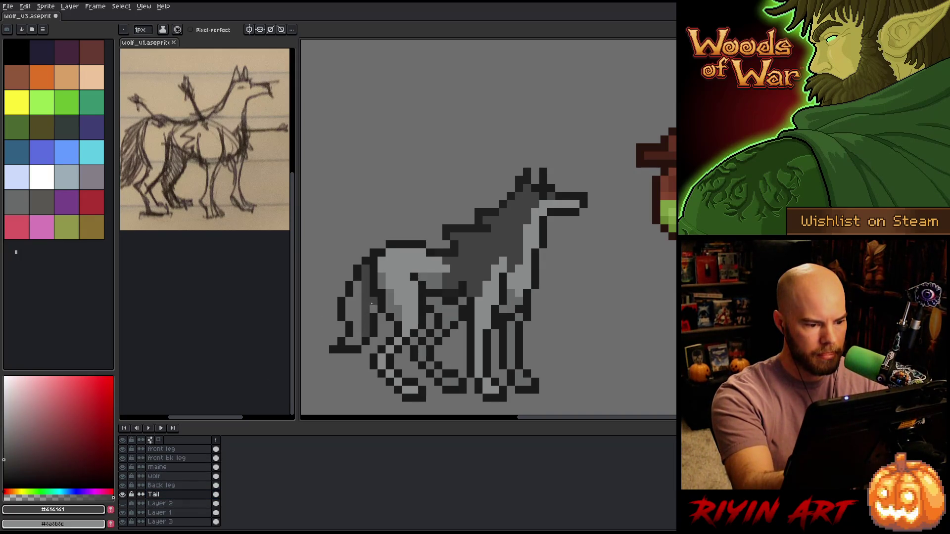
drag(358, 297, 356, 337)
drag(349, 299, 349, 344)
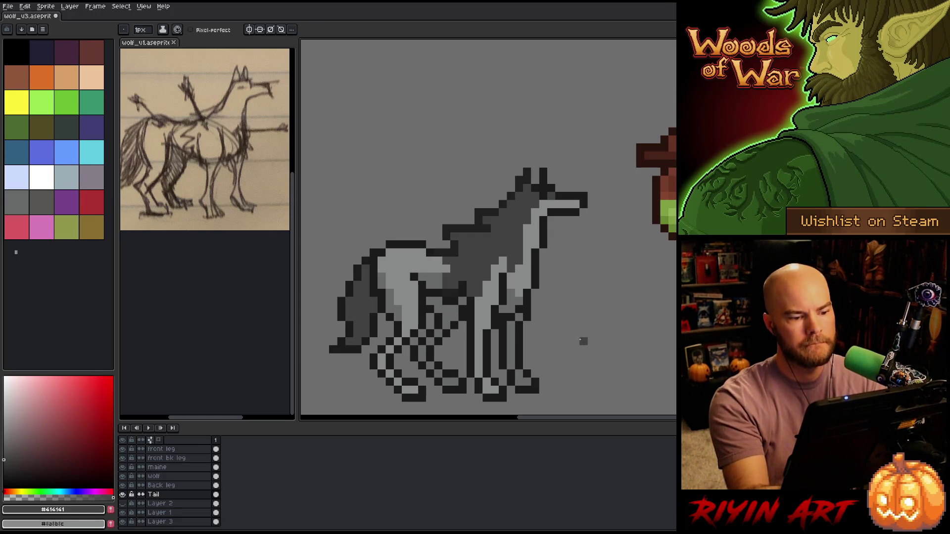
click(163, 467)
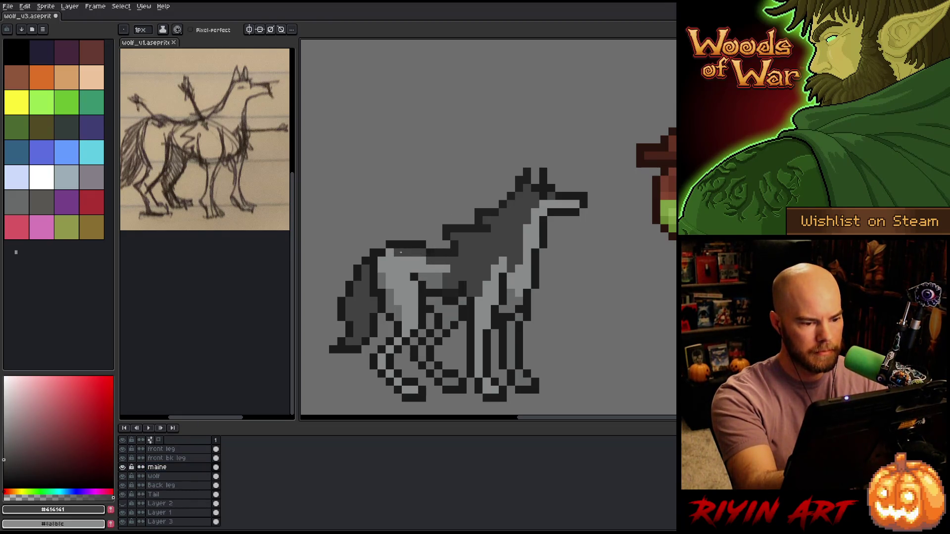
Extend the dark mane along the wolf's back and darken two chest pixels on the wolf layer.
drag(454, 250, 433, 269)
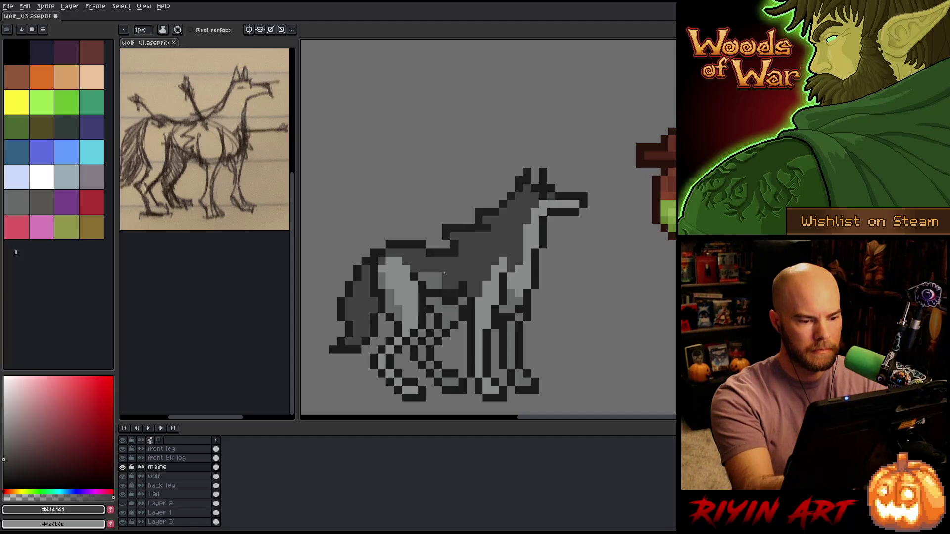
alt+click(445, 271)
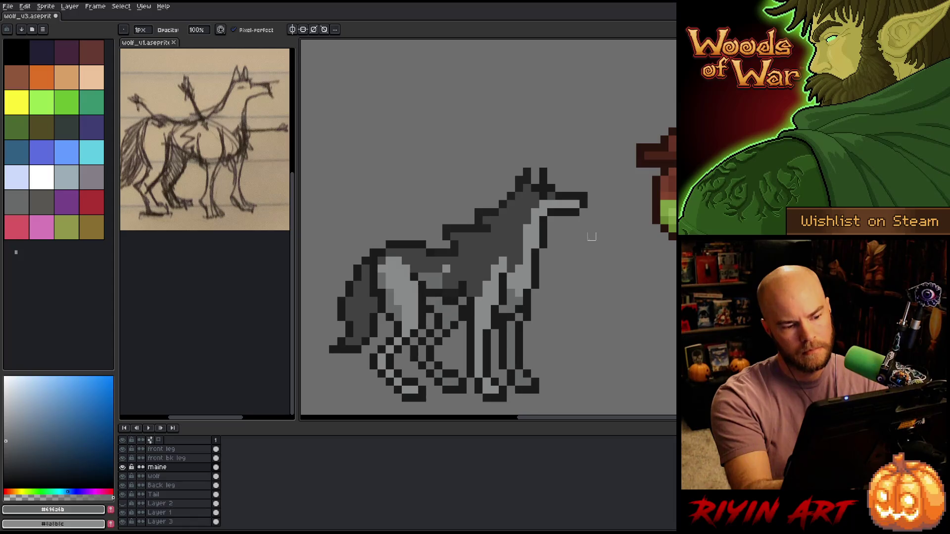
click(184, 477)
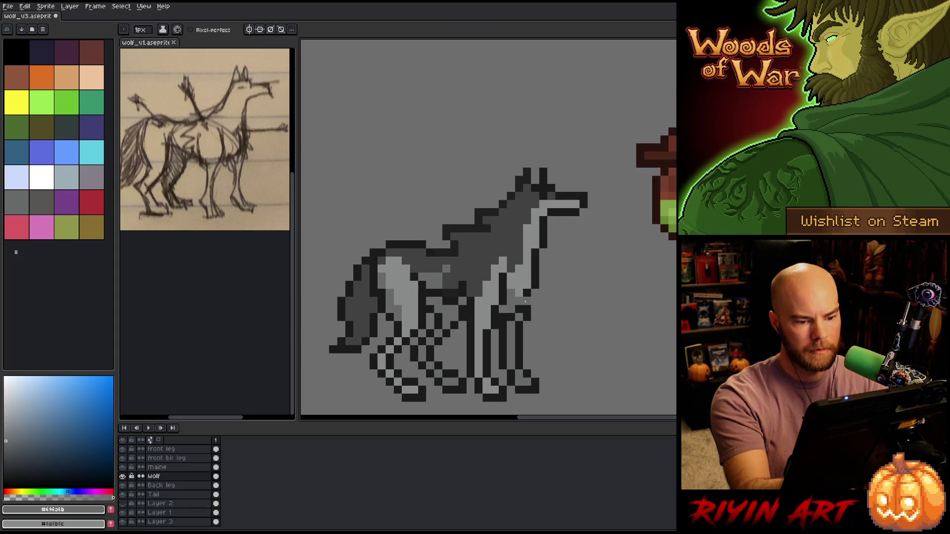
drag(511, 276, 510, 286)
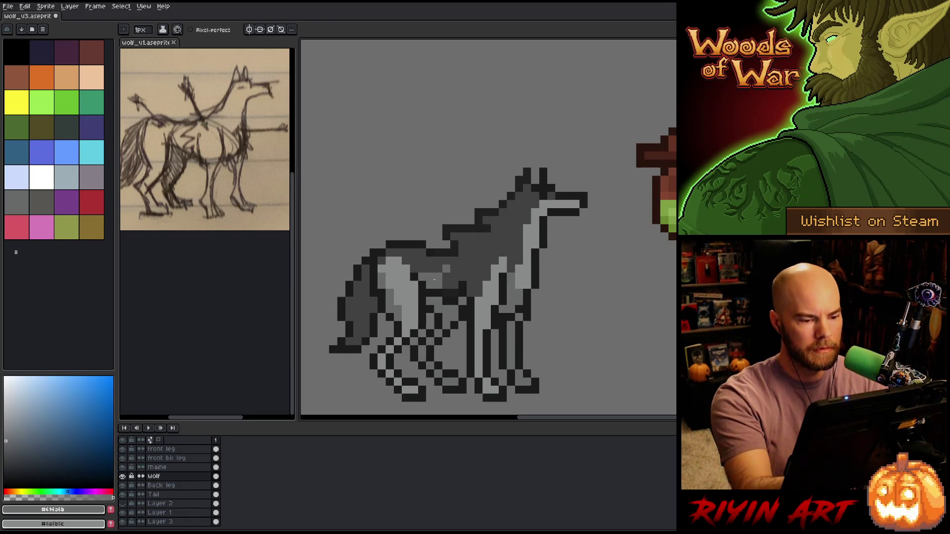
key(b)
click(163, 467)
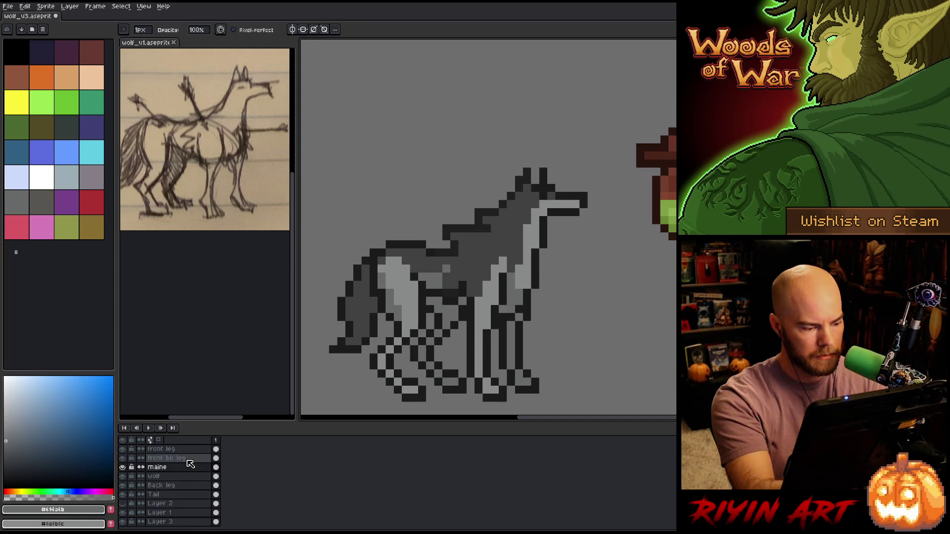
Touch up individual back and mane pixels with lighter and darker greys.
click(187, 449)
click(470, 277)
click(154, 475)
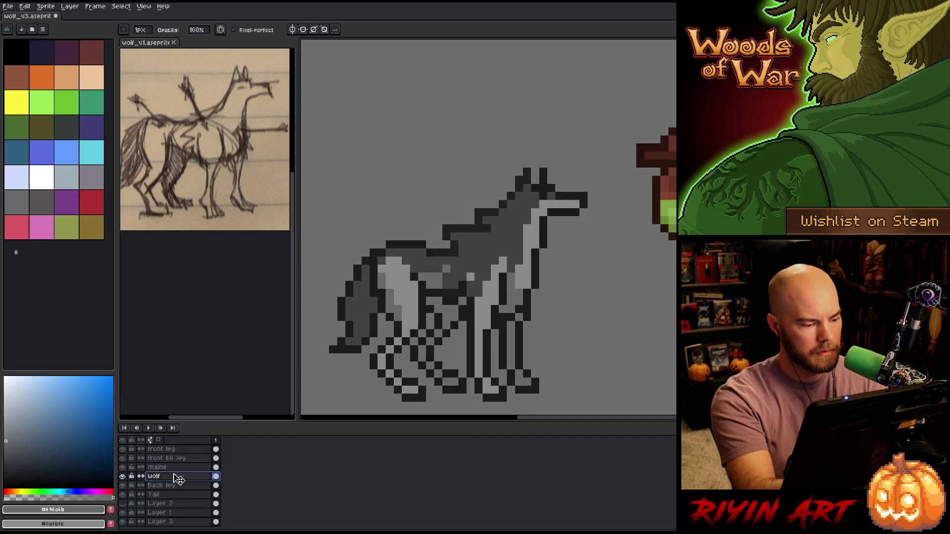
key(e)
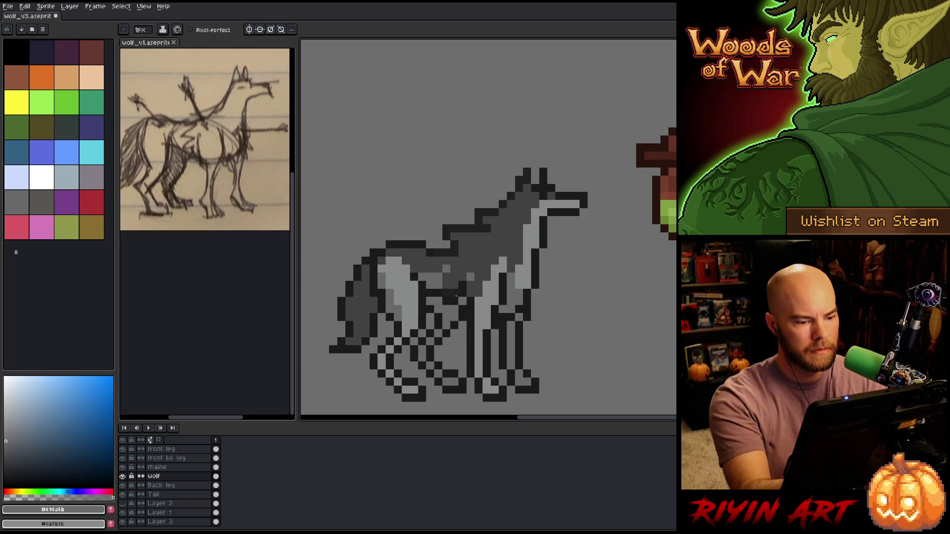
key(b)
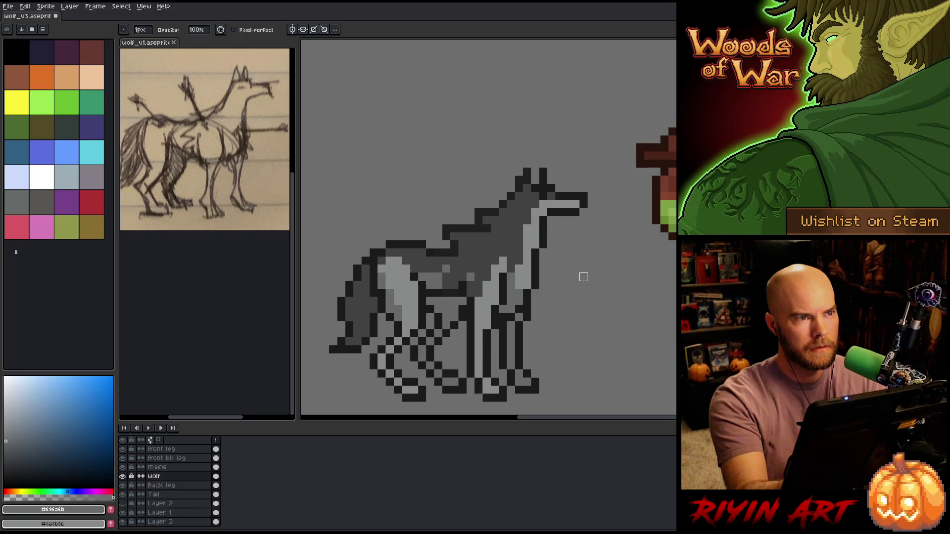
click(181, 467)
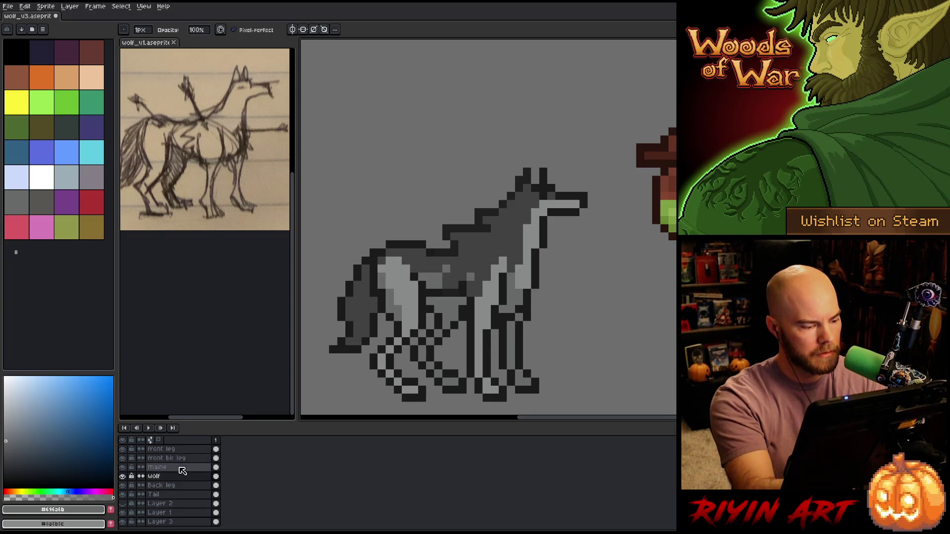
click(447, 276)
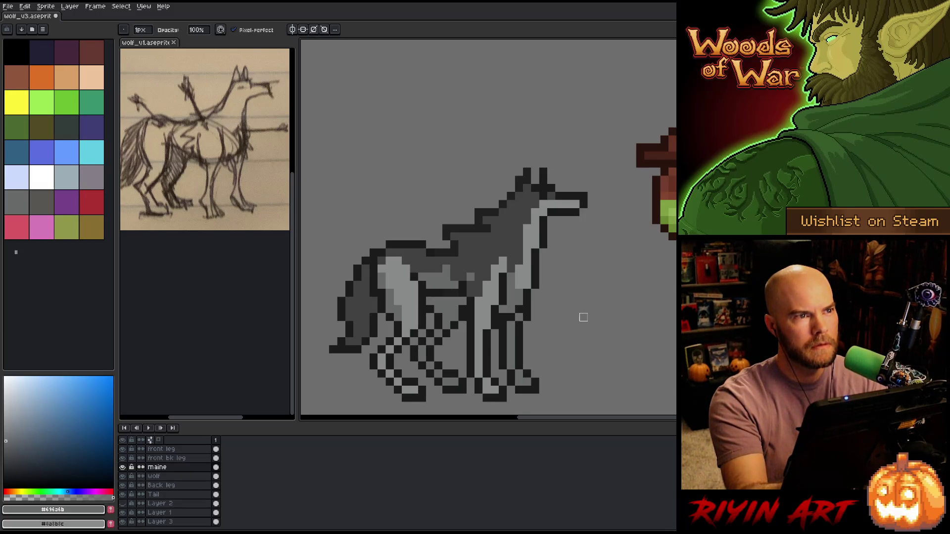
alt+click(490, 238)
click(470, 277)
alt+click(439, 267)
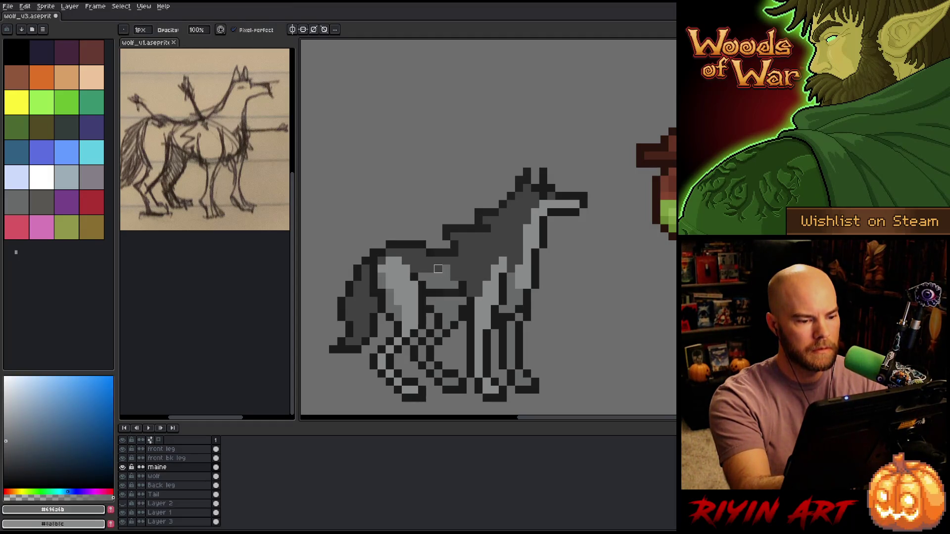
Erase dark mane pixels along the back and darken a pixel on the wolf's back.
key(alt)
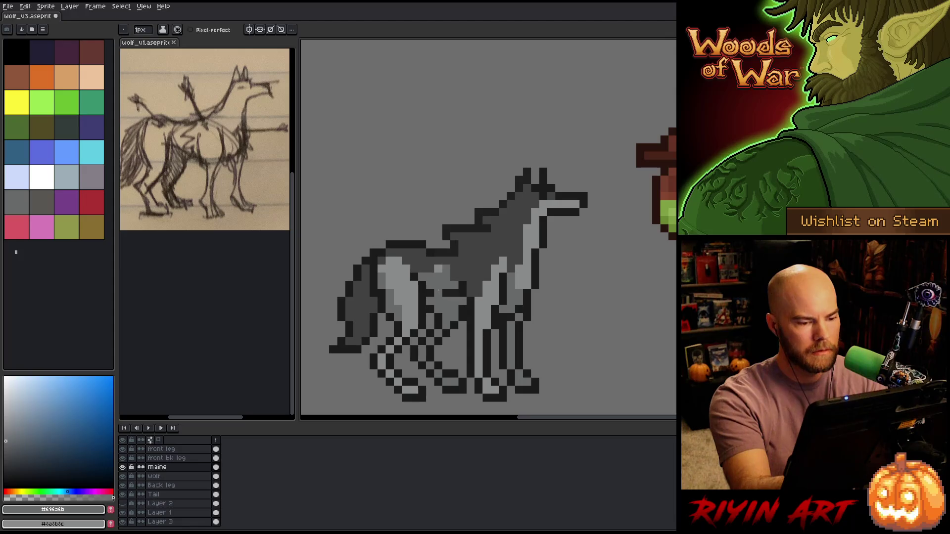
key(Down)
key(alt)
key(e)
click(186, 467)
drag(439, 260, 421, 270)
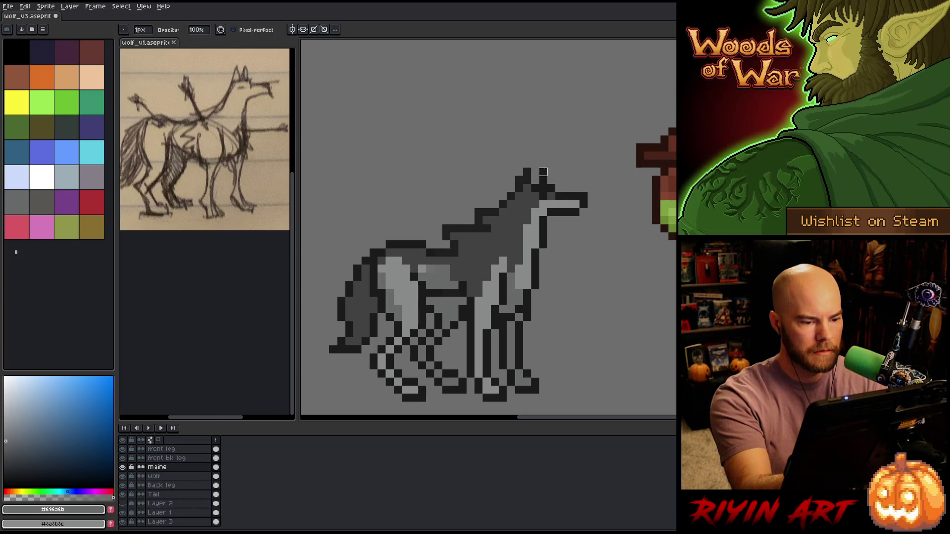
click(165, 476)
key(alt)
click(423, 268)
Repaint the back strip in mid grey, undo a stray light pixel, and save the sprite.
alt+click(430, 269)
drag(448, 268, 427, 269)
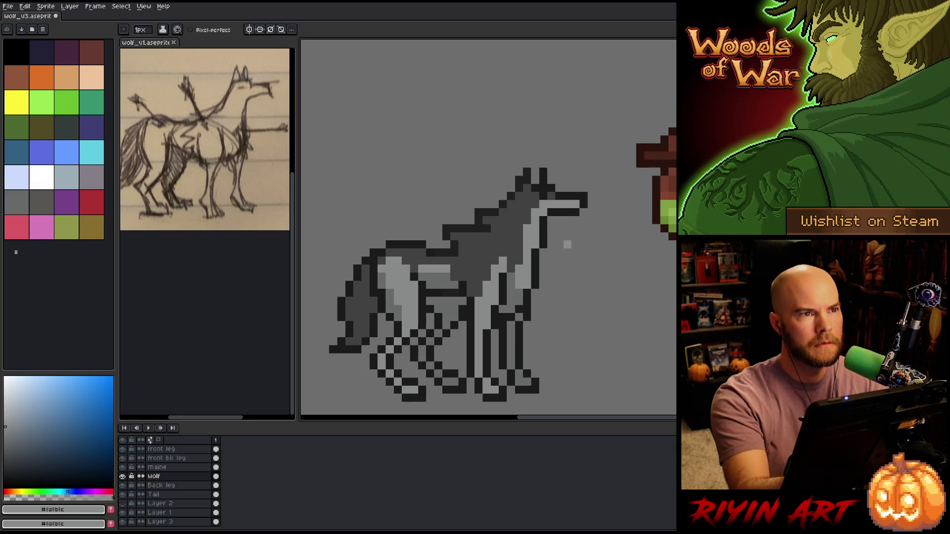
alt+click(435, 276)
drag(442, 268, 426, 268)
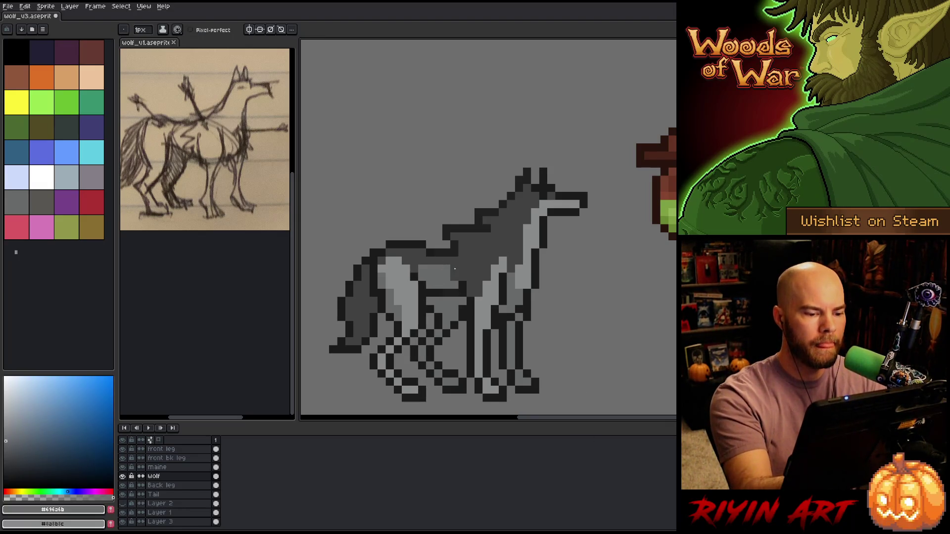
click(159, 467)
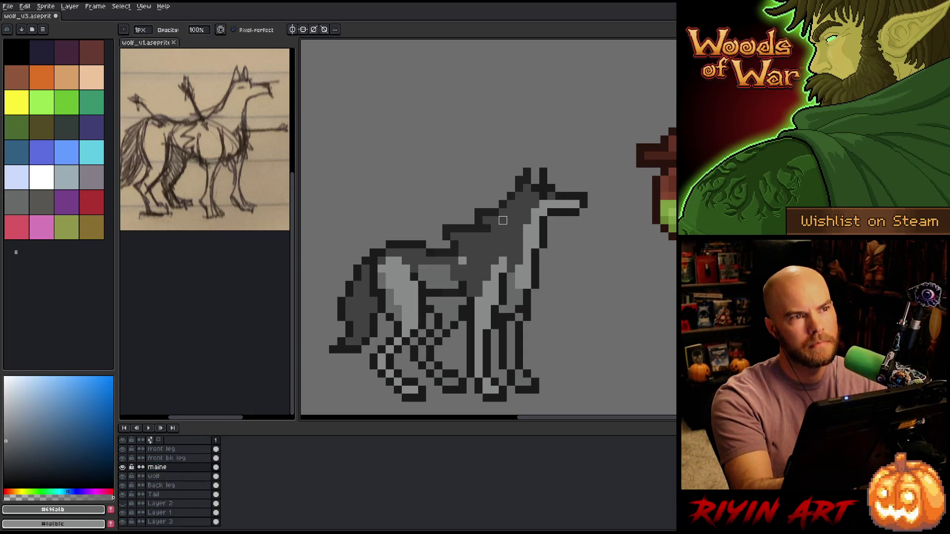
click(454, 269)
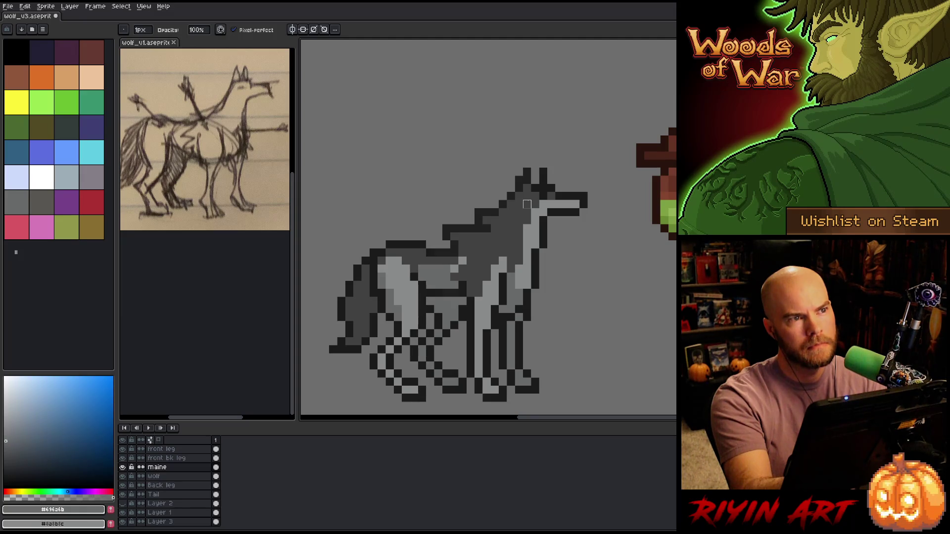
key(ctrl+z)
key(ctrl+s)
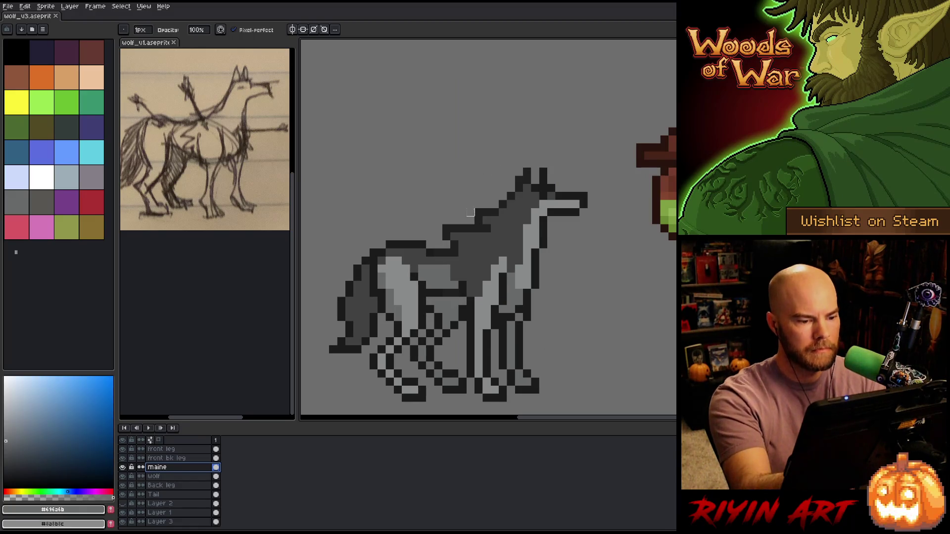
Lasso the pixels along the wolf's back, shift them, and sample the back's dark grey.
key(q)
mouse_move(461, 209)
mouse_down()
mouse_move(451, 243)
mouse_move(433, 201)
mouse_move(462, 228)
mouse_up()
key(ctrl+d)
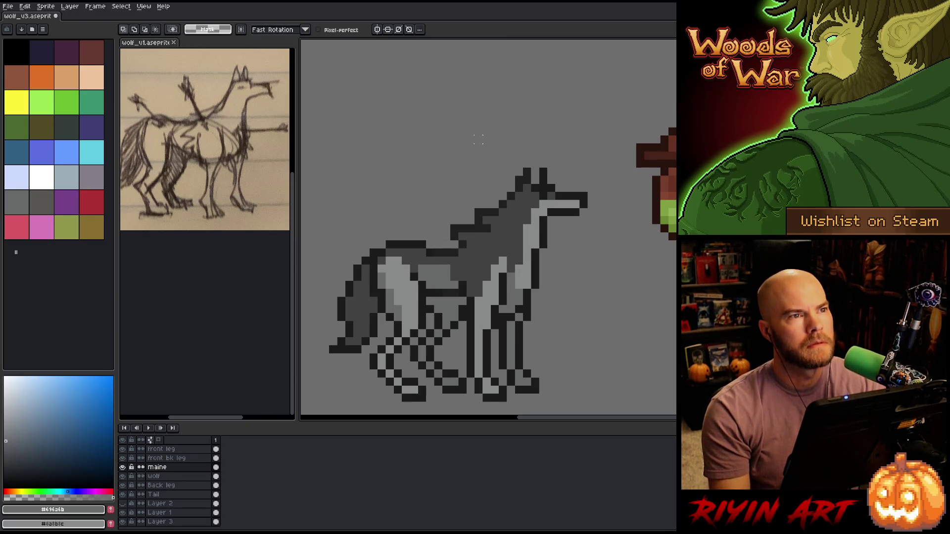
key(b)
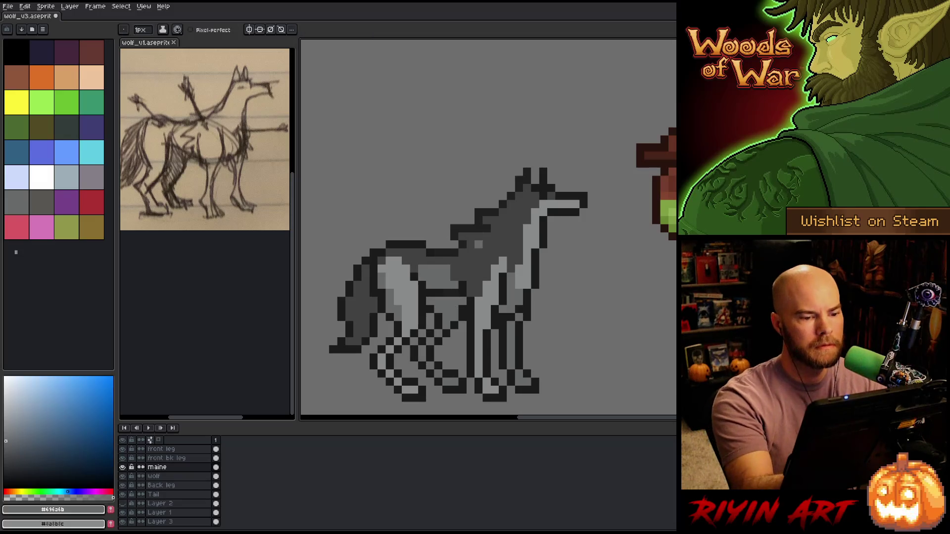
alt+click(487, 229)
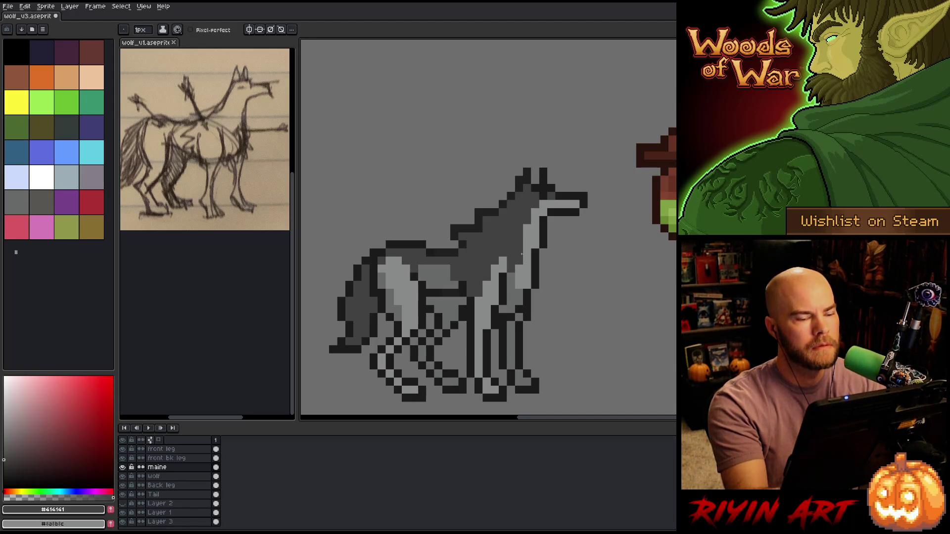
Clear a lassoed strip of mane pixels down the wolf's neck.
key(q)
mouse_move(487, 193)
mouse_down()
mouse_move(487, 230)
mouse_move(461, 245)
mouse_move(455, 188)
mouse_move(460, 198)
mouse_up()
key(Delete)
key(ctrl+d)
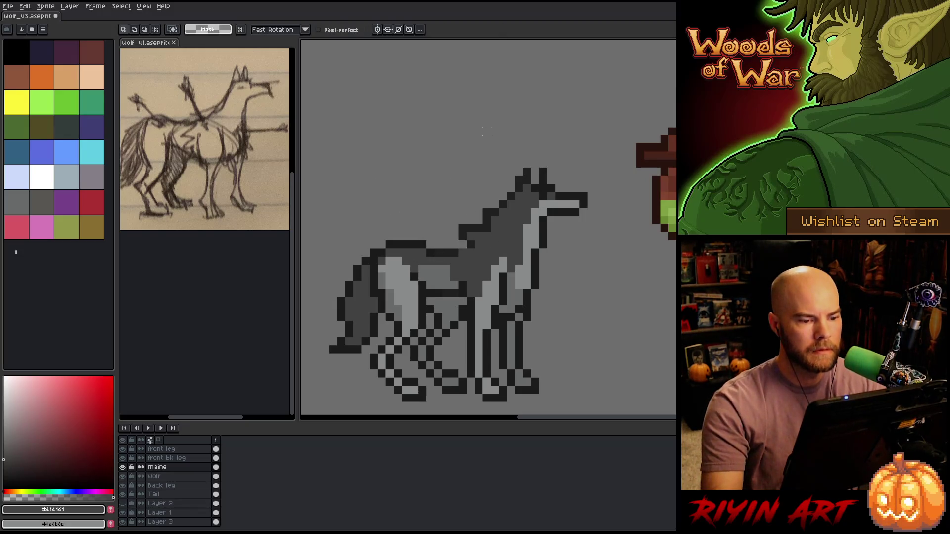
key(b)
Sample the dark outline colour and add dark pixels on the wolf's neck and back.
alt+click(461, 247)
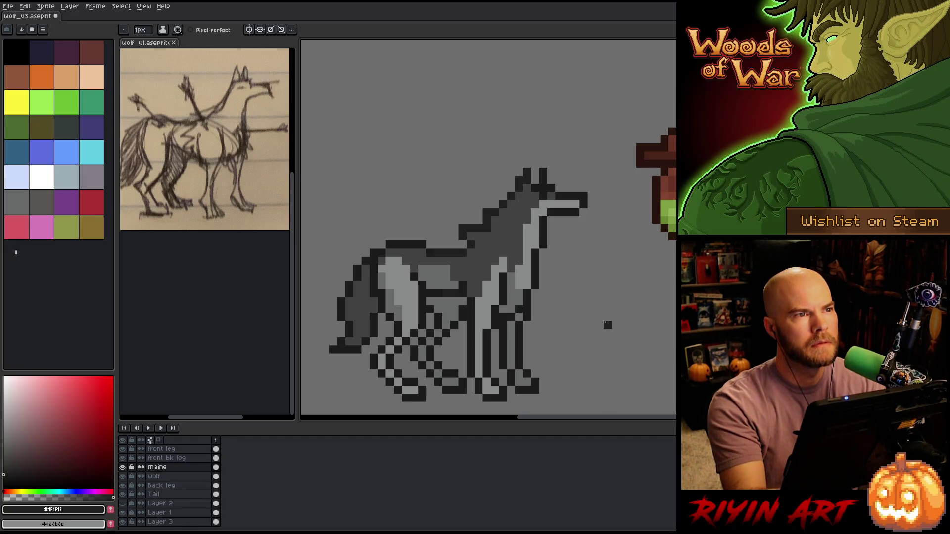
alt+click(472, 243)
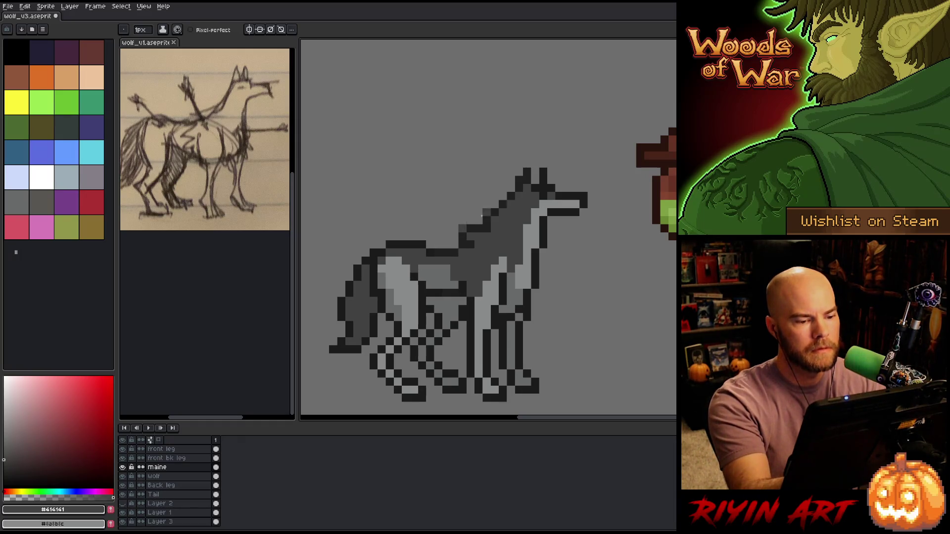
key(b)
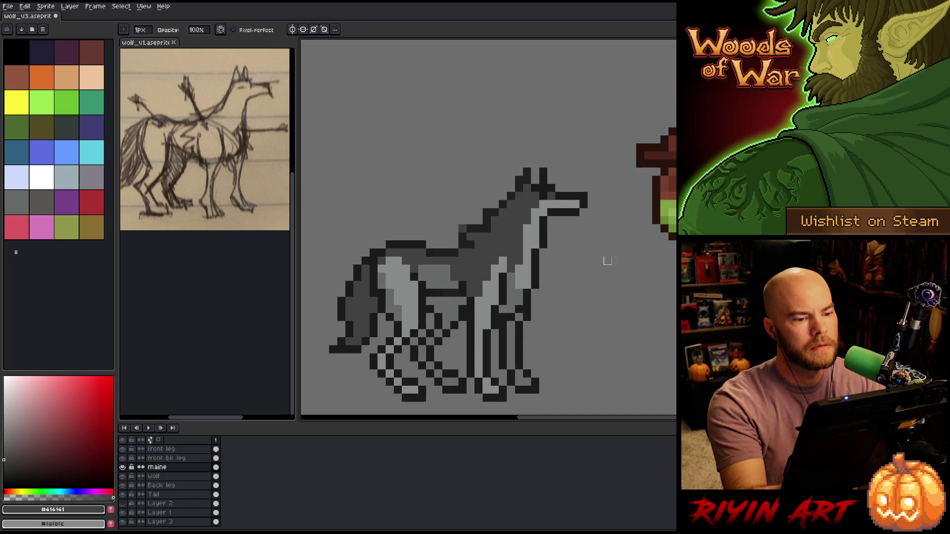
alt+click(493, 228)
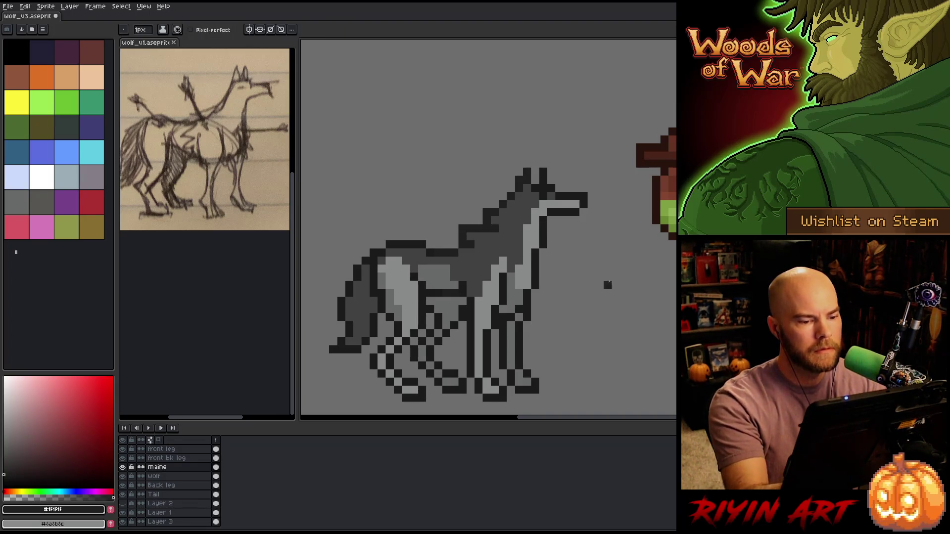
click(495, 236)
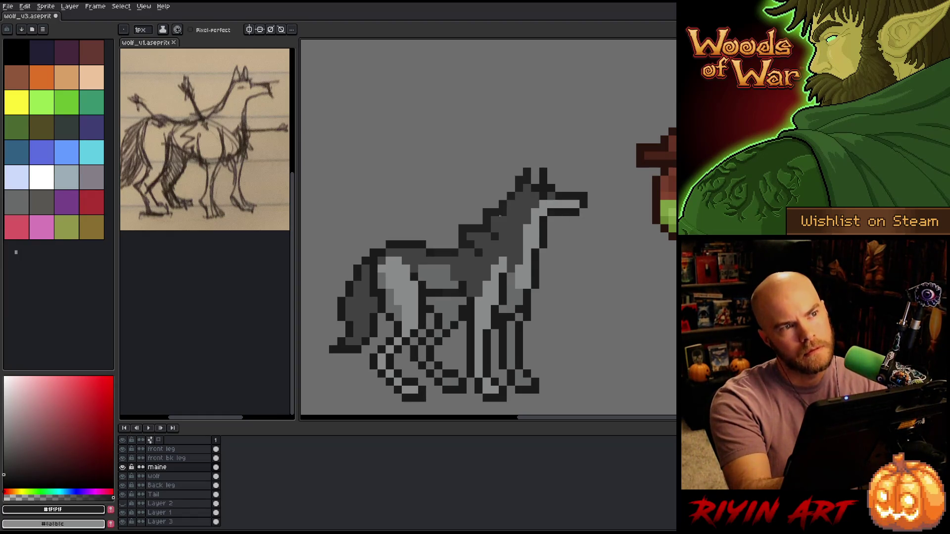
click(463, 261)
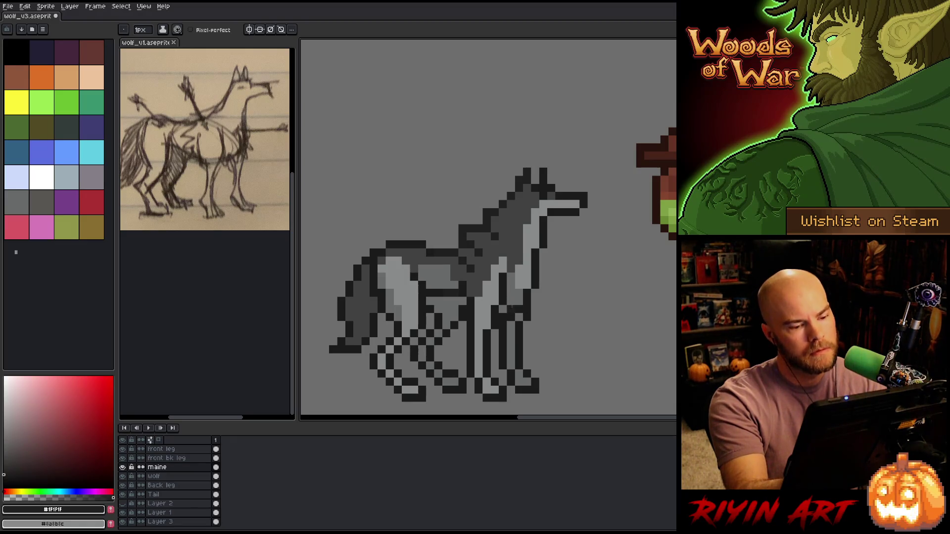
On the front leg layer, darken the leg and foot with body grey, covering a stray light pixel.
alt+click(516, 269)
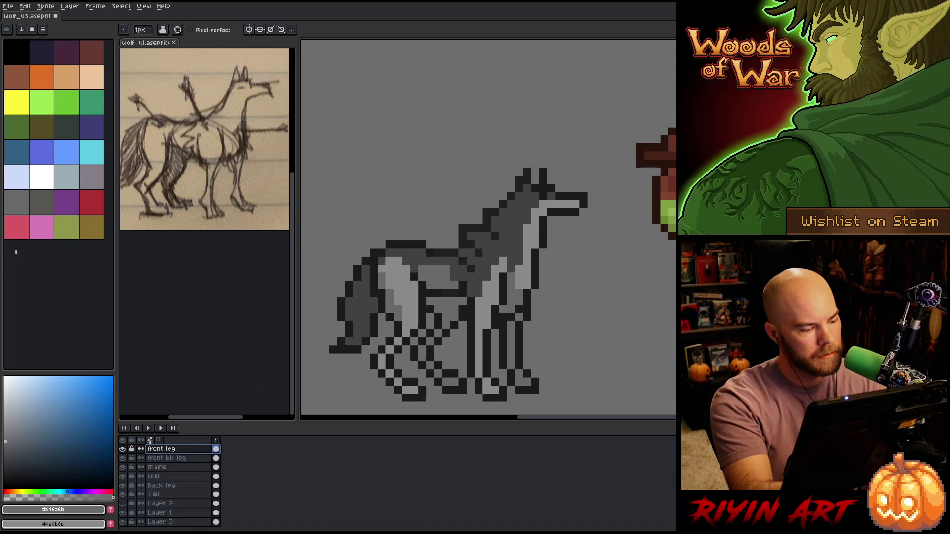
click(188, 449)
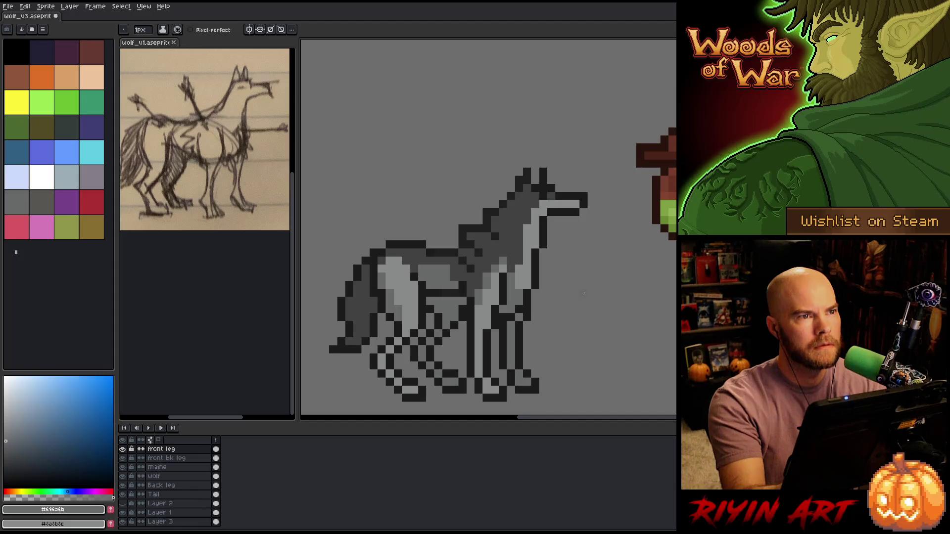
drag(486, 365, 487, 391)
click(490, 389)
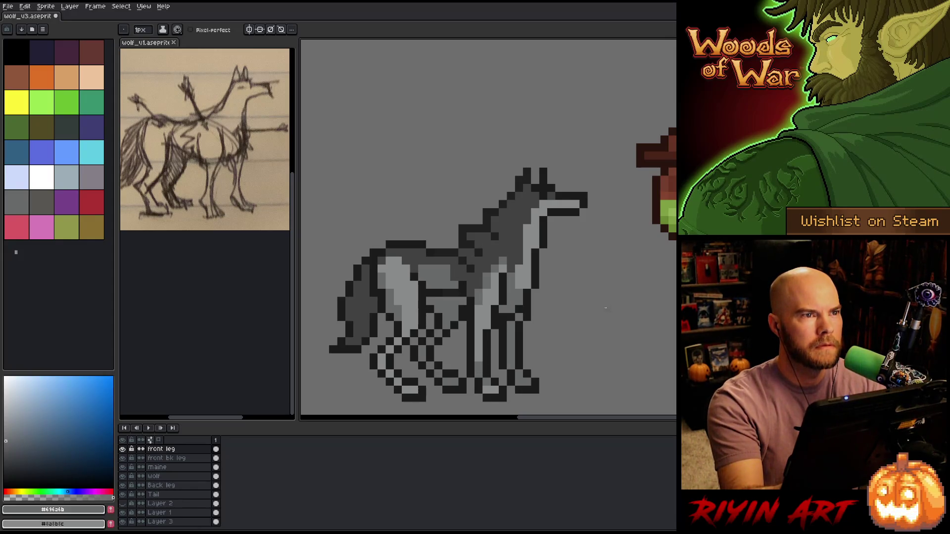
drag(487, 381, 478, 364)
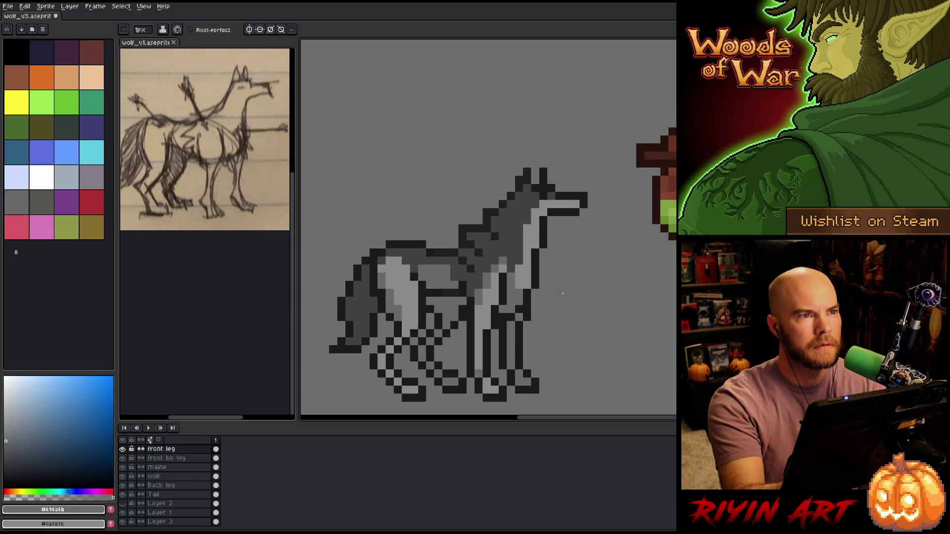
click(478, 373)
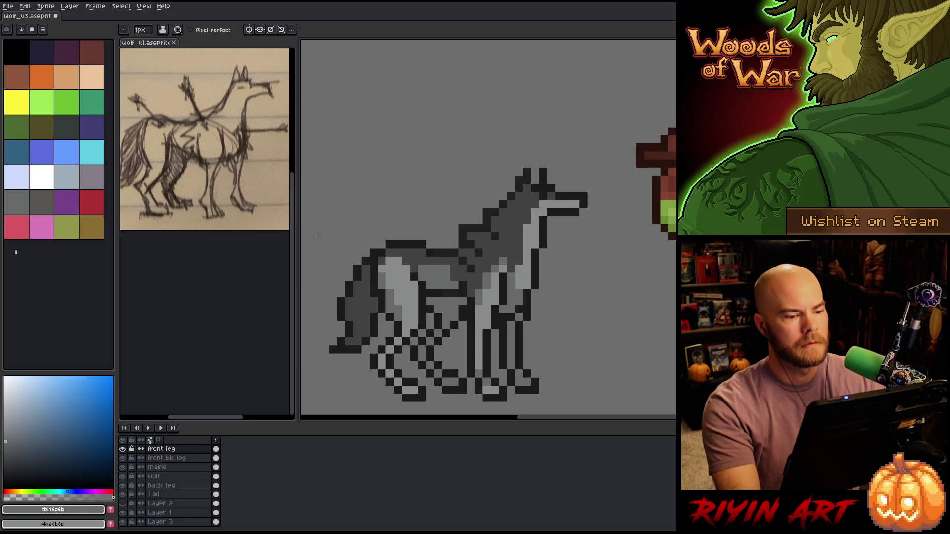
scroll(478, 285, down, 2)
Add a dark pixel at the end of the back line, lighten one on the neck, and save.
scroll(514, 239, up, 1)
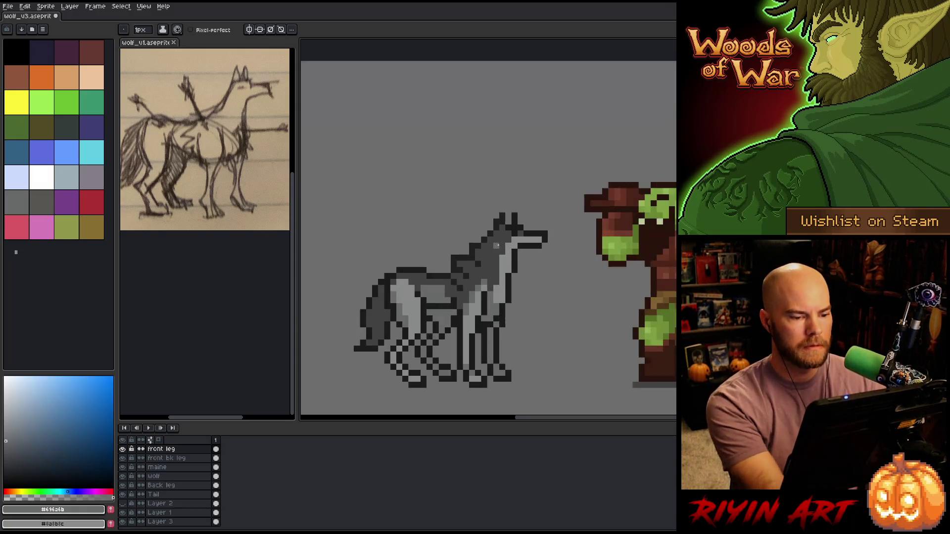
right_click(513, 238)
scroll(507, 266, down, 1)
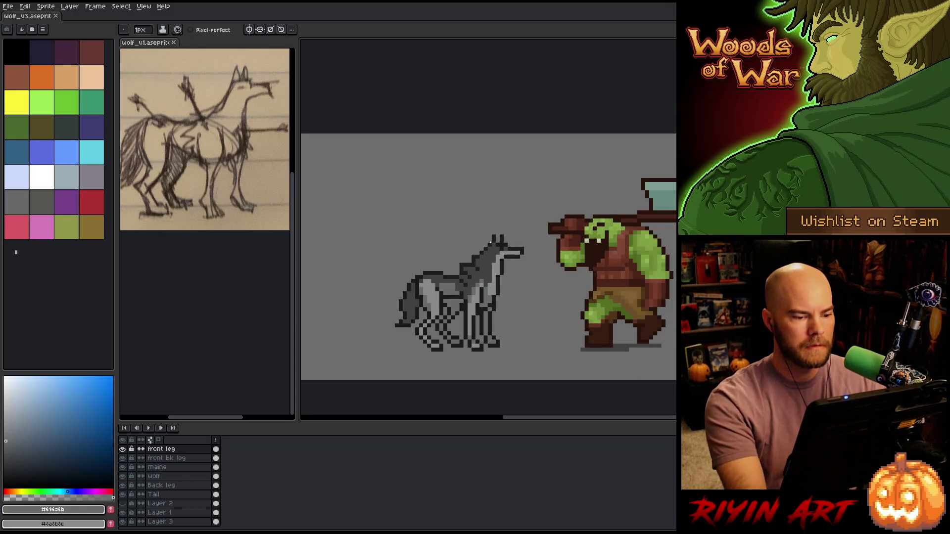
scroll(498, 245, up, 2)
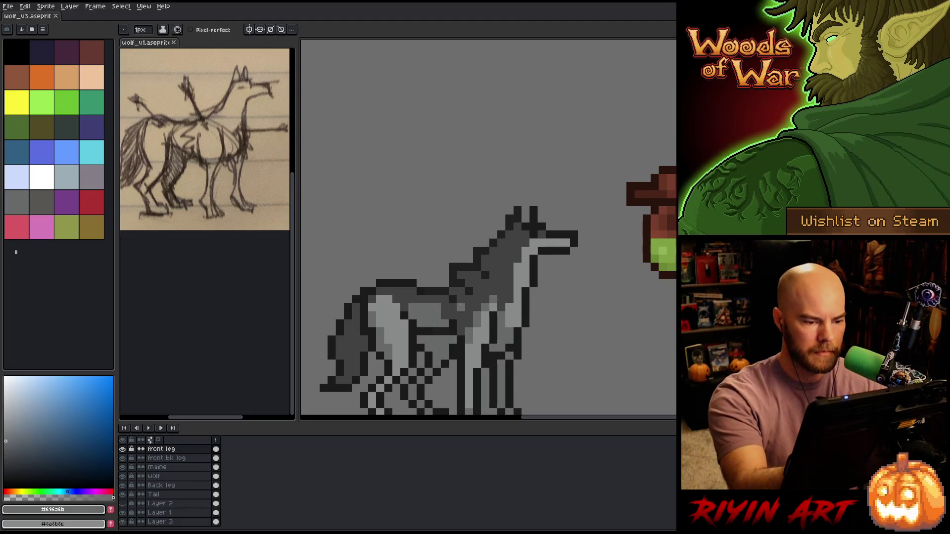
click(453, 267)
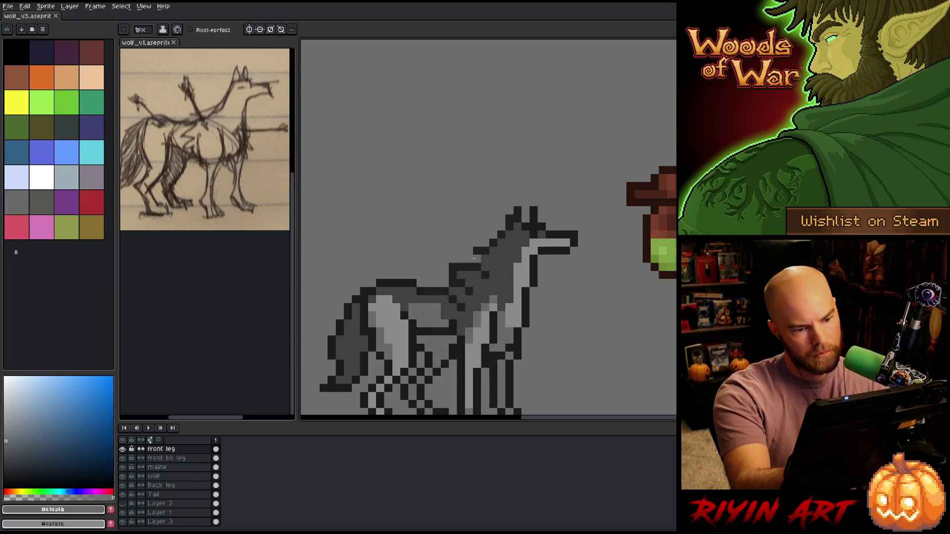
click(469, 267)
alt+click(472, 269)
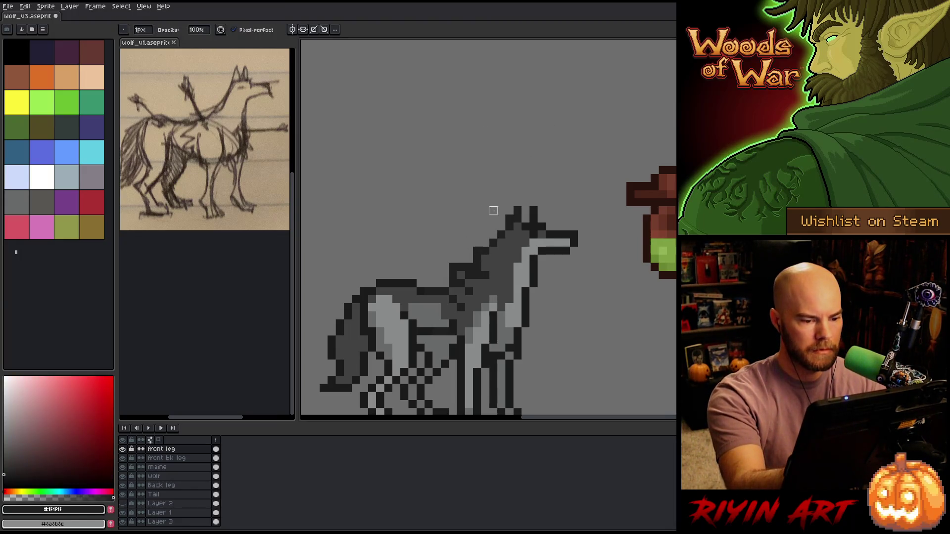
key(ctrl+s)
Move between the maine, front leg and wolf layers and sample the wolf's mid grey.
click(180, 467)
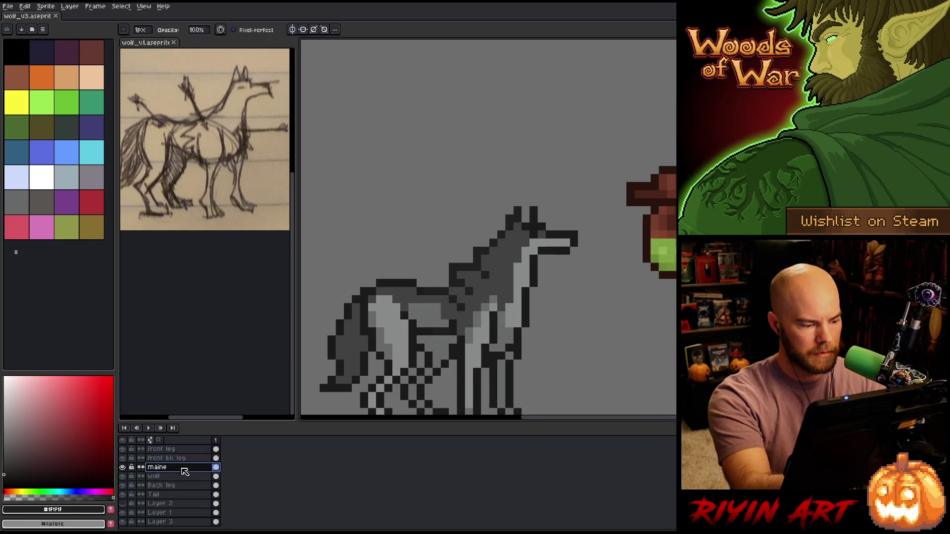
click(471, 270)
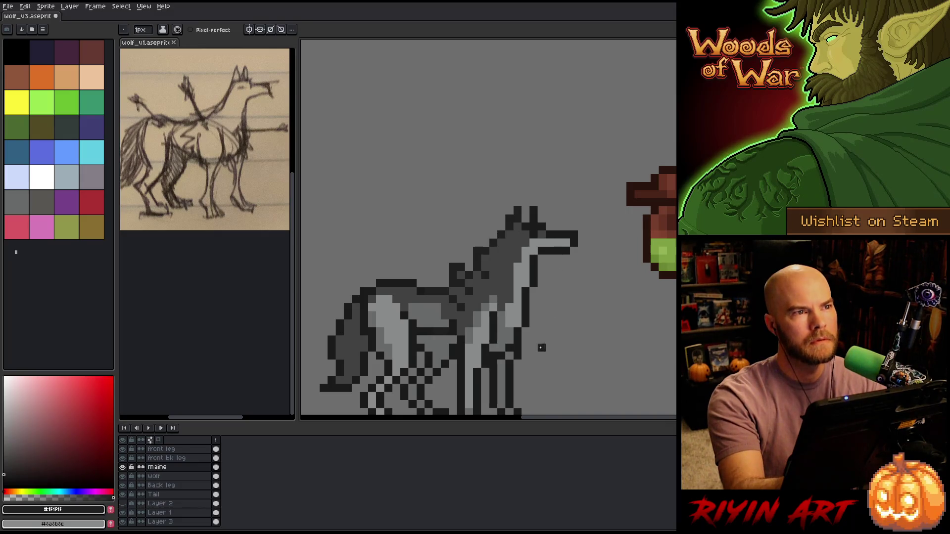
key(alt+Up)
key(alt+Up)
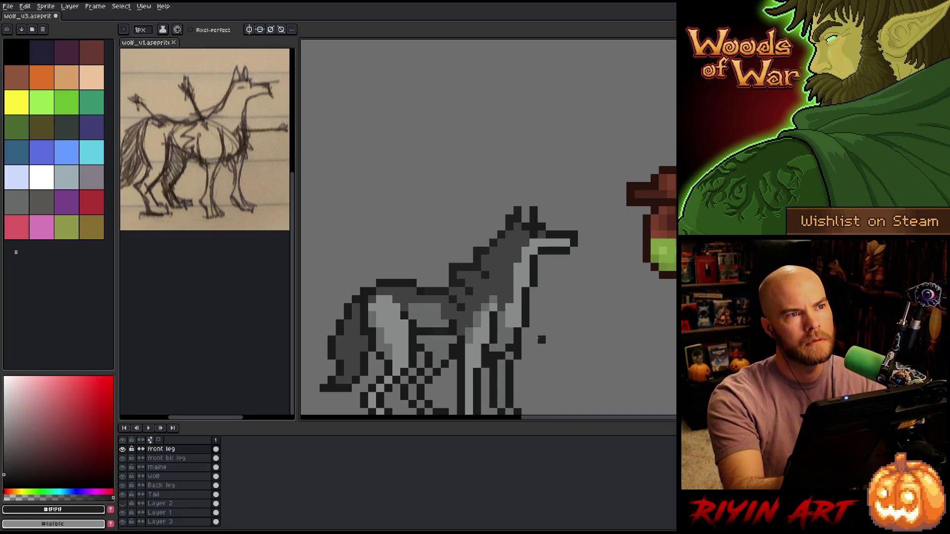
mouse_move(511, 313)
mouse_down()
mouse_move(511, 250)
mouse_move(511, 272)
mouse_up()
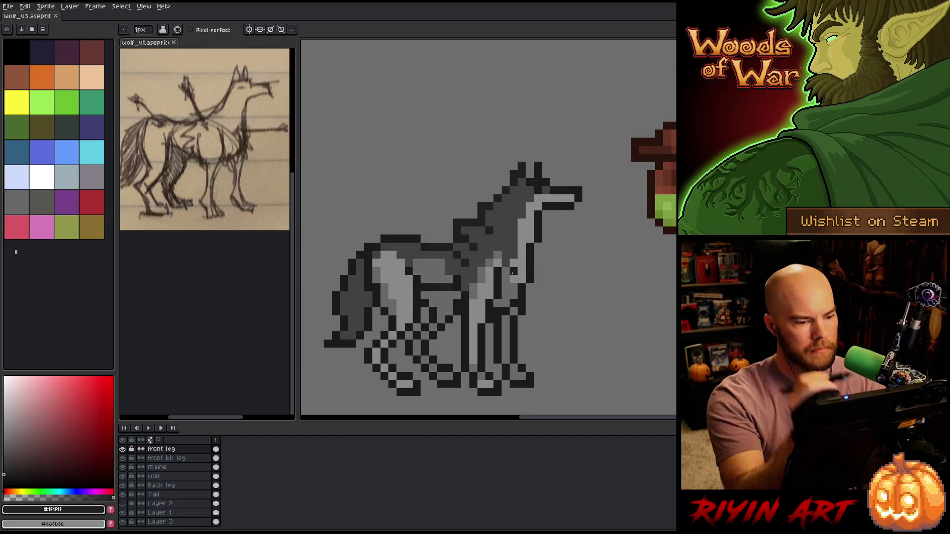
click(178, 476)
key(alt)
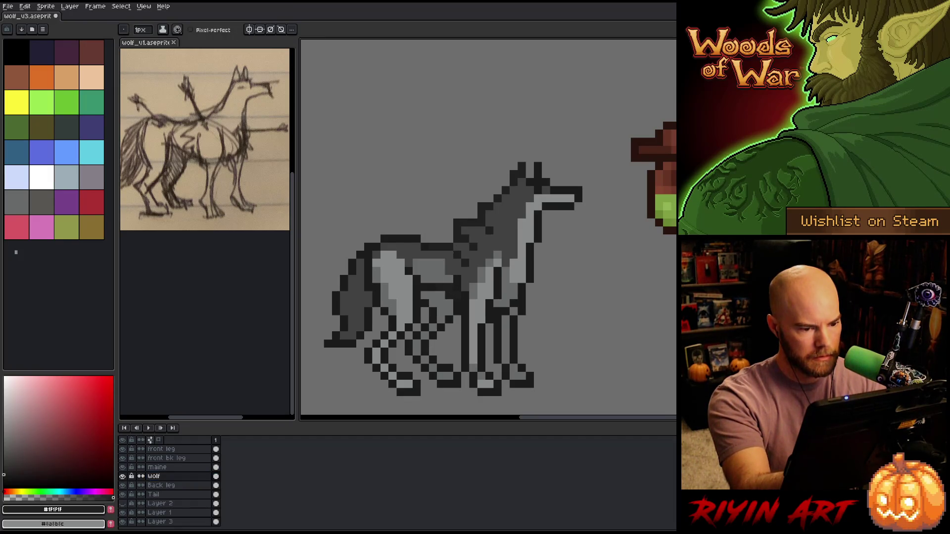
alt+click(448, 278)
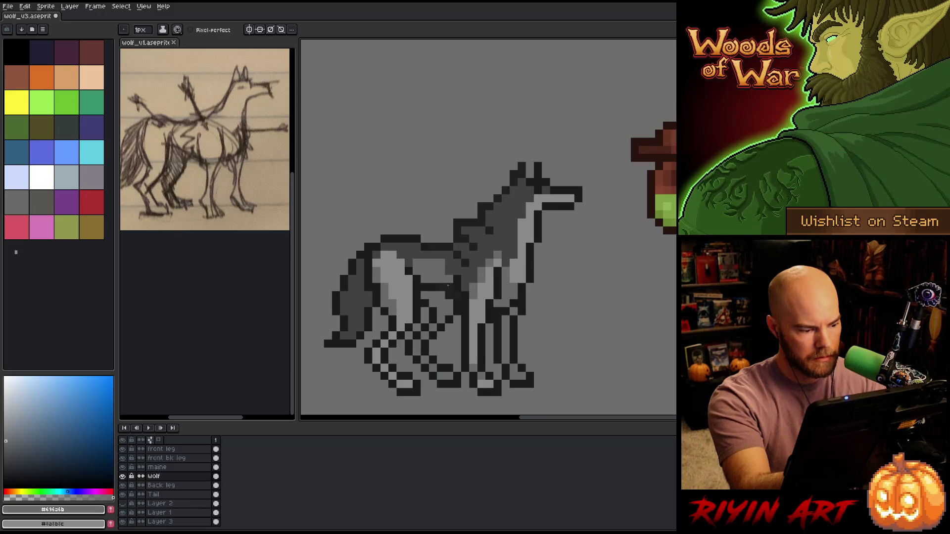
click(157, 467)
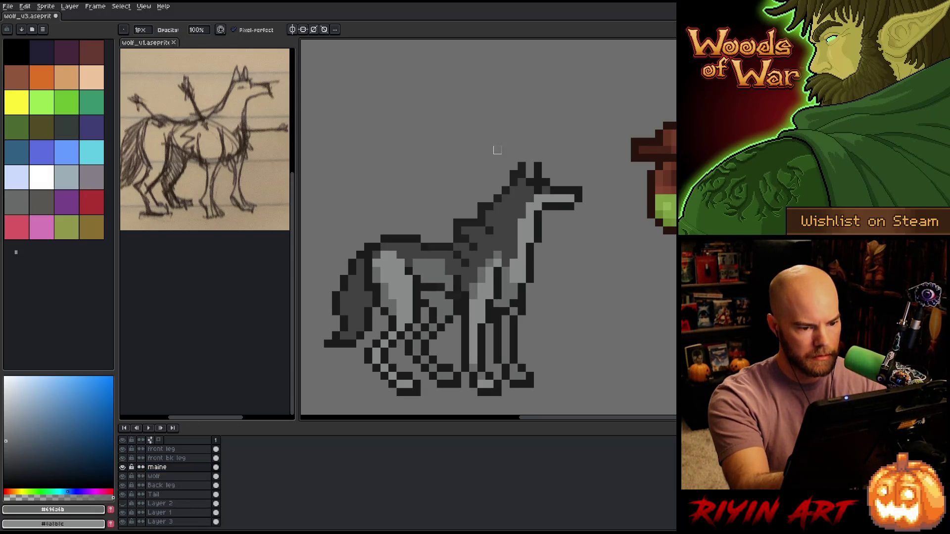
click(155, 476)
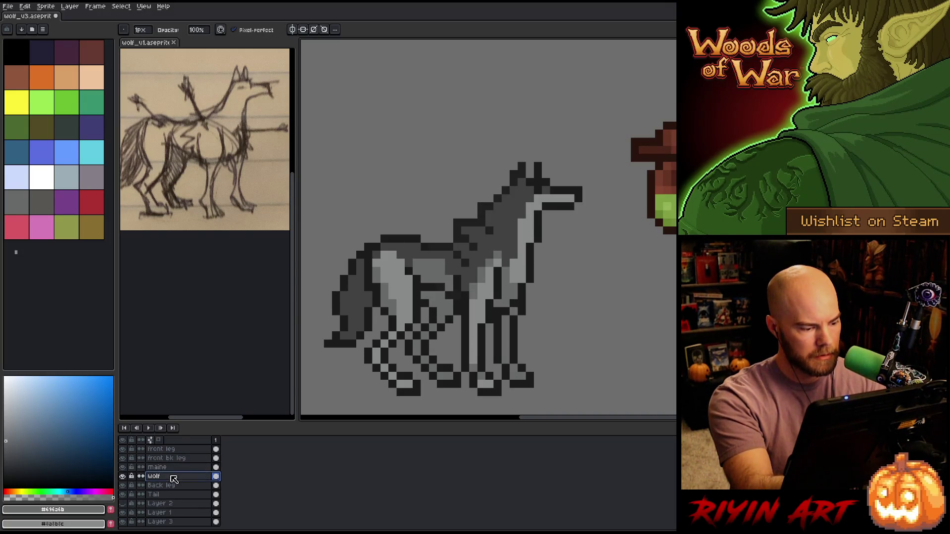
Preview the wolf layer on its own and sample the dark outline colour.
alt+click(123, 477)
alt+click(122, 476)
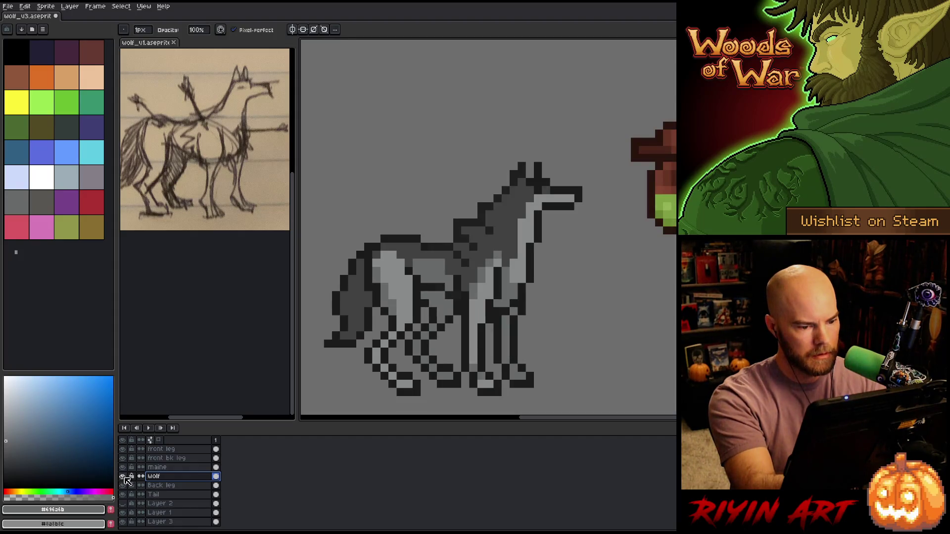
alt+click(122, 476)
alt+click(122, 476)
alt+click(122, 476)
alt+click(122, 476)
click(163, 467)
click(441, 288)
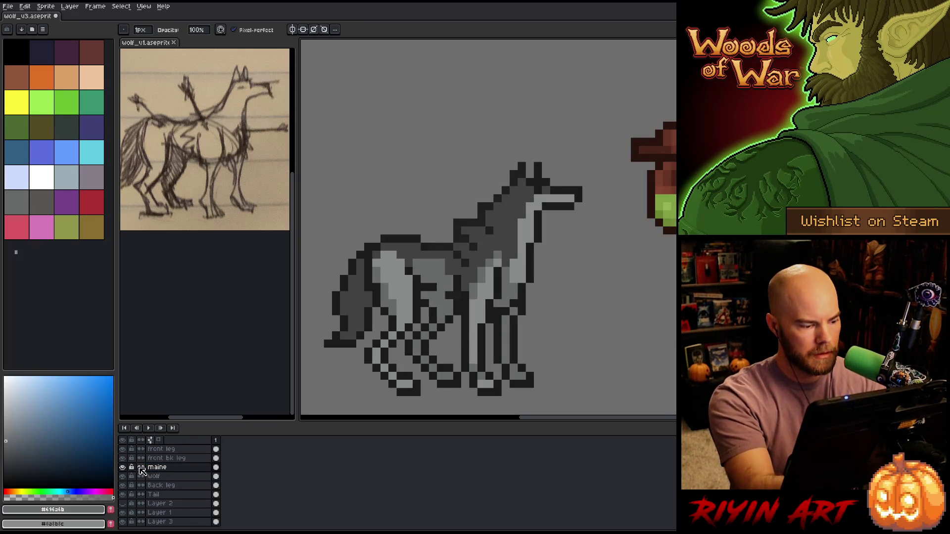
click(183, 475)
alt+click(441, 286)
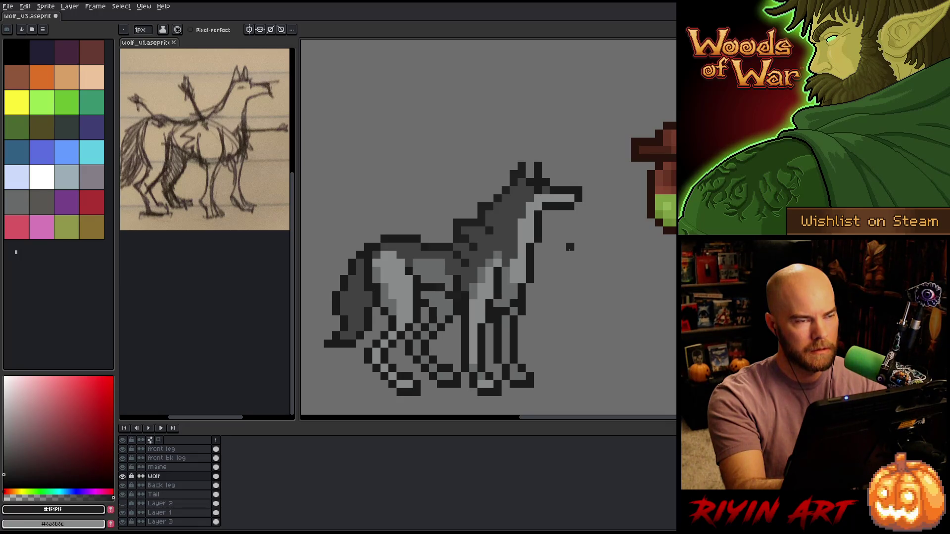
ctrl+click(505, 292)
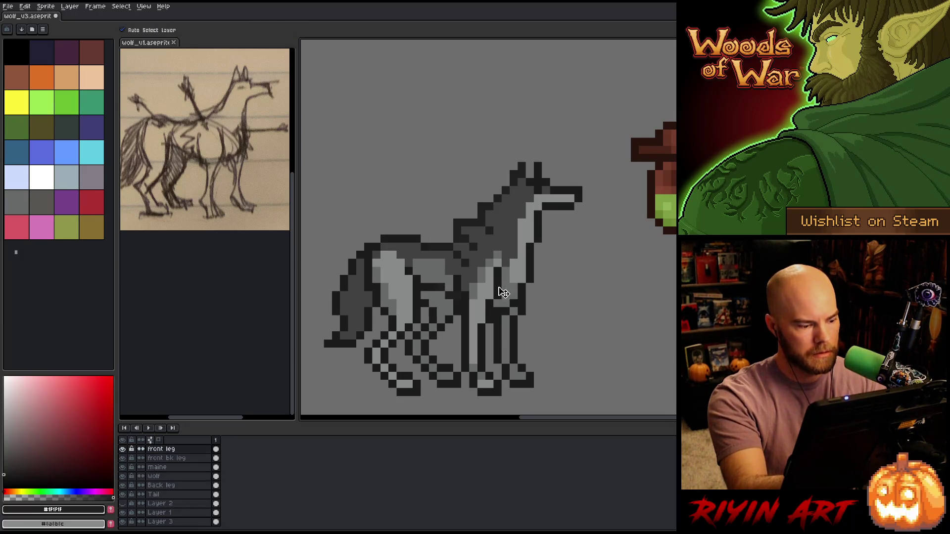
Pick darker grey tones and draw a shading line down the wolf's front shoulder and neck.
key(alt)
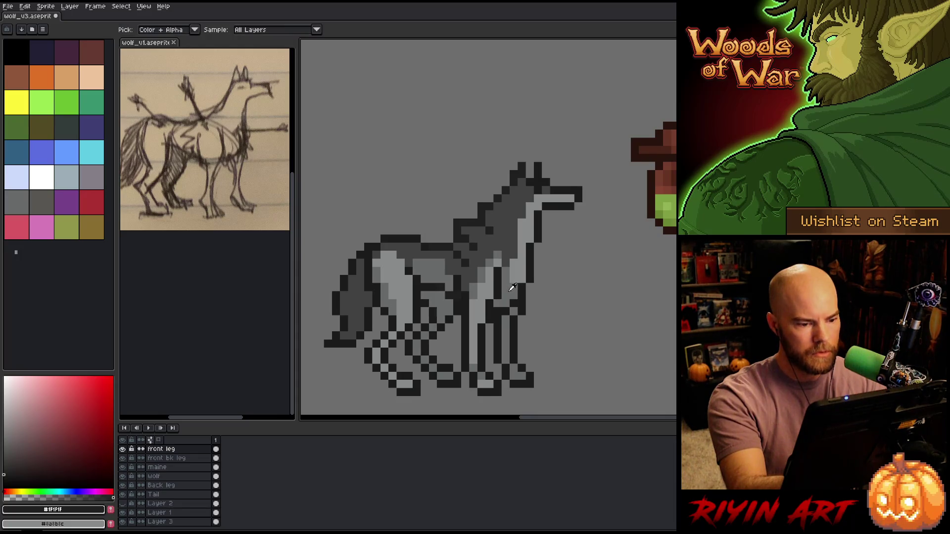
mouse_move(13, 436)
mouse_down()
mouse_move(10, 462)
mouse_move(4, 458)
mouse_up()
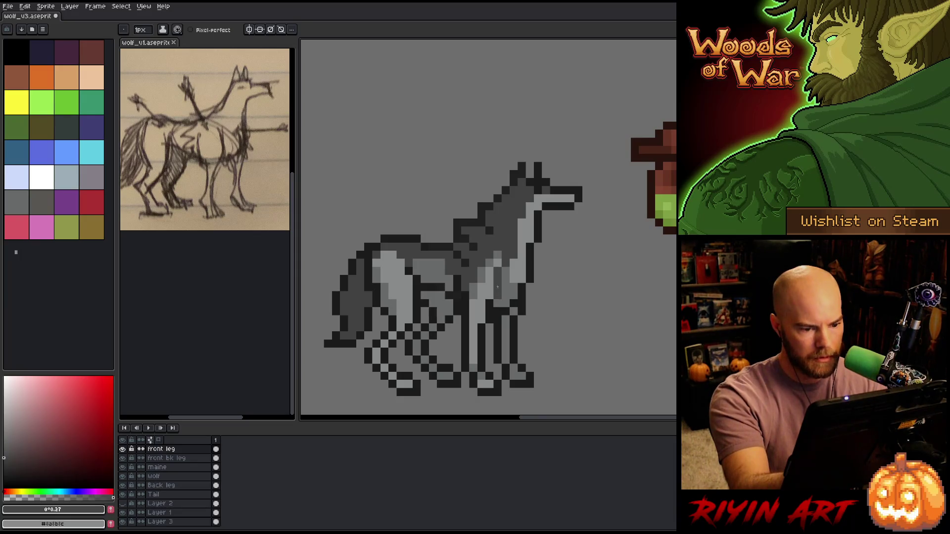
click(7, 458)
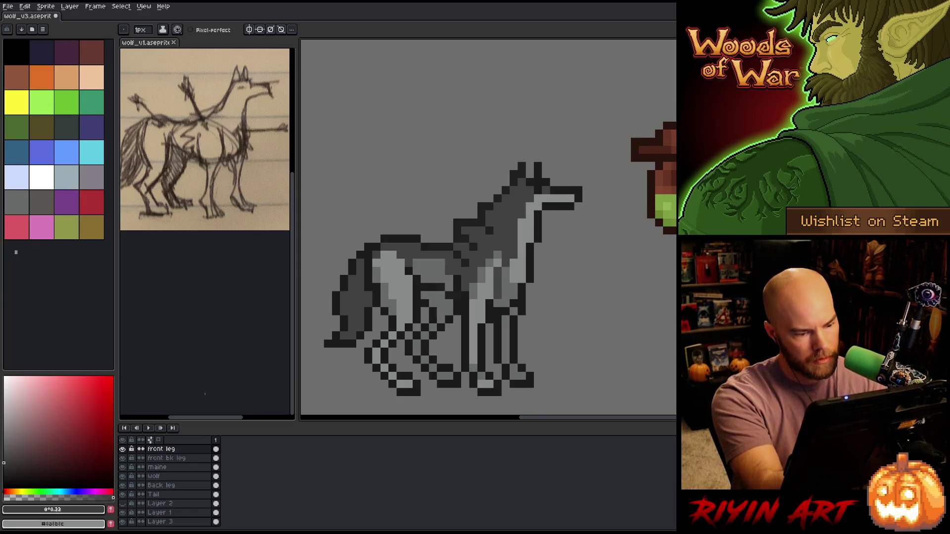
drag(497, 271, 497, 293)
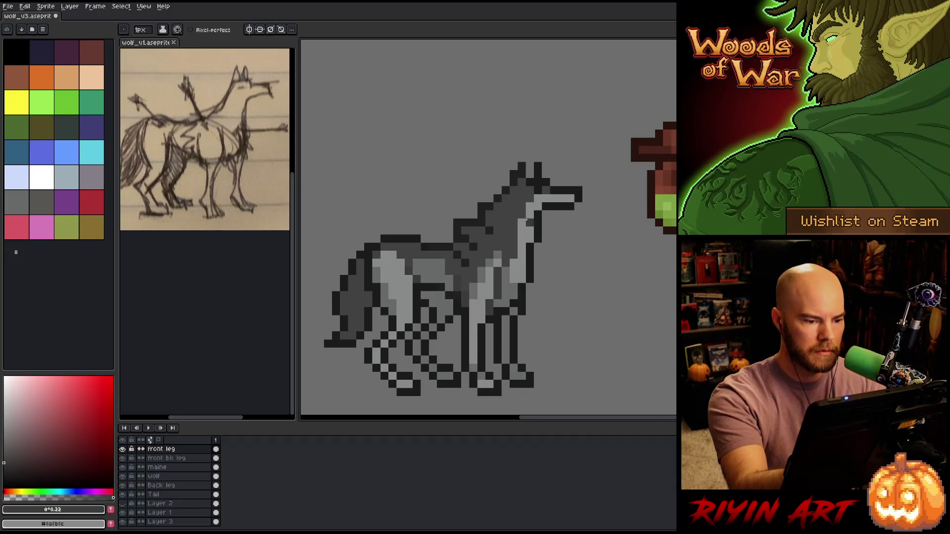
drag(15, 460, 3, 469)
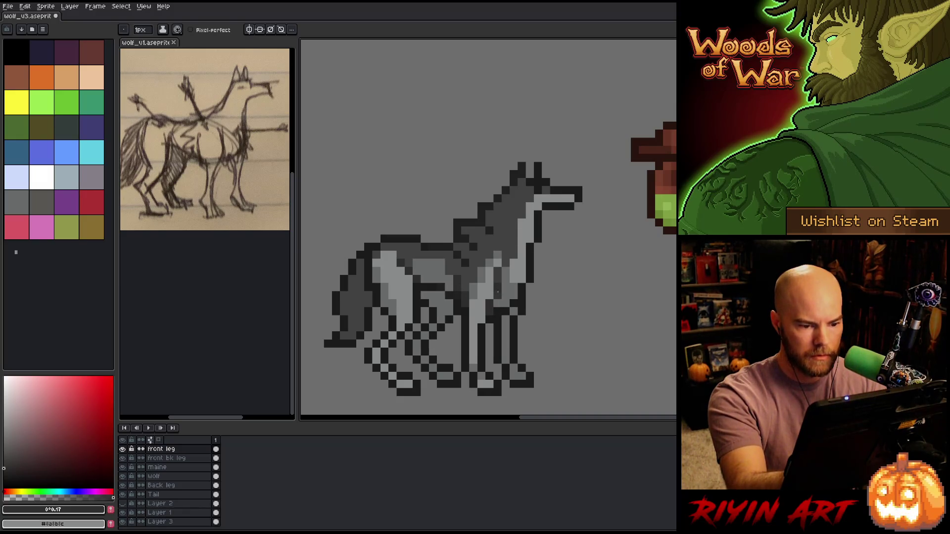
alt+click(505, 264)
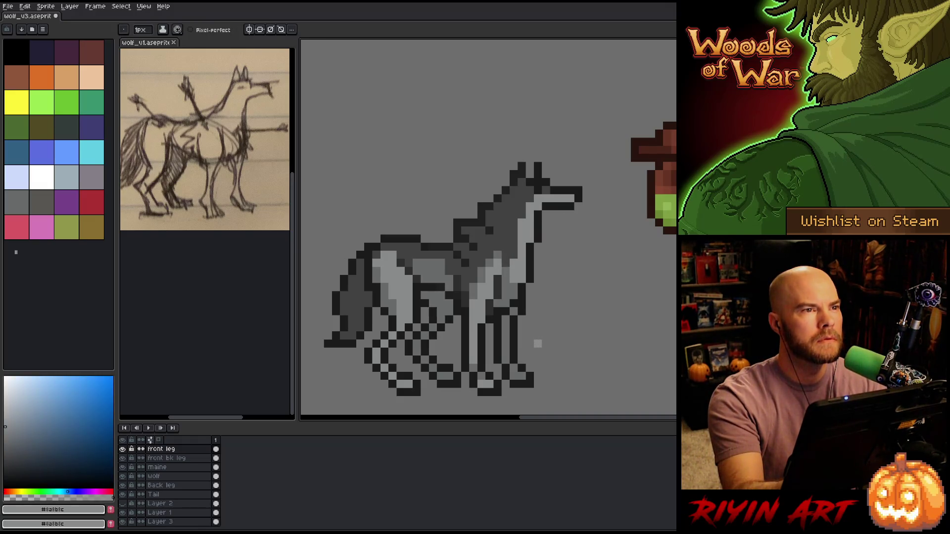
drag(536, 342, 540, 329)
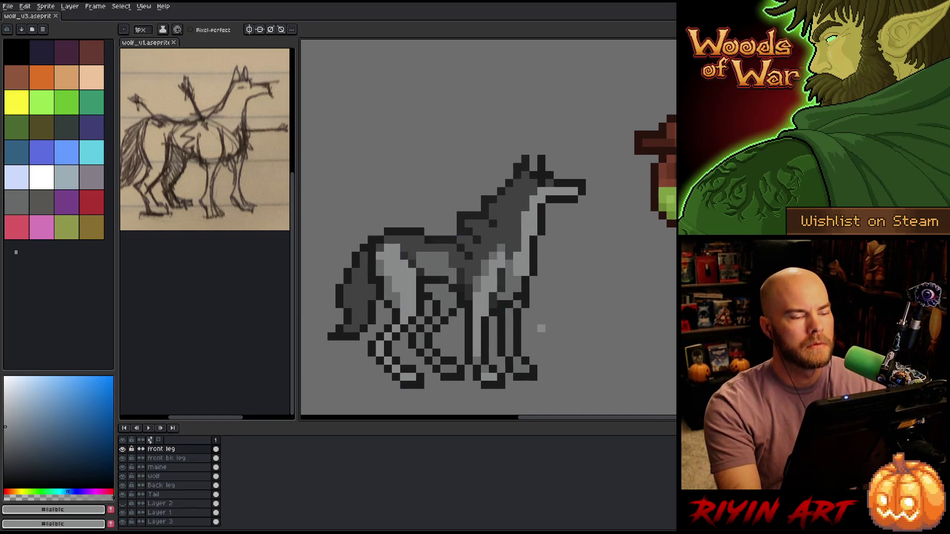
scroll(444, 272, down, 2)
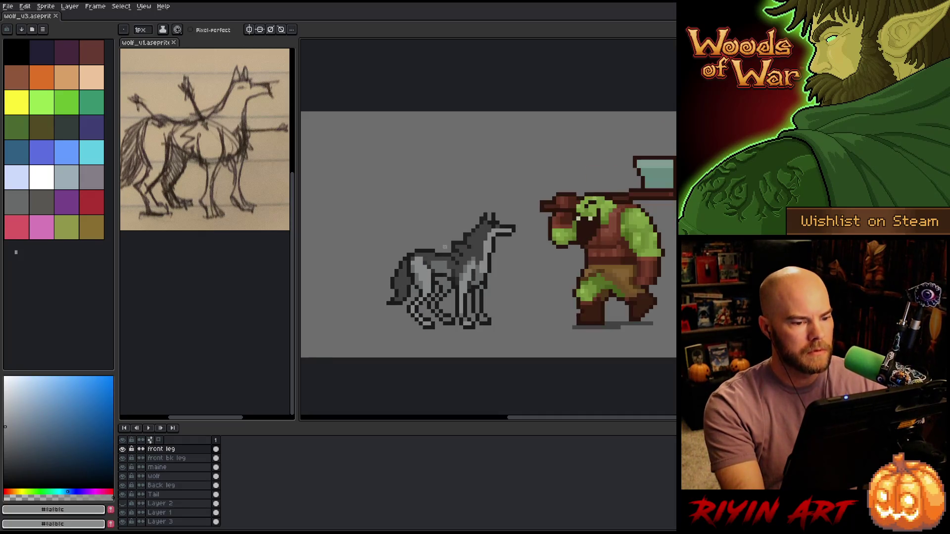
drag(505, 250, 529, 252)
right_click(456, 240)
key(Escape)
scroll(417, 224, up, 1)
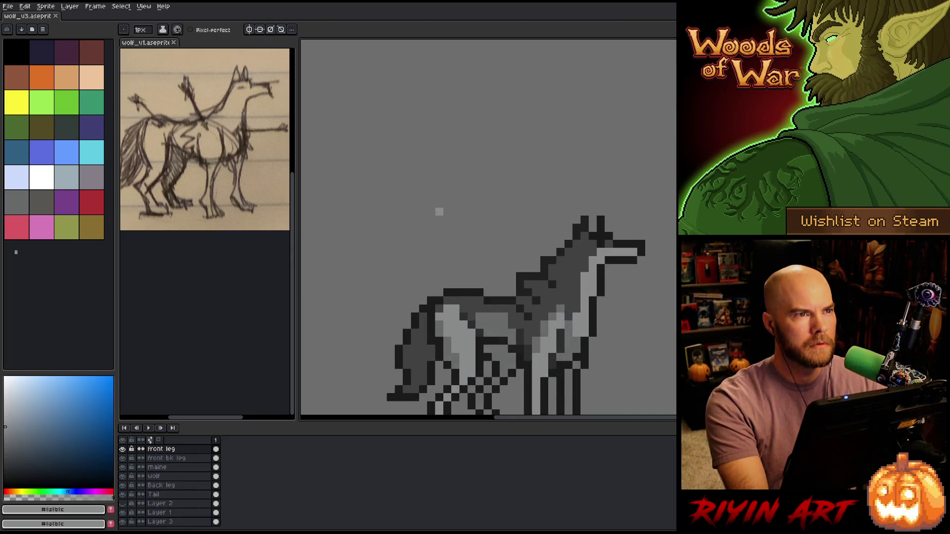
scroll(440, 214, down, 1)
drag(505, 284, 490, 273)
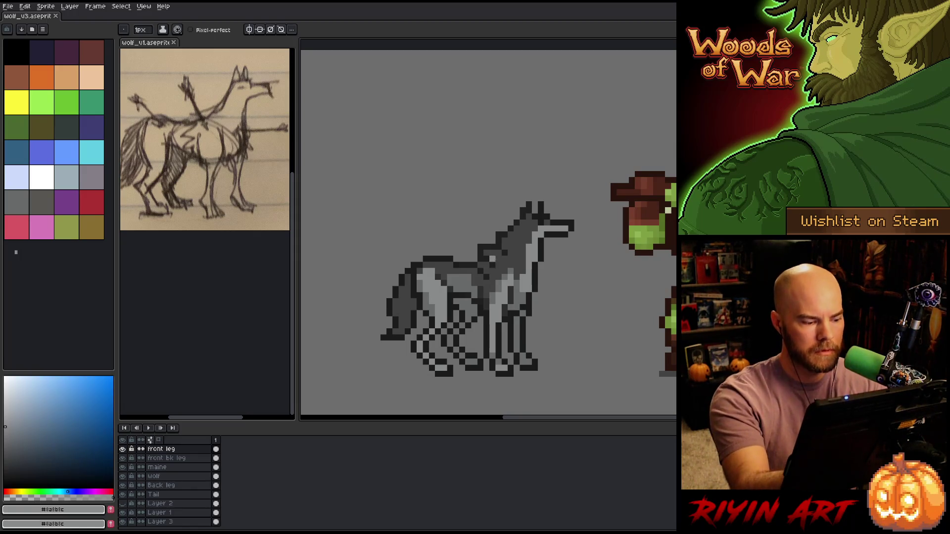
key(alt+Down)
key(alt+Down)
alt+click(494, 258)
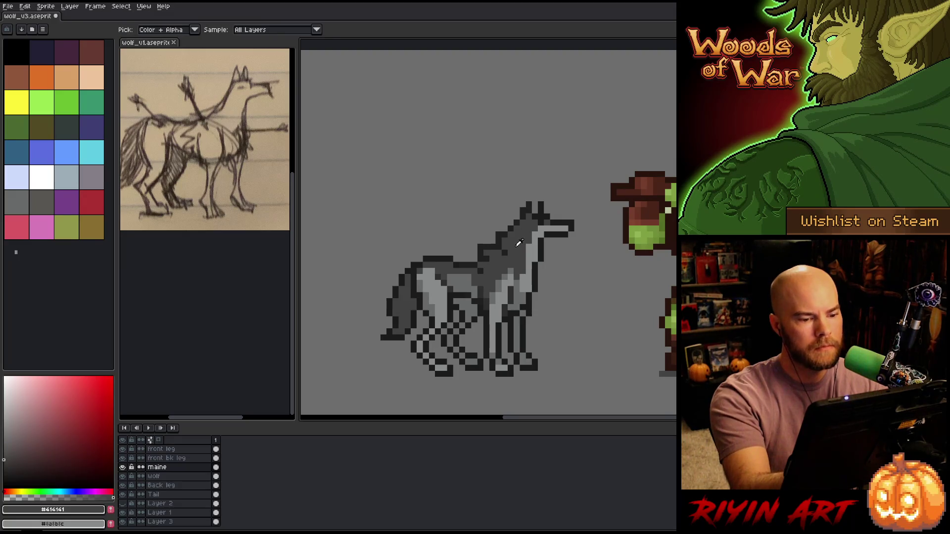
click(5, 460)
key(i)
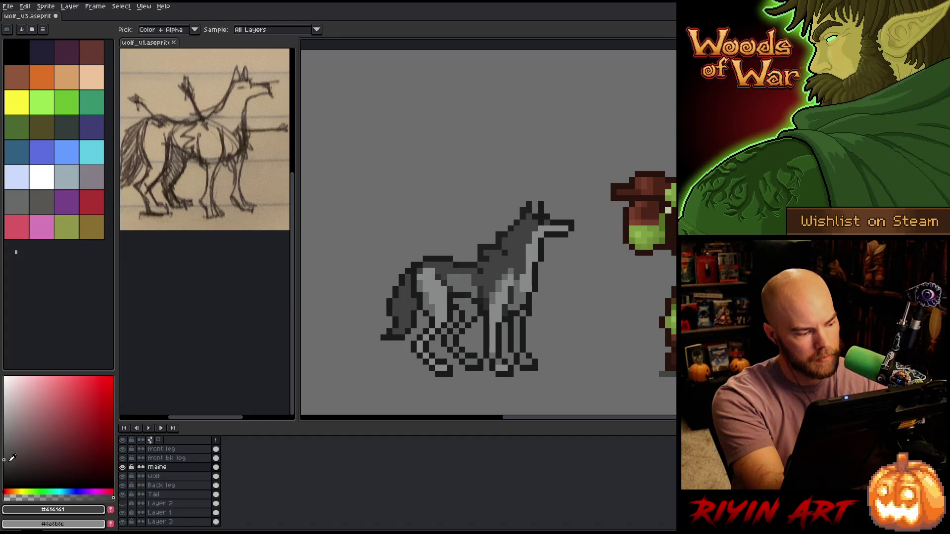
key(b)
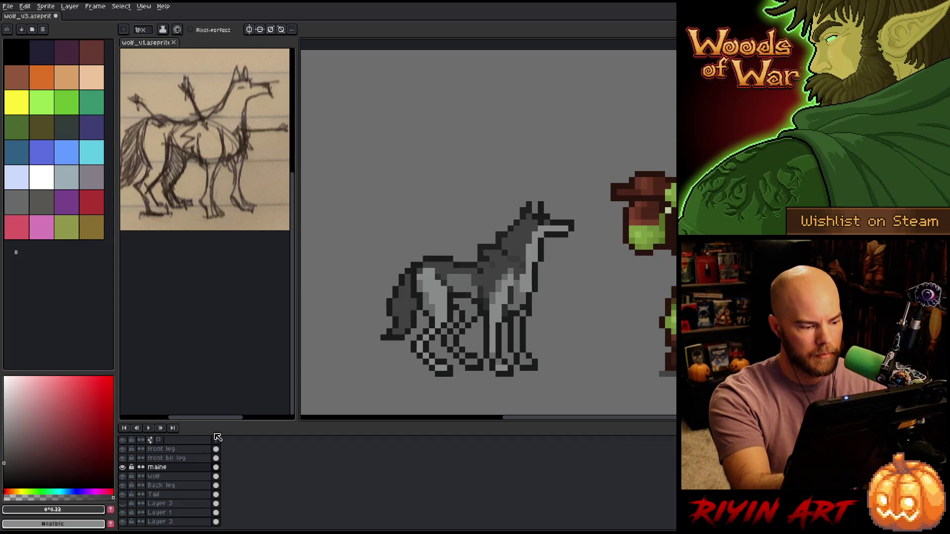
click(181, 459)
click(183, 449)
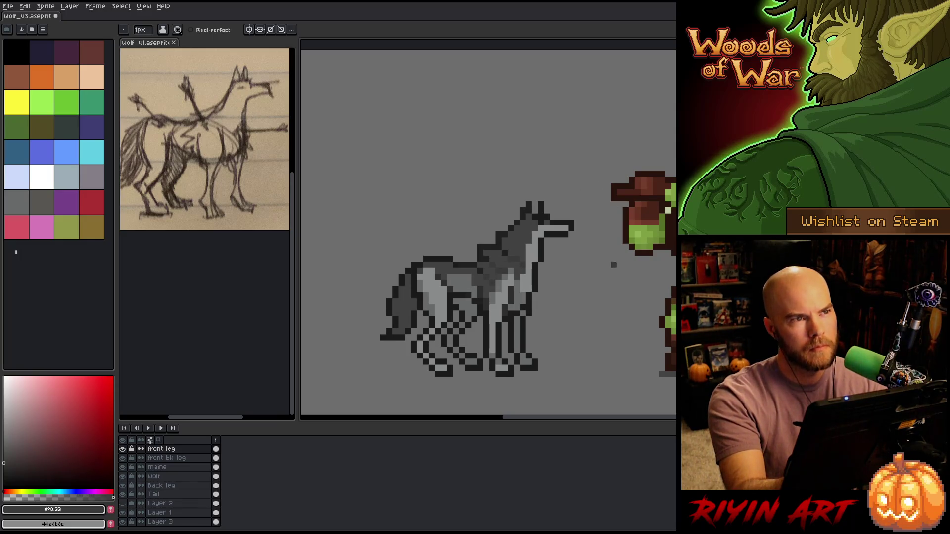
drag(546, 271, 533, 278)
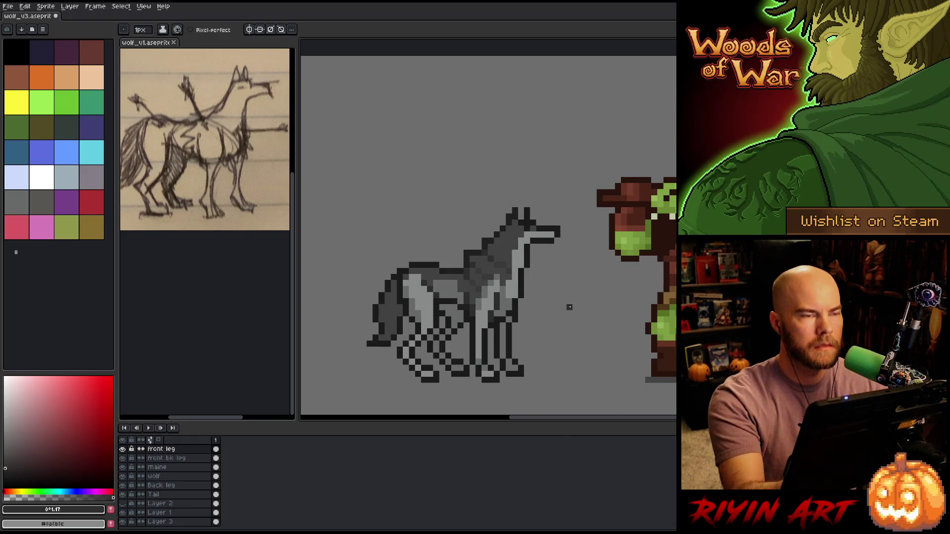
Recentre the enlarged wolf and sample the #2d2d2d near-black grey.
scroll(545, 313, up, 1)
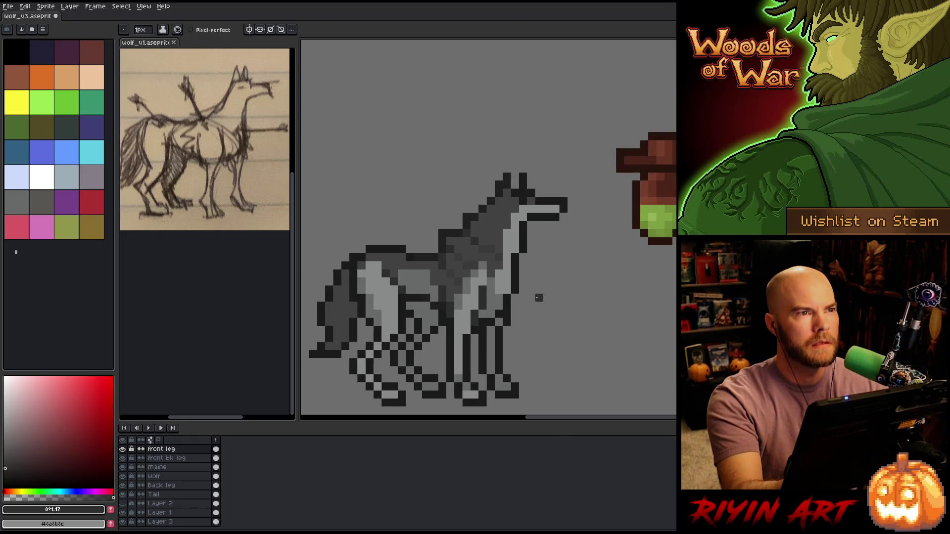
key(v)
drag(530, 300, 568, 290)
key(b)
alt+click(479, 225)
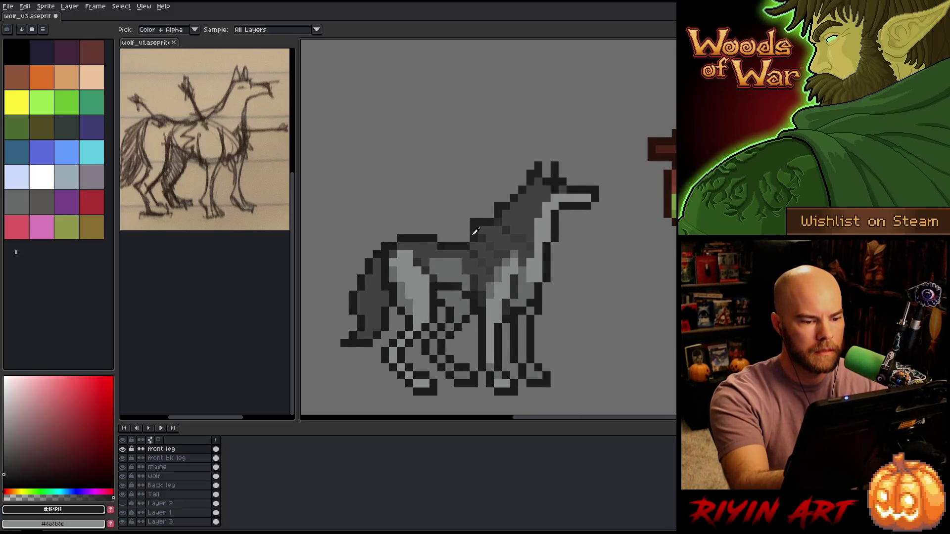
alt+click(538, 205)
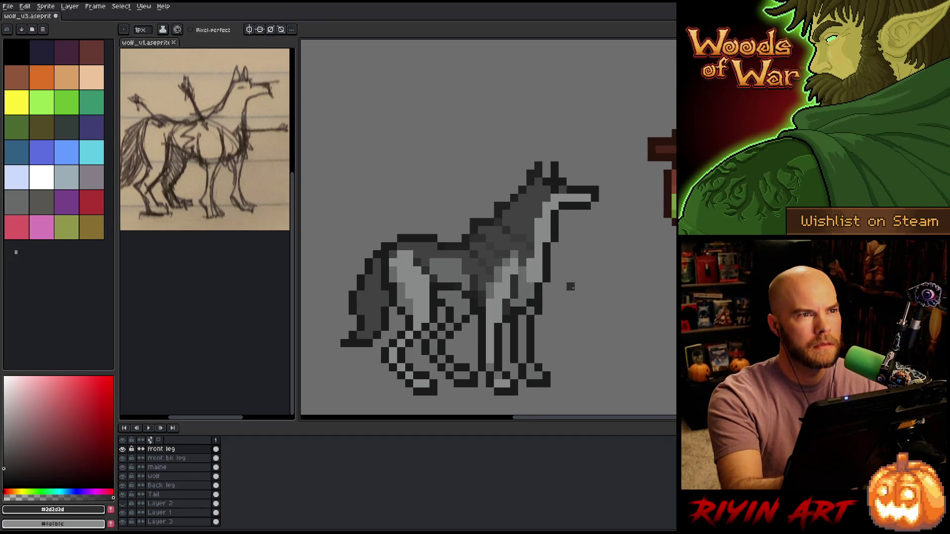
key(h)
drag(563, 295, 546, 313)
key(b)
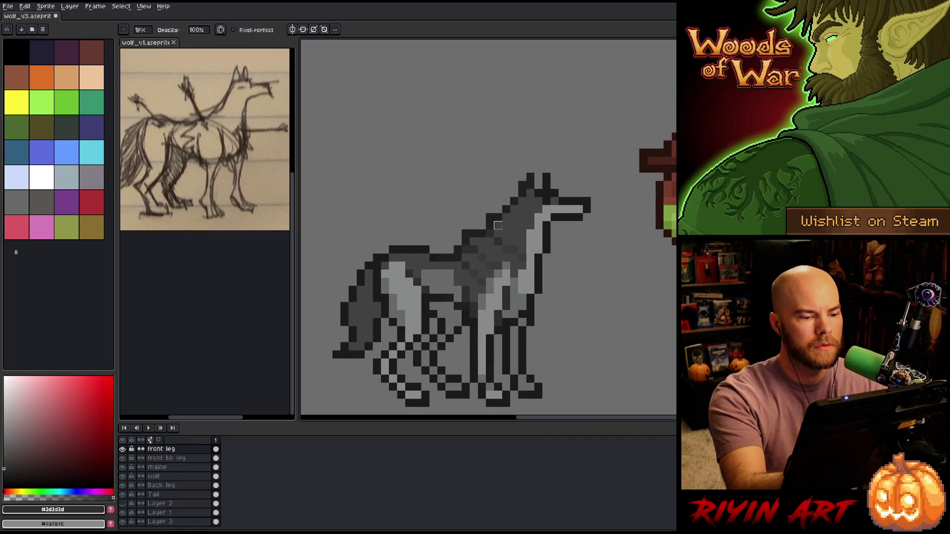
Lasso and commit the neck and mane pixels, then reselect and drop them on the maine layer.
key(q)
mouse_move(470, 181)
mouse_down()
mouse_move(488, 272)
mouse_move(431, 227)
mouse_up()
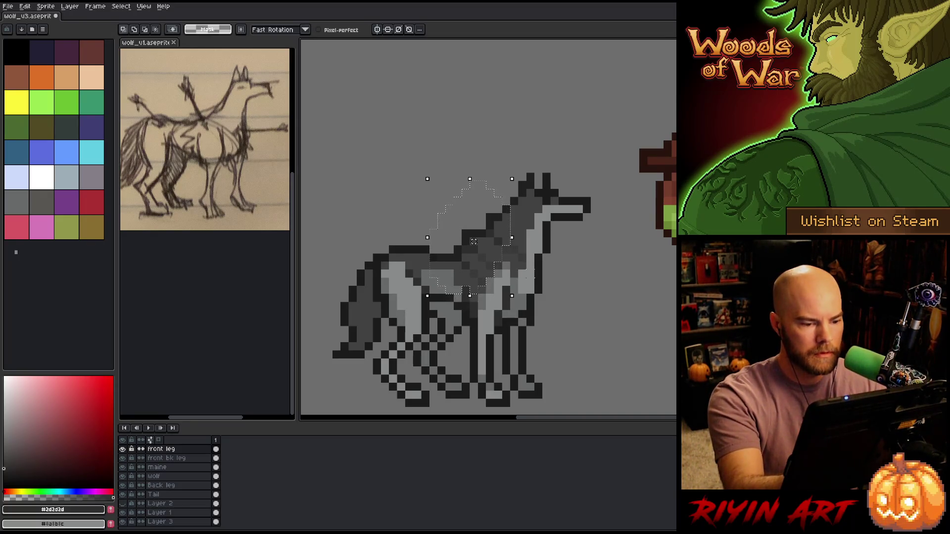
key(ctrl+d)
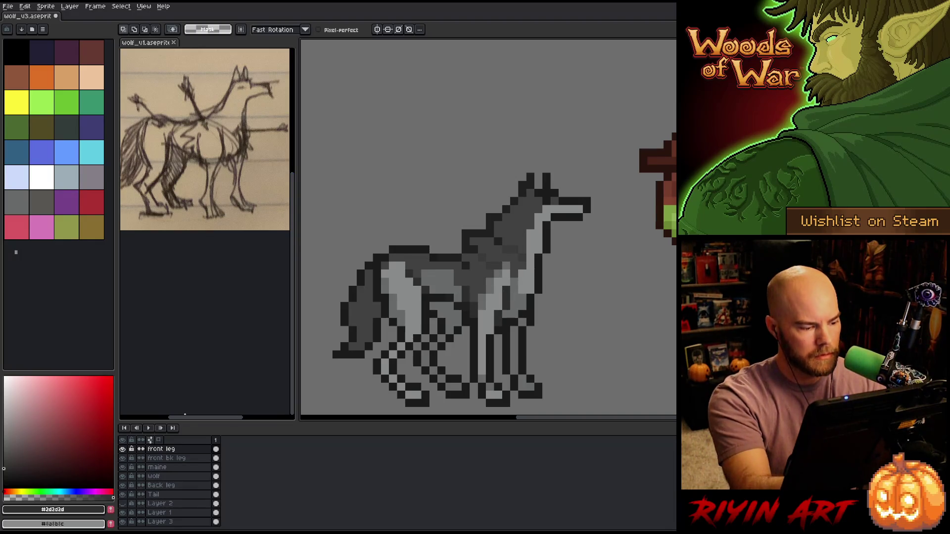
click(178, 467)
key(ctrl+shift+d)
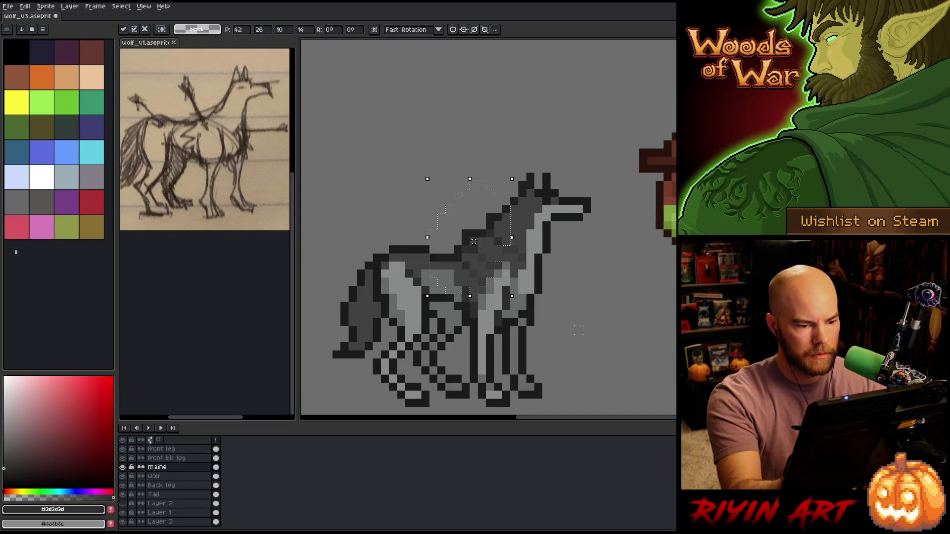
key(ctrl+d)
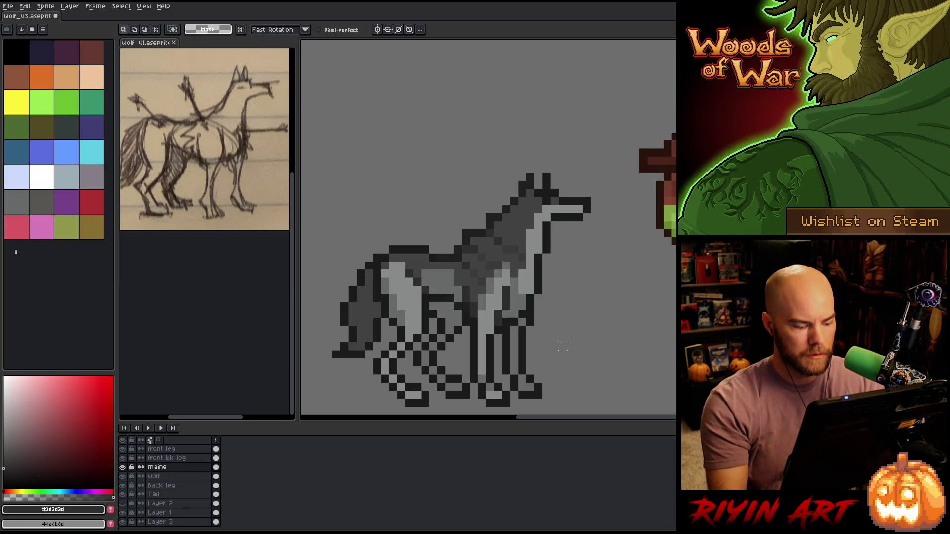
right_click(457, 240)
key(Escape)
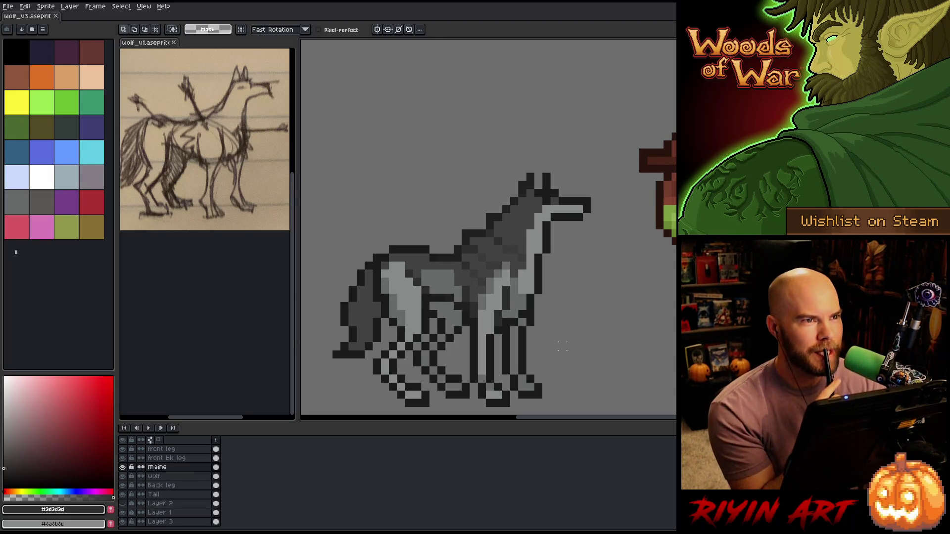
Sample the wolf's greys #393939, #696a6b and #8a8b8c to compare shades.
key(b)
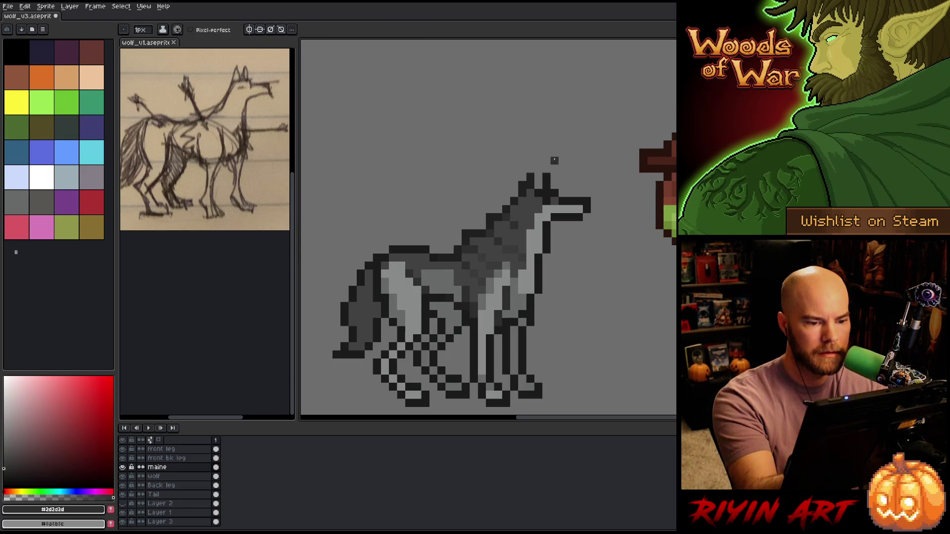
alt+click(510, 242)
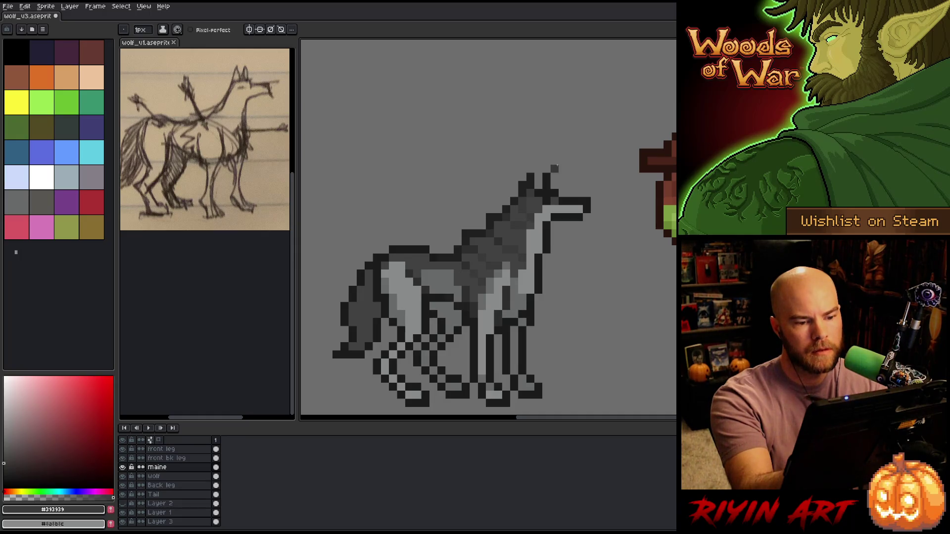
key(i)
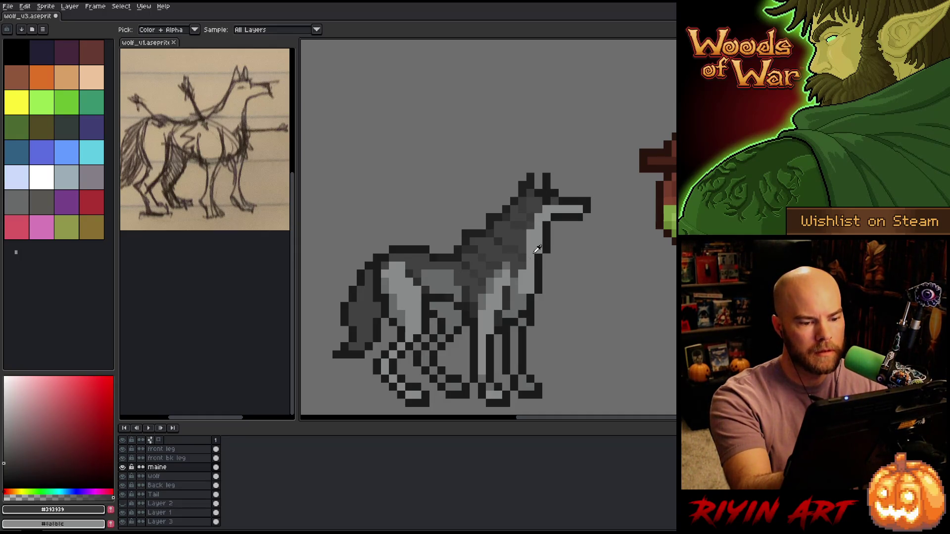
click(538, 246)
key(b)
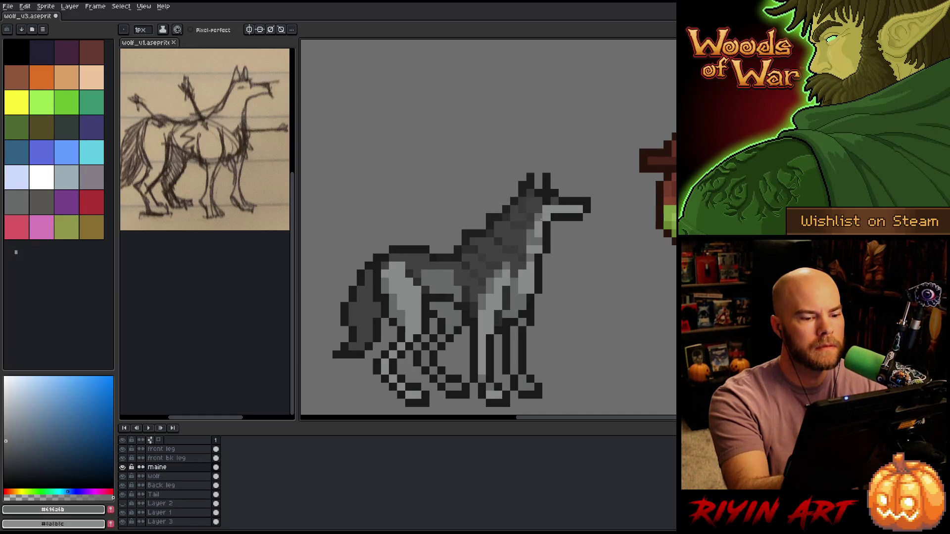
alt+click(540, 223)
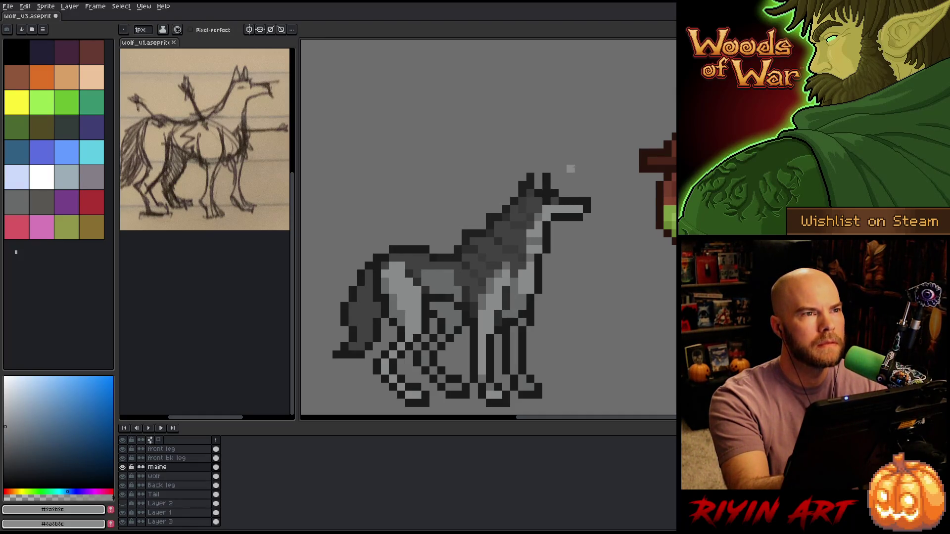
alt+click(521, 221)
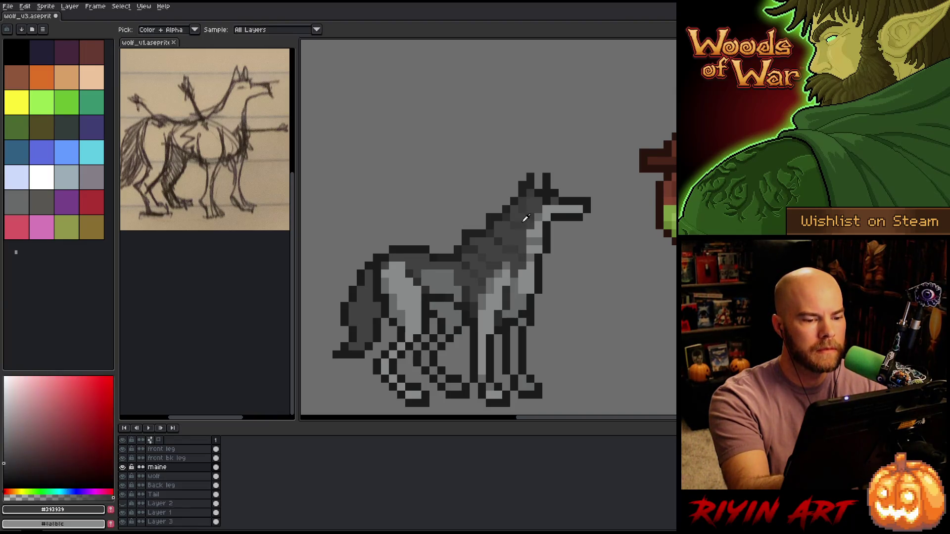
alt+click(523, 221)
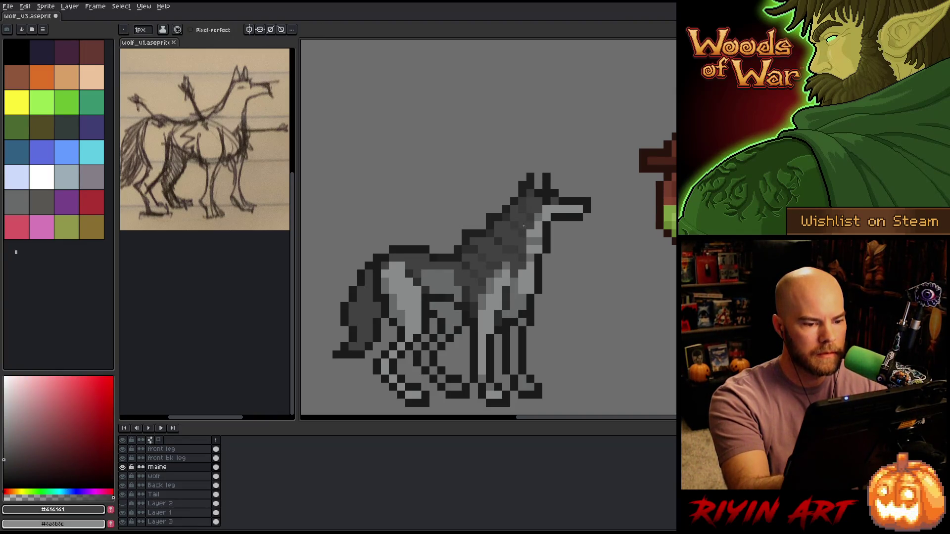
alt+click(570, 233)
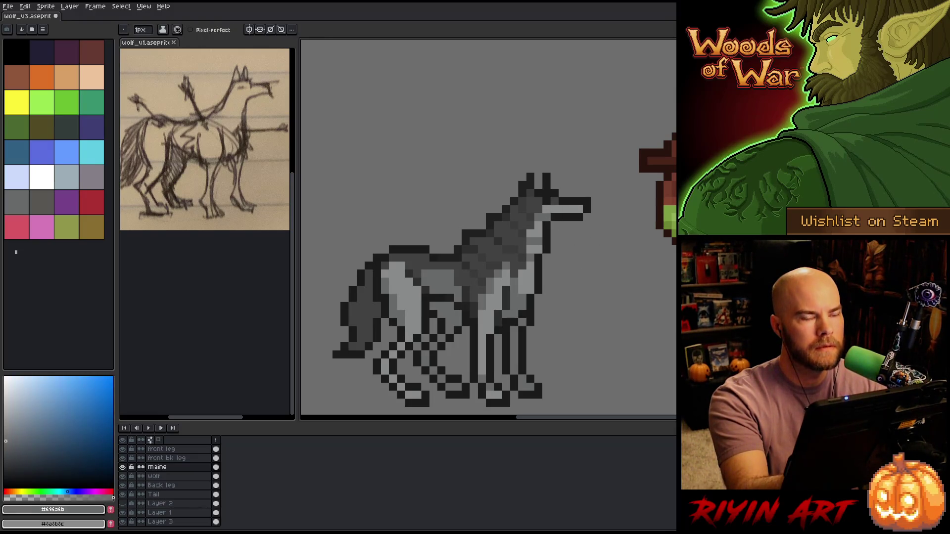
Place three light snout-grey highlight pixels on top of the wolf's head.
alt+click(555, 209)
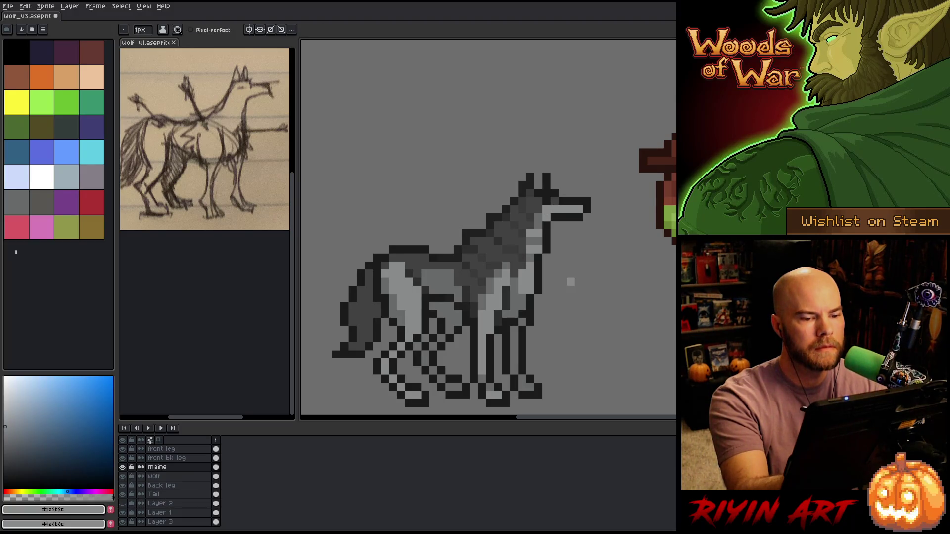
click(539, 217)
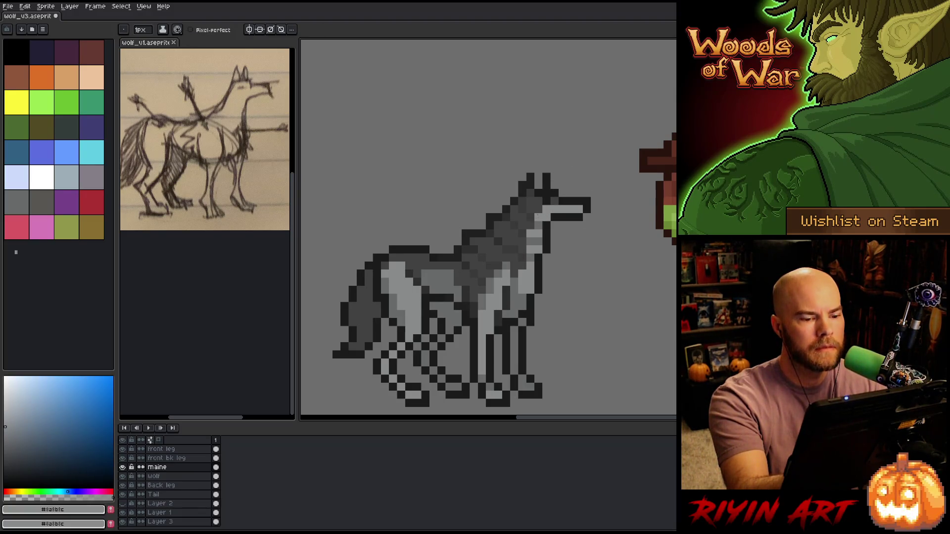
click(539, 209)
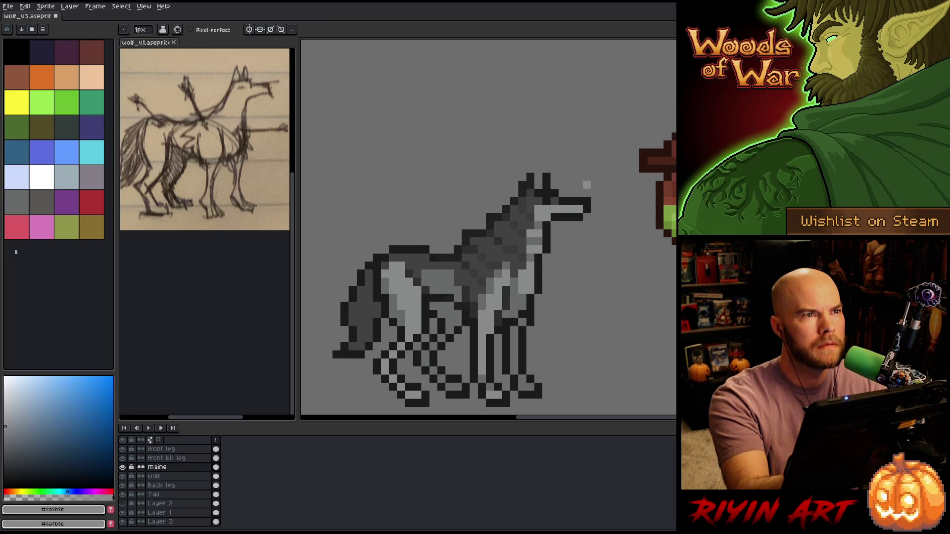
click(530, 210)
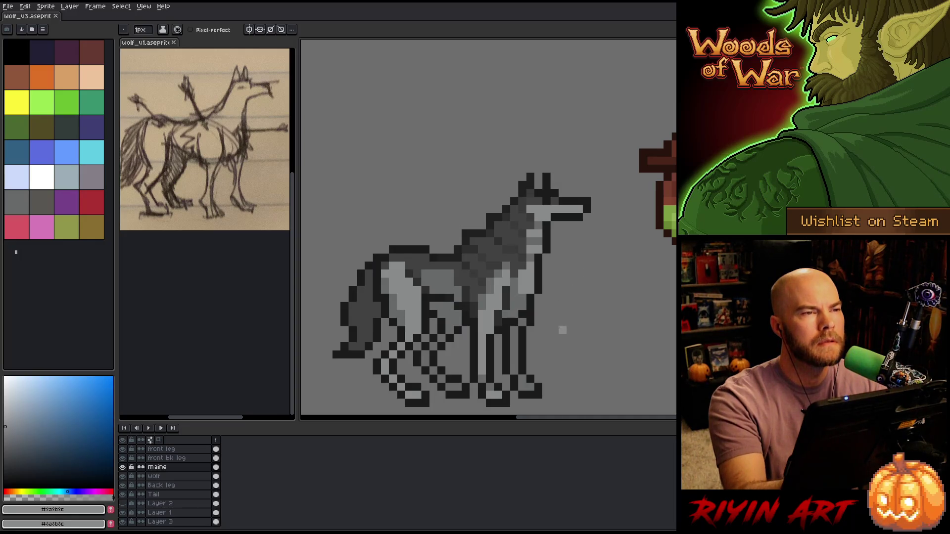
drag(563, 298, 557, 281)
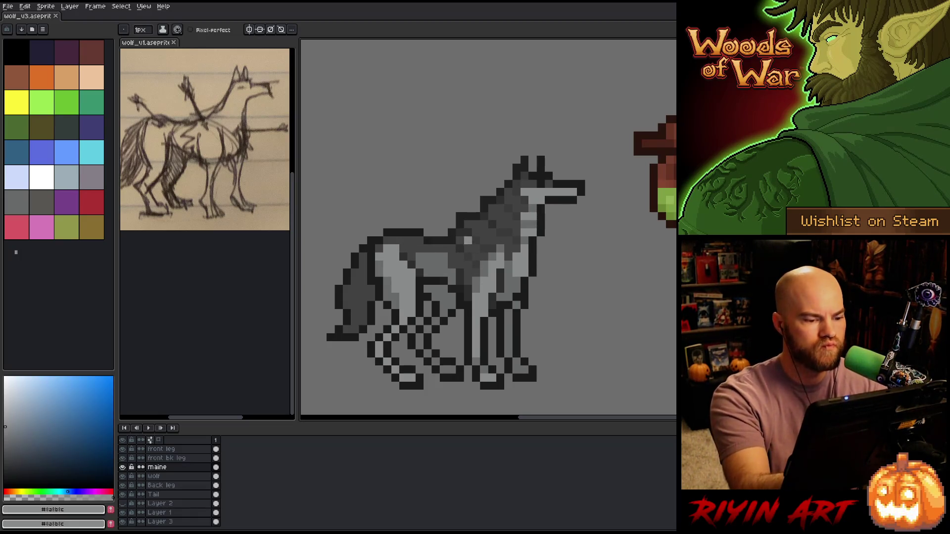
On the front bk leg layer, fill missing dark pixels in the back outline and save.
alt+click(473, 250)
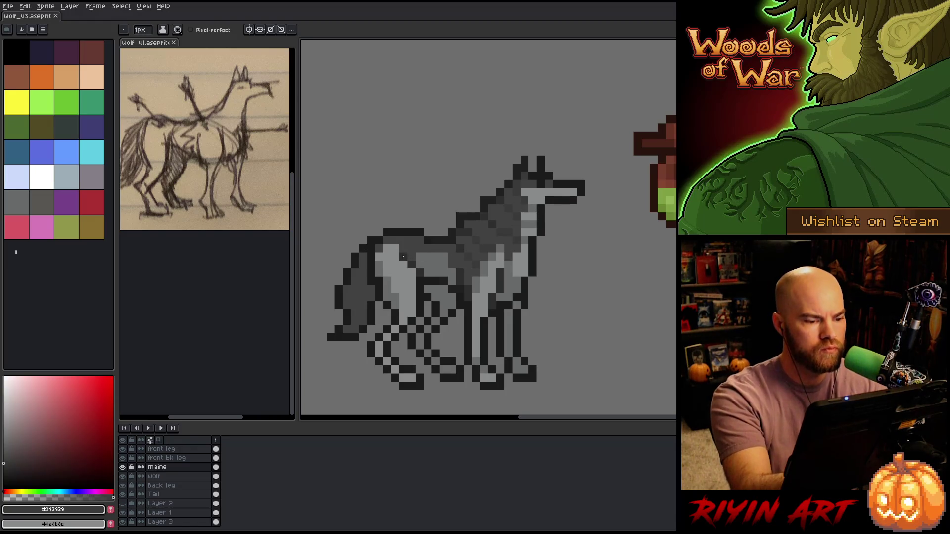
alt+click(469, 250)
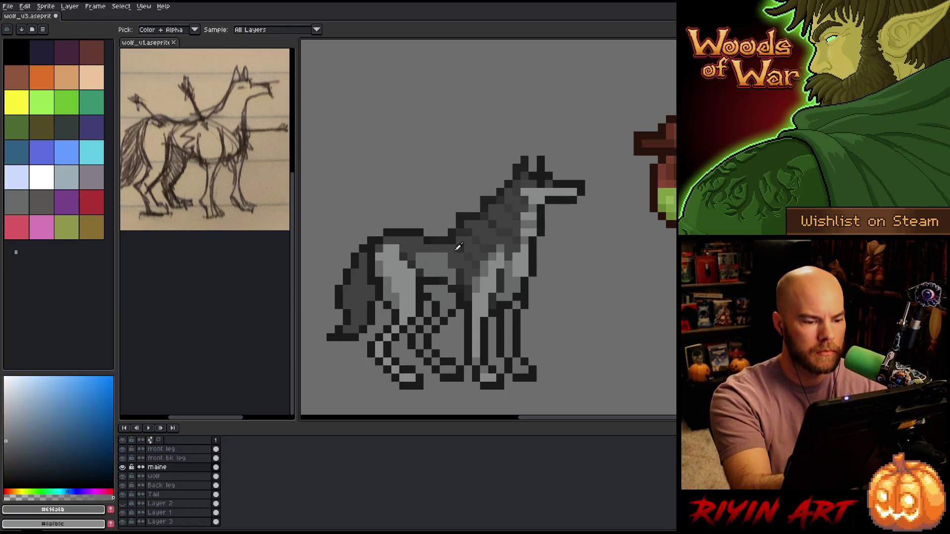
click(182, 458)
click(396, 232)
key(ctrl+s)
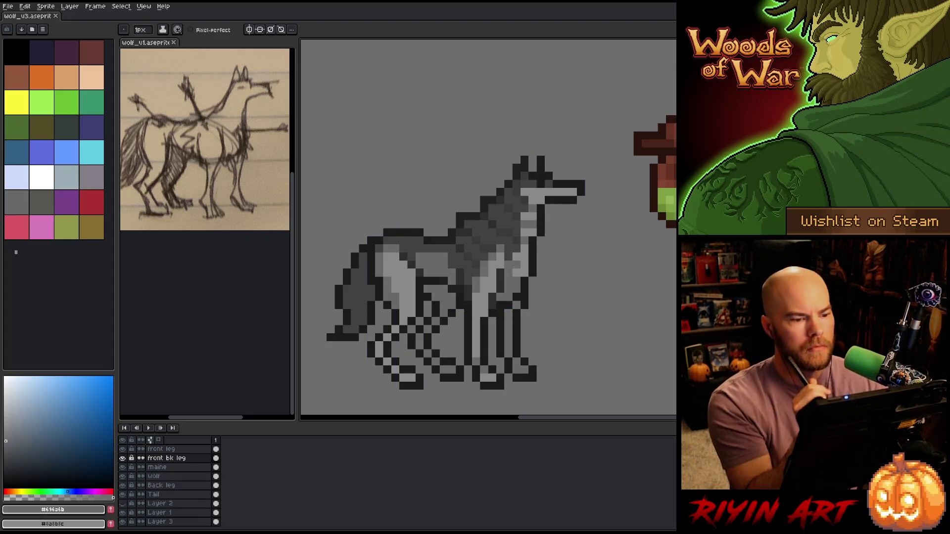
alt+click(408, 245)
click(389, 246)
key(b)
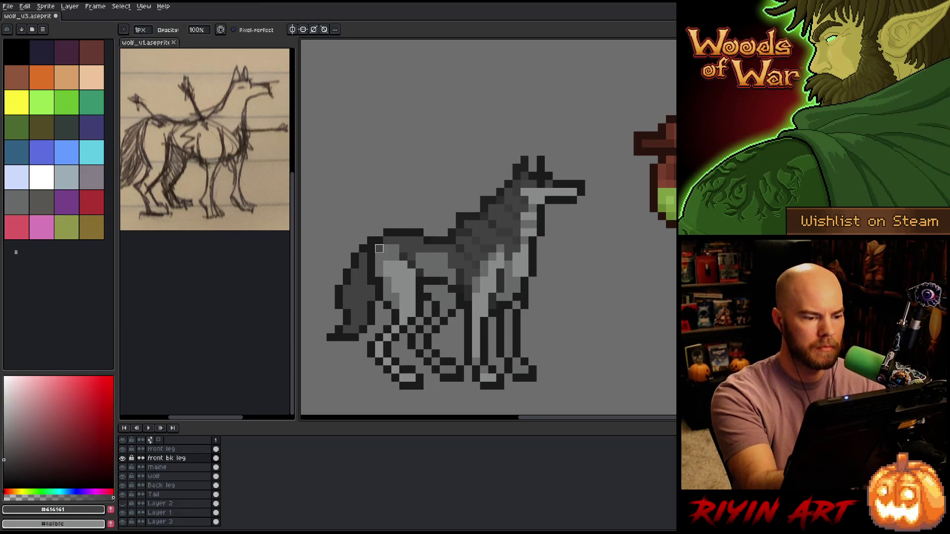
Cycle through the wolf, maine and front bk leg layers with move and eraser tools, then save again.
click(163, 475)
key(e)
key(v)
click(397, 254)
key(b)
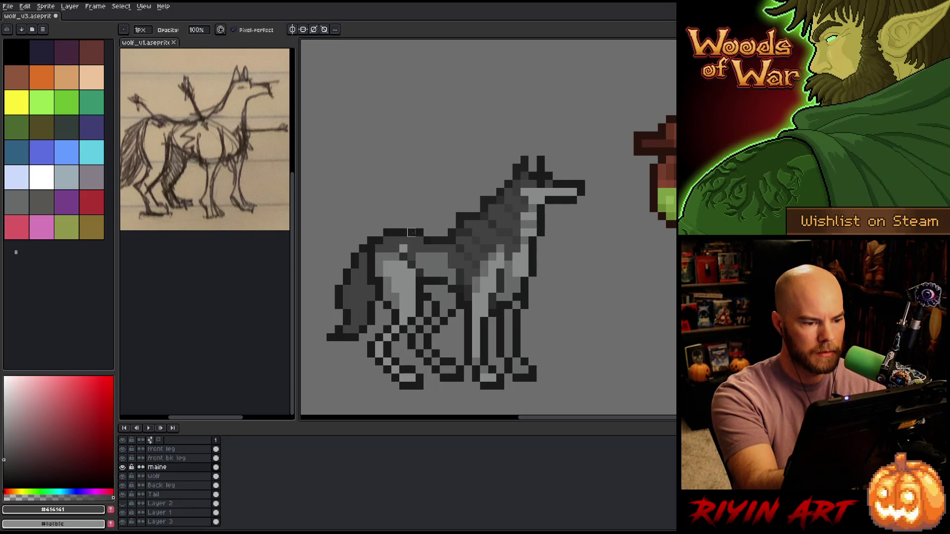
key(e)
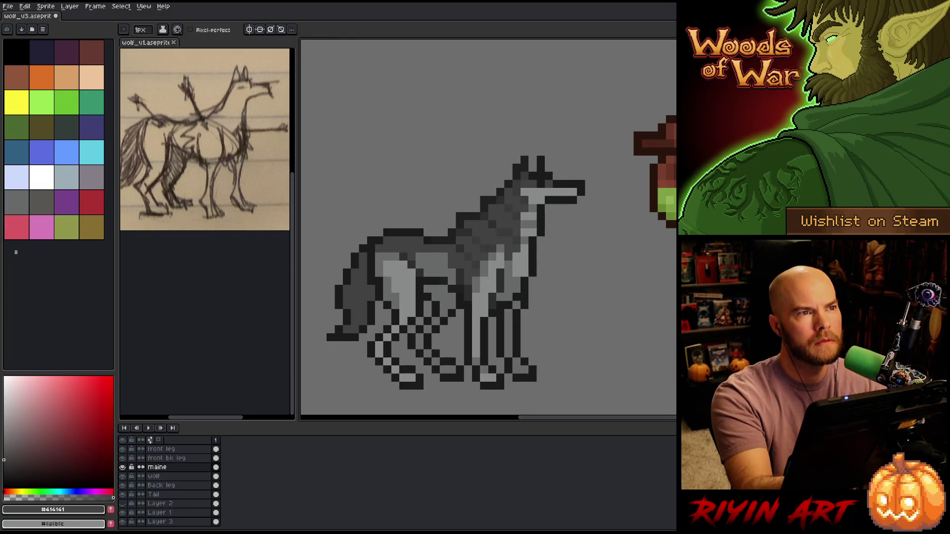
key(v)
click(386, 259)
key(b)
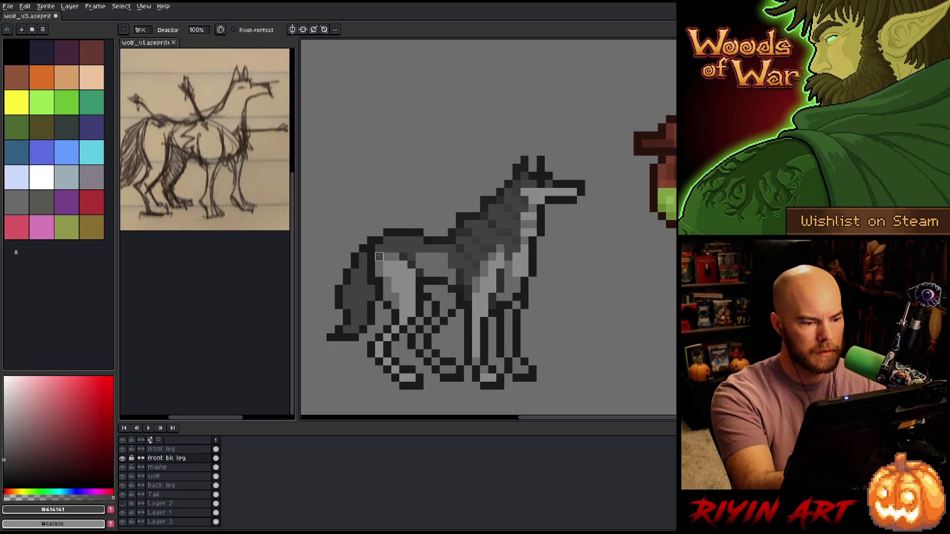
key(ctrl+s)
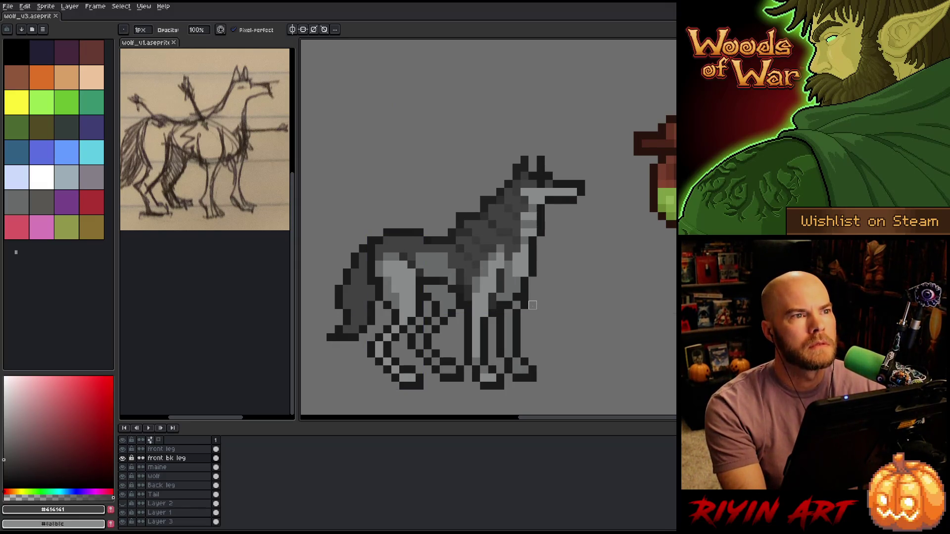
Zoom out until the orc sprite appears beside the wolf, then zoom back in slightly.
scroll(537, 267, down, 2)
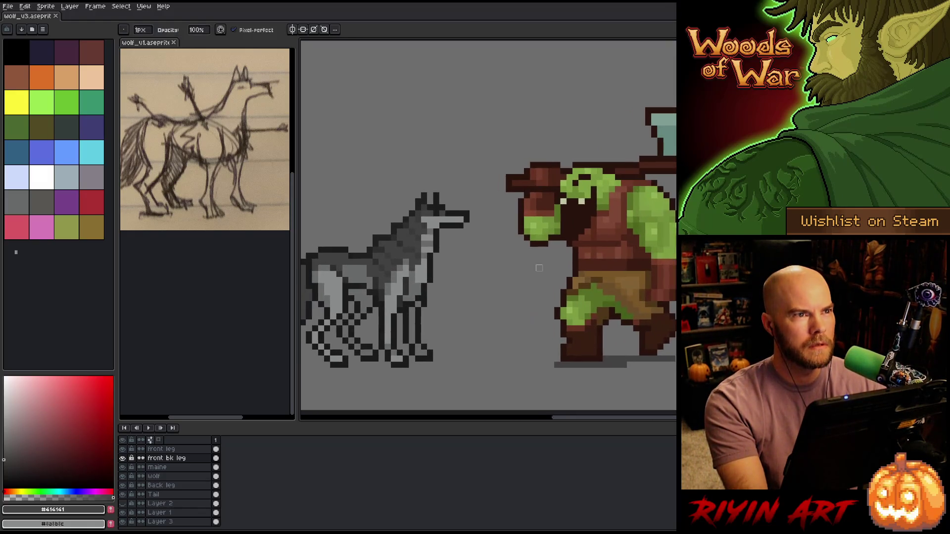
scroll(513, 271, down, 1)
scroll(486, 214, up, 1)
scroll(486, 215, down, 1)
scroll(474, 174, up, 1)
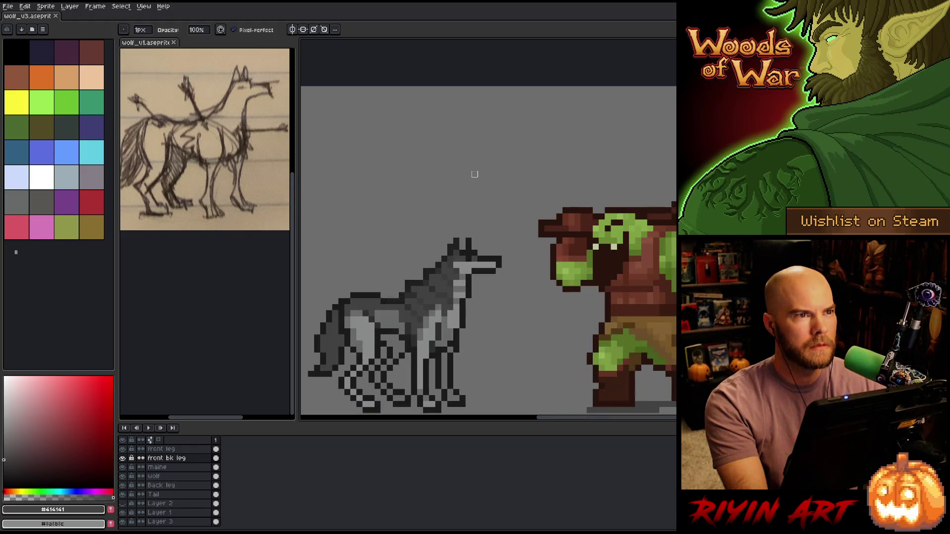
scroll(475, 180, down, 1)
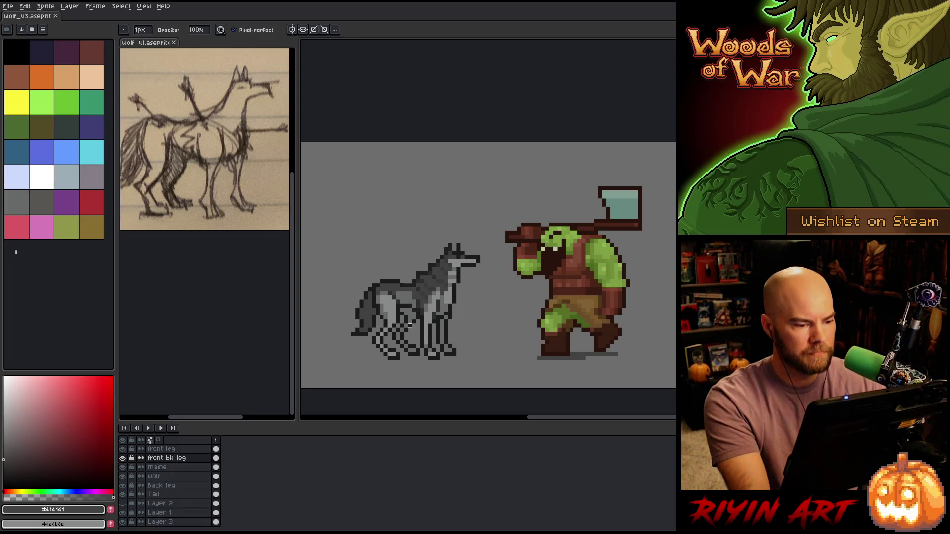
scroll(357, 294, up, 1)
scroll(369, 288, down, 1)
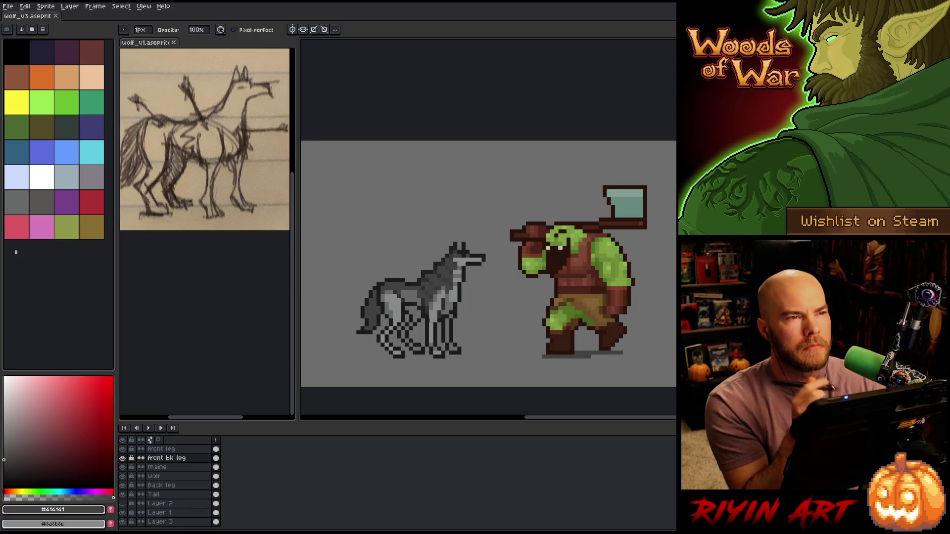
scroll(429, 314, up, 1)
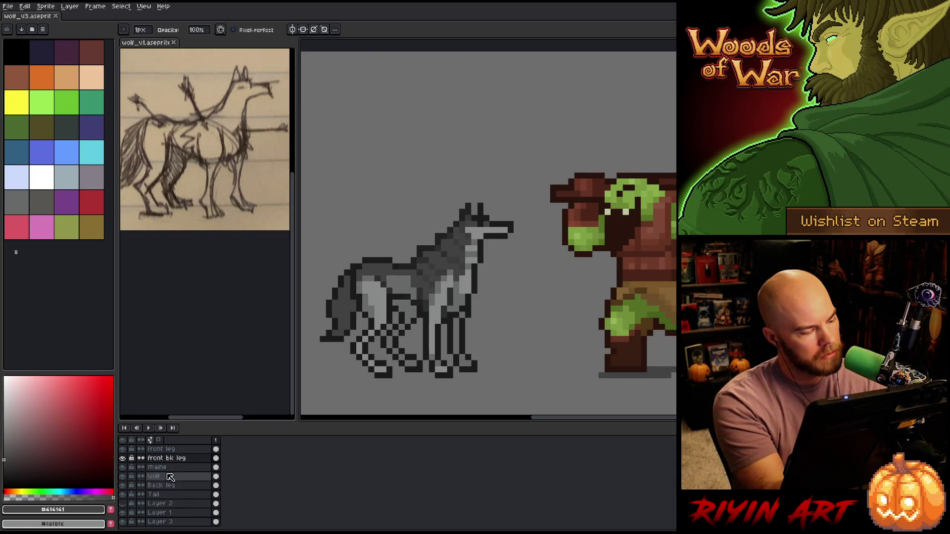
click(159, 494)
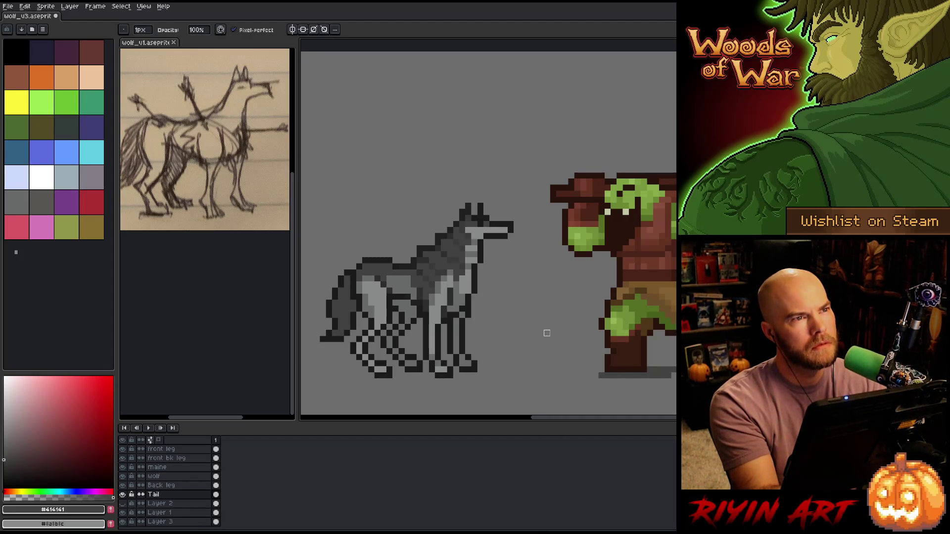
Add dark outline pixels along the wolf's back above the tail.
key(ctrl+s)
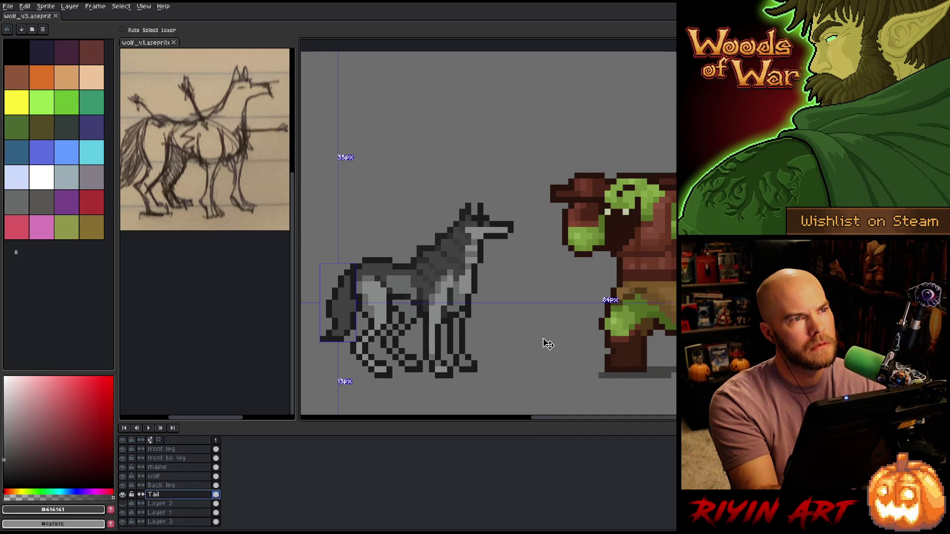
key(ctrl+z)
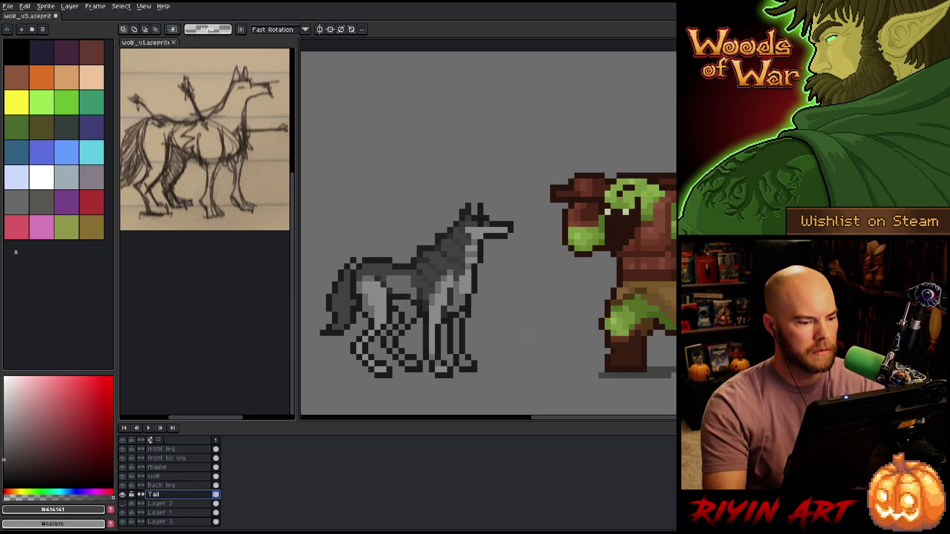
key(b)
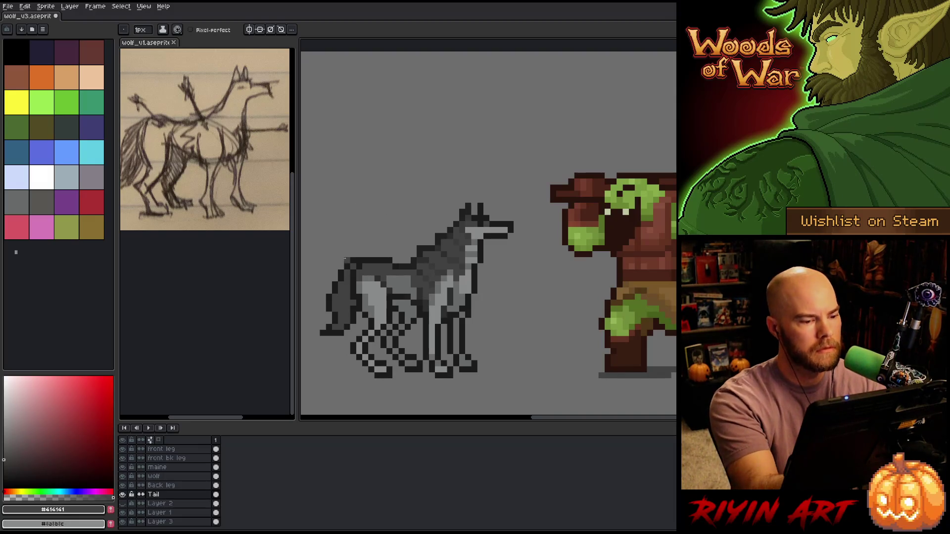
alt+click(342, 268)
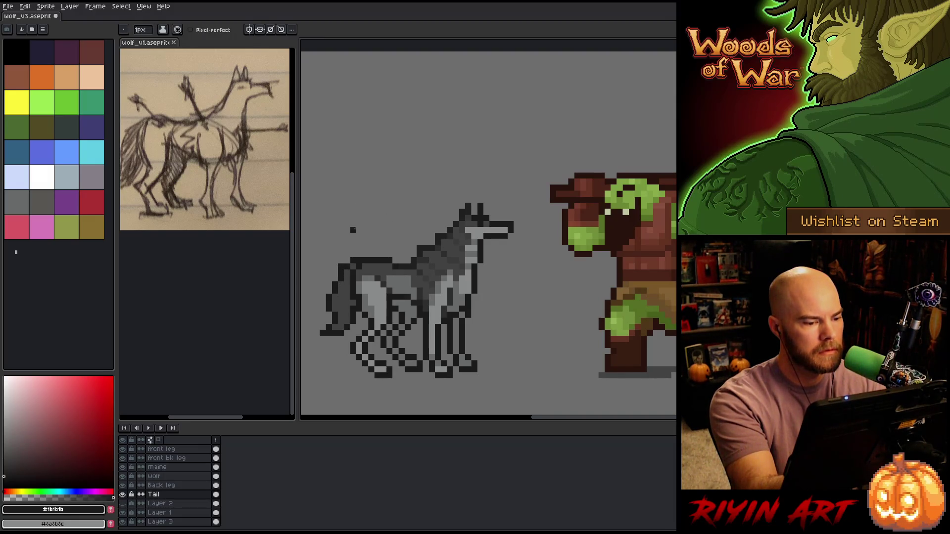
alt+click(336, 303)
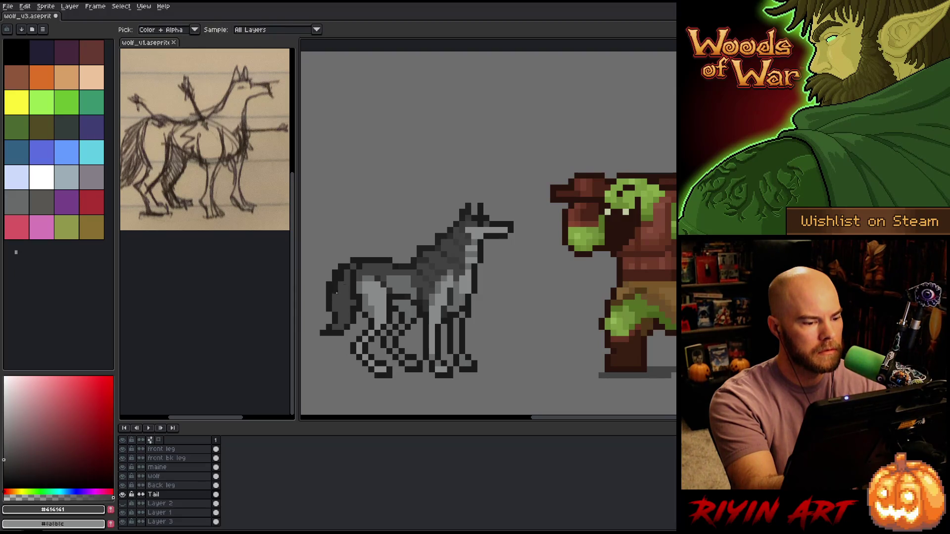
alt+click(342, 267)
click(346, 272)
alt+click(336, 302)
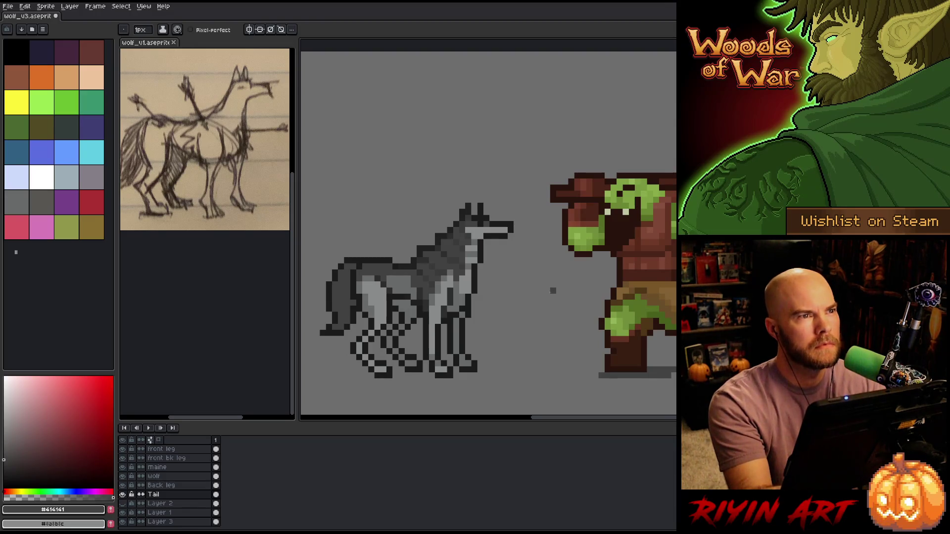
Transform the tail into place and save the sprite as wolf_v3.aseprite.
key(ctrl+t)
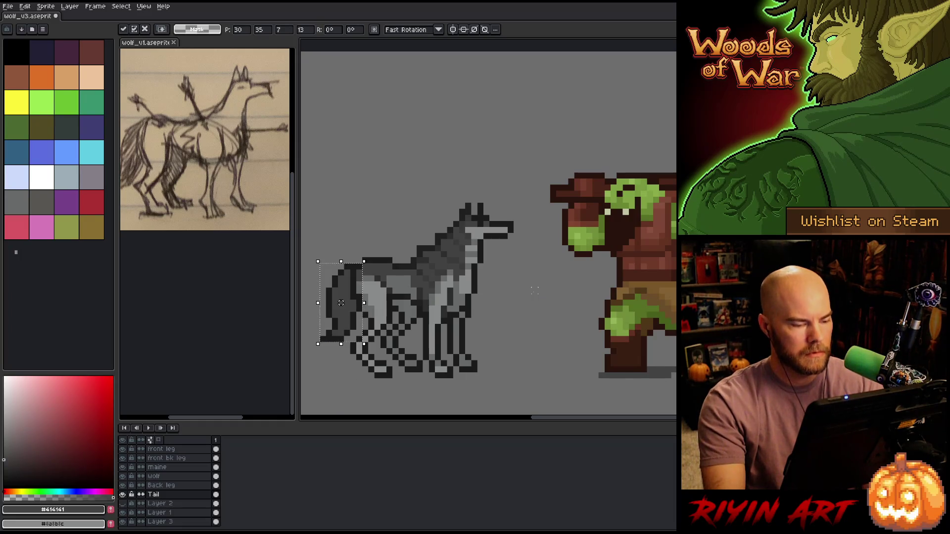
key(Return)
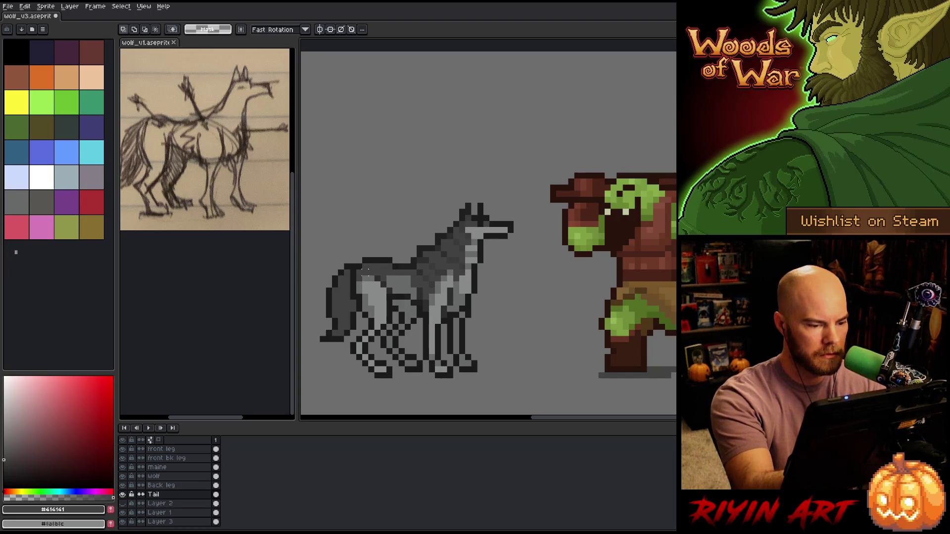
ctrl+click(358, 305)
key(b)
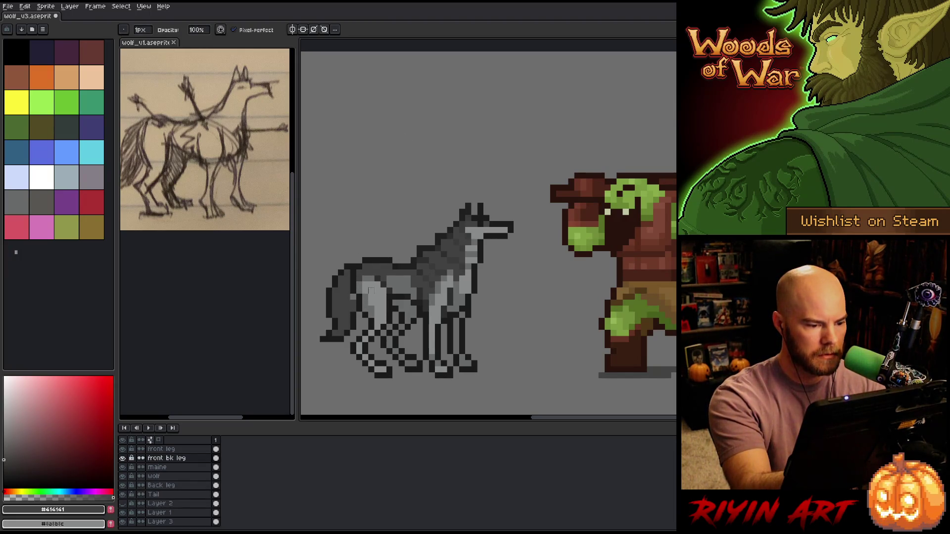
click(176, 495)
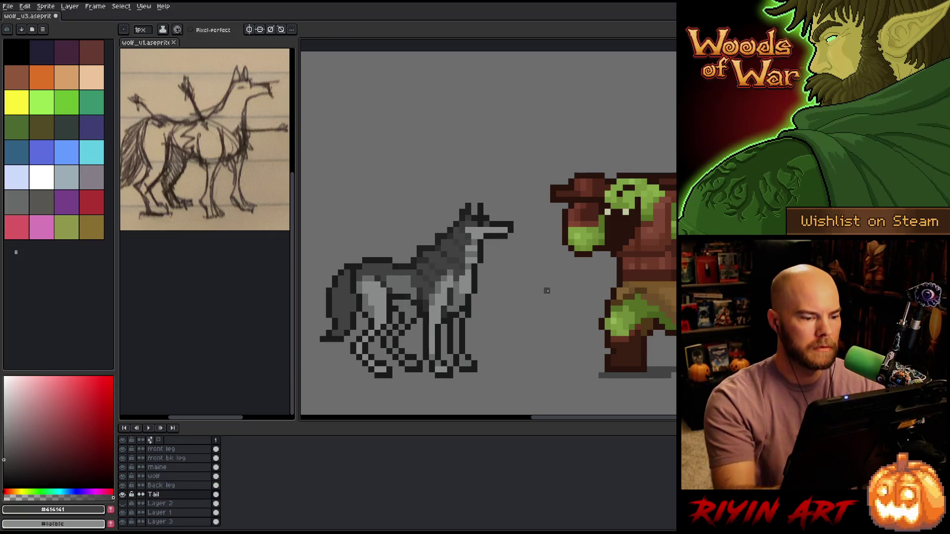
key(v)
key(ctrl+s)
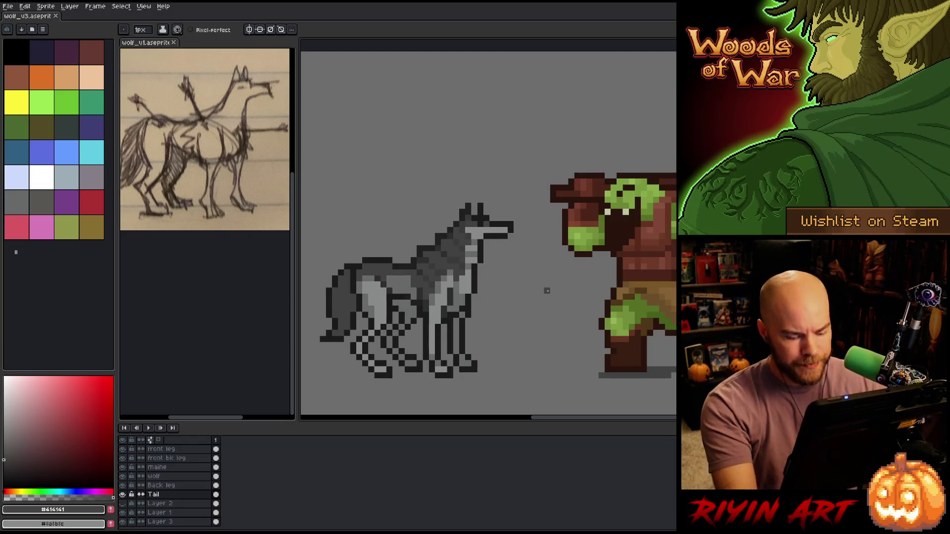
click(165, 468)
Shift the mane pixels over the wolf's neck with a rectangular marquee selection.
key(m)
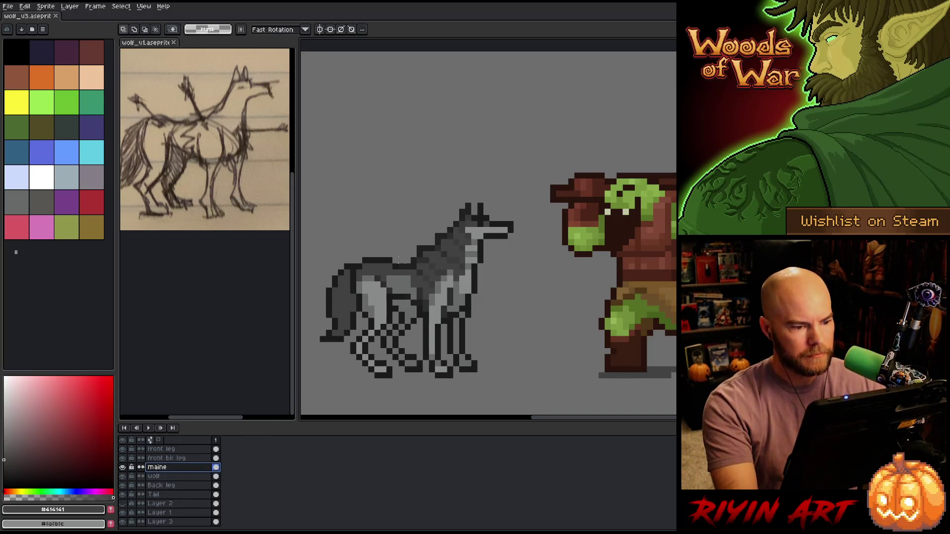
drag(420, 243, 442, 259)
click(432, 253)
click(396, 200)
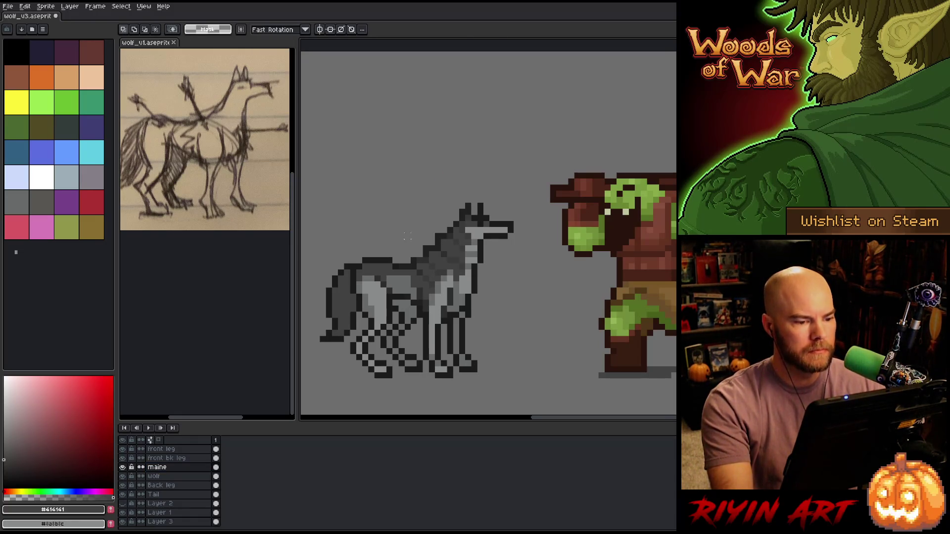
Sample the darkest grey and add dark pixels along the wolf's back.
alt+click(447, 249)
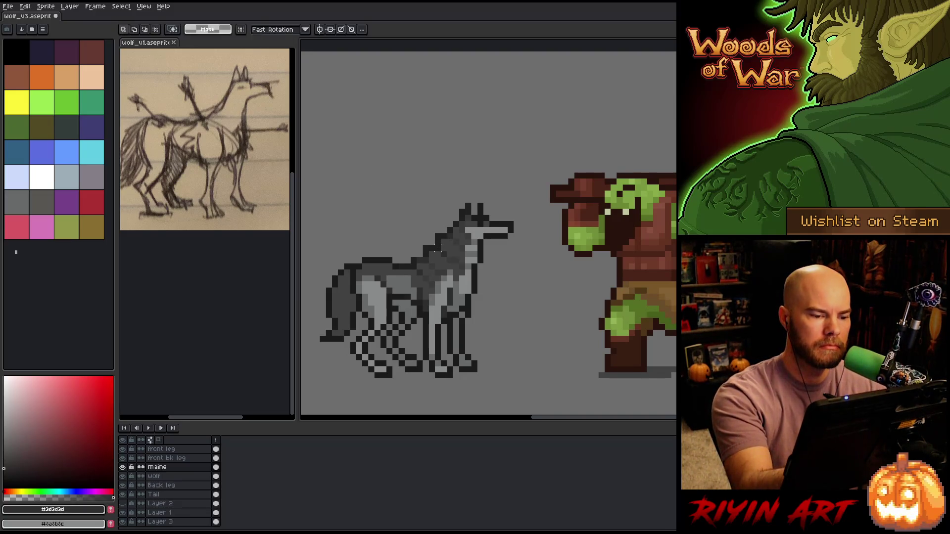
alt+click(419, 254)
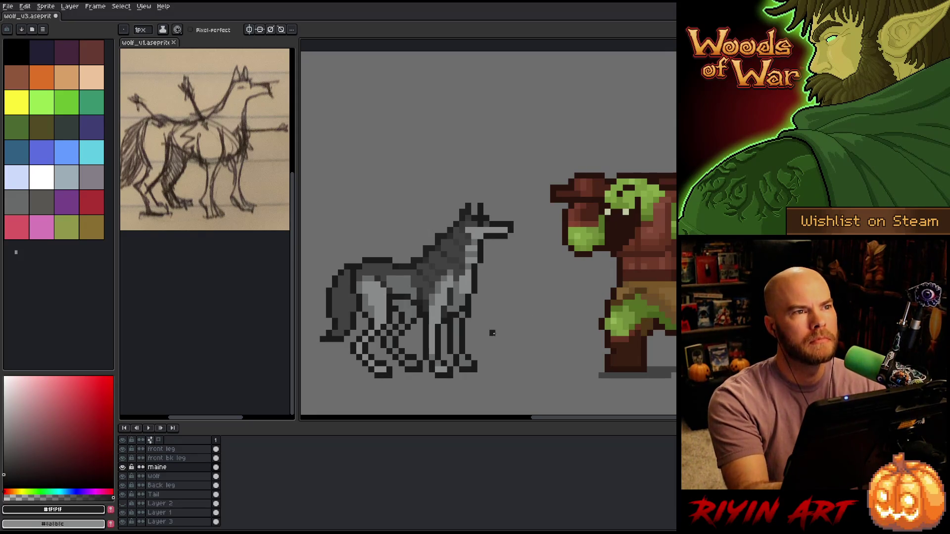
key(b)
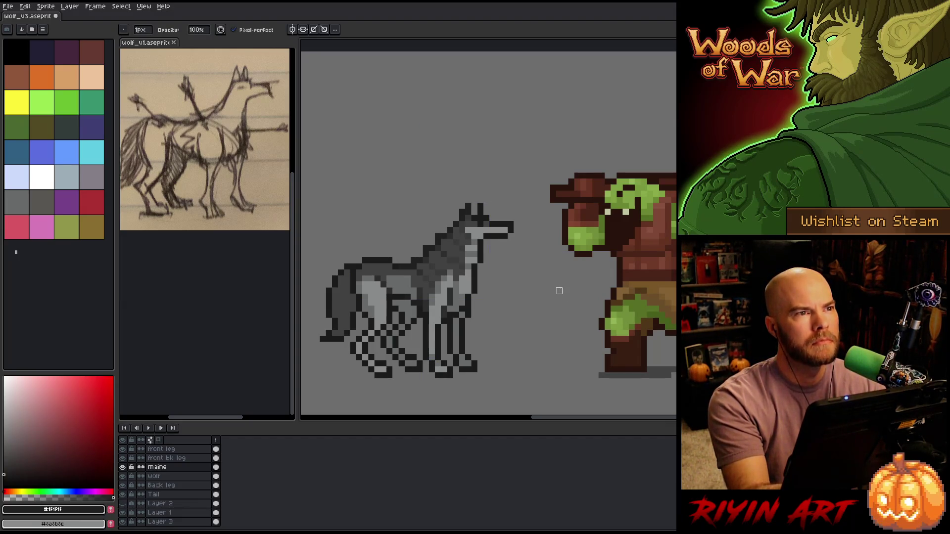
click(426, 247)
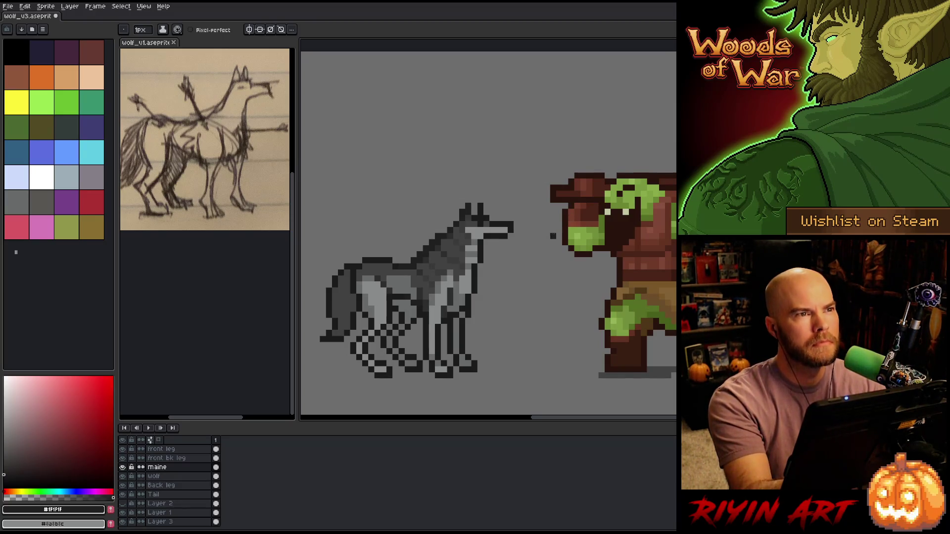
key(e)
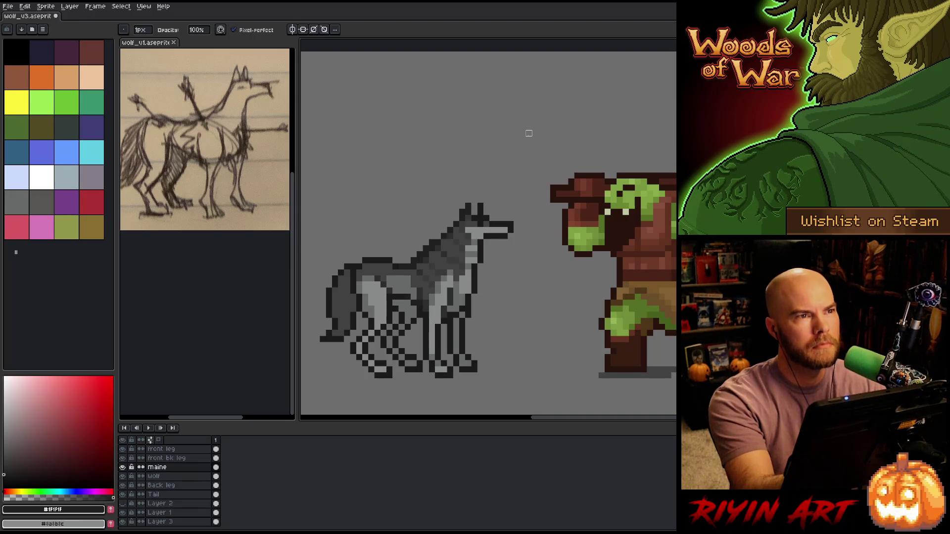
key(b)
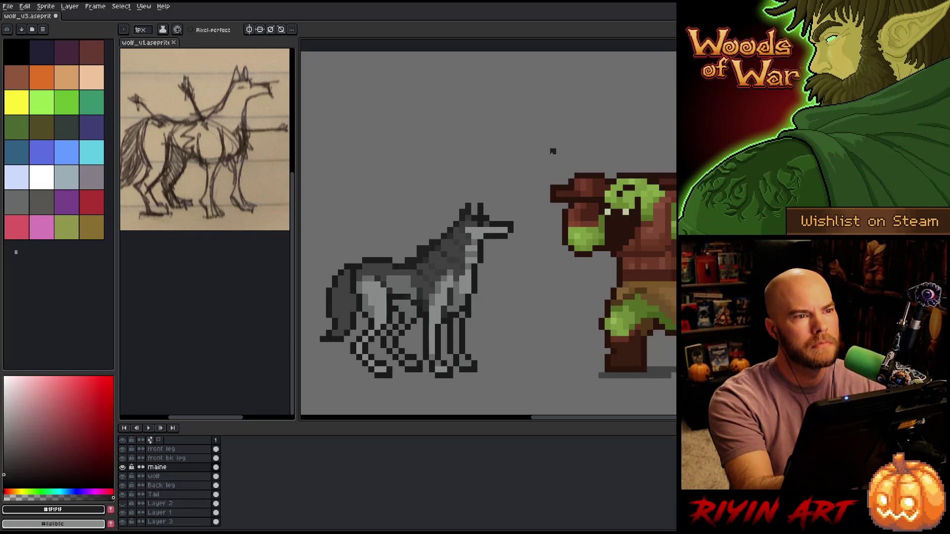
Resample the dark grey from the ear, then try and undo a dark back-outline pixel.
alt+click(462, 205)
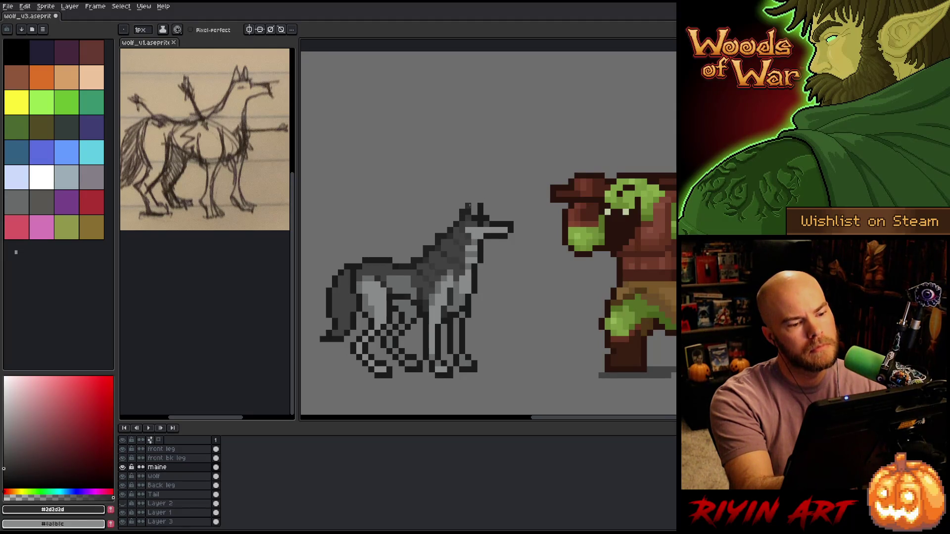
alt+click(479, 207)
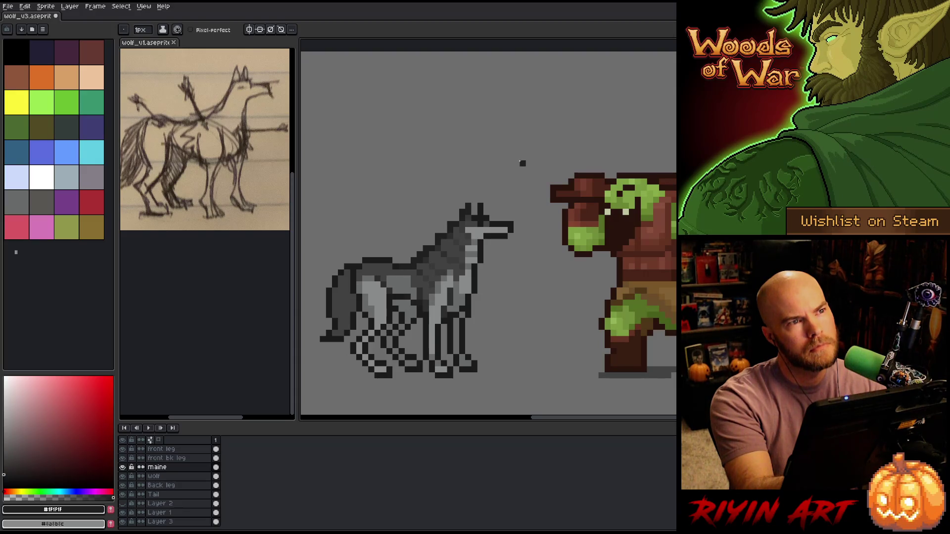
key(ctrl+z)
click(432, 231)
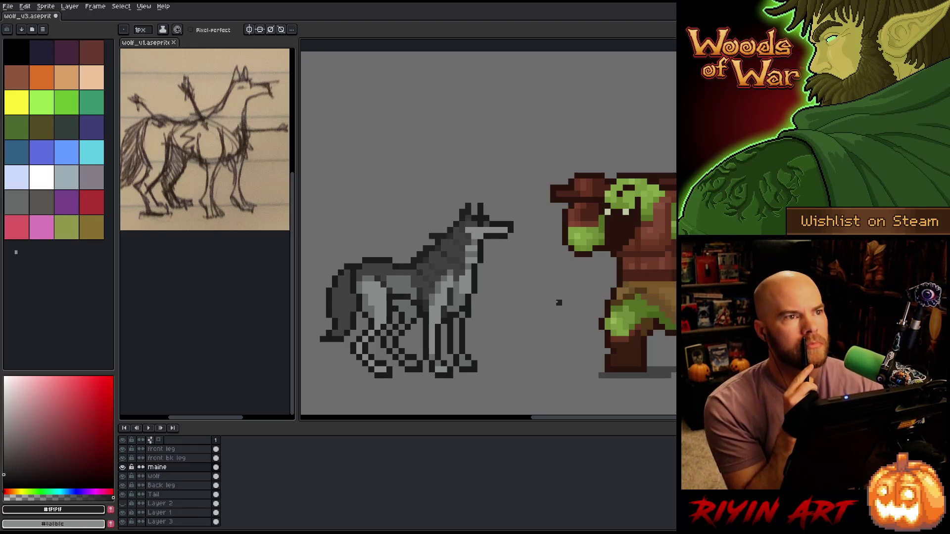
key(ctrl+z)
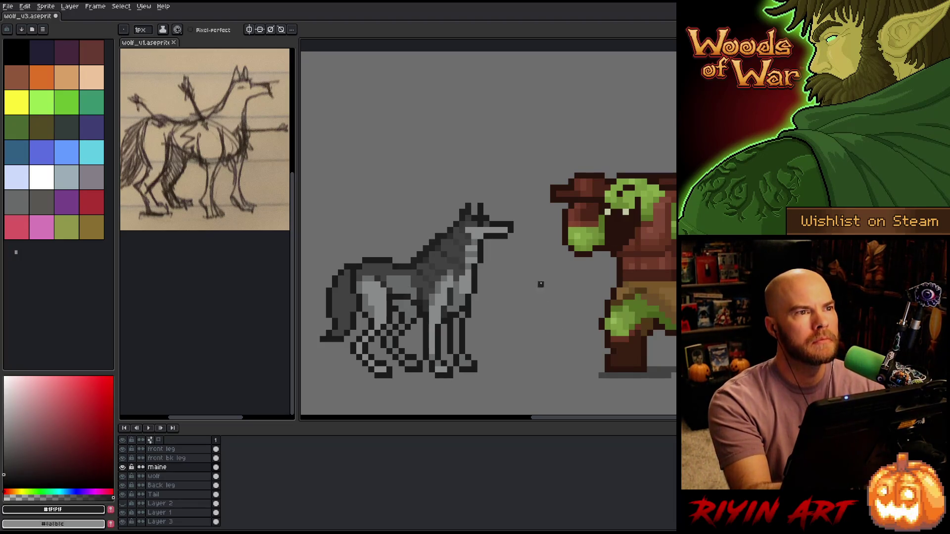
Sample the near-black, mid and light greys from the wolf's chest and shoulder.
key(b)
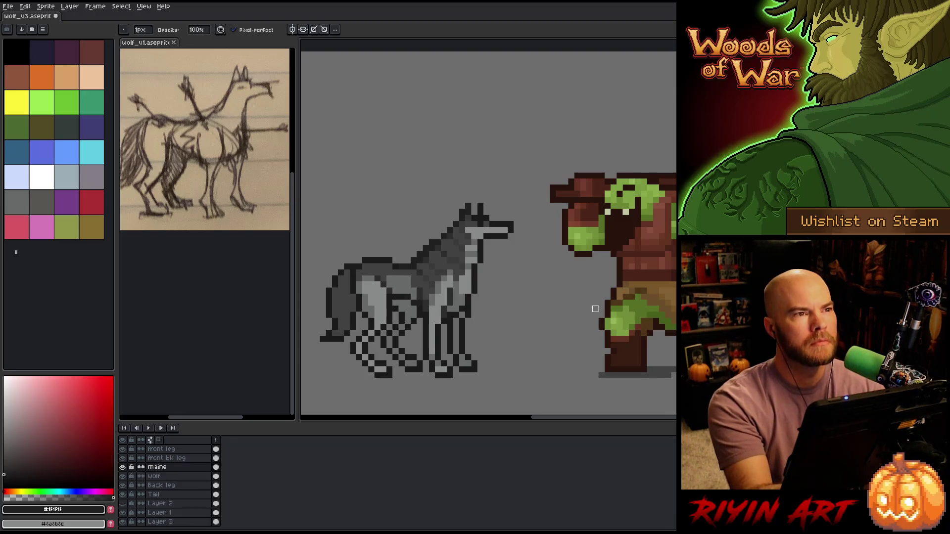
alt+click(480, 255)
alt+click(473, 264)
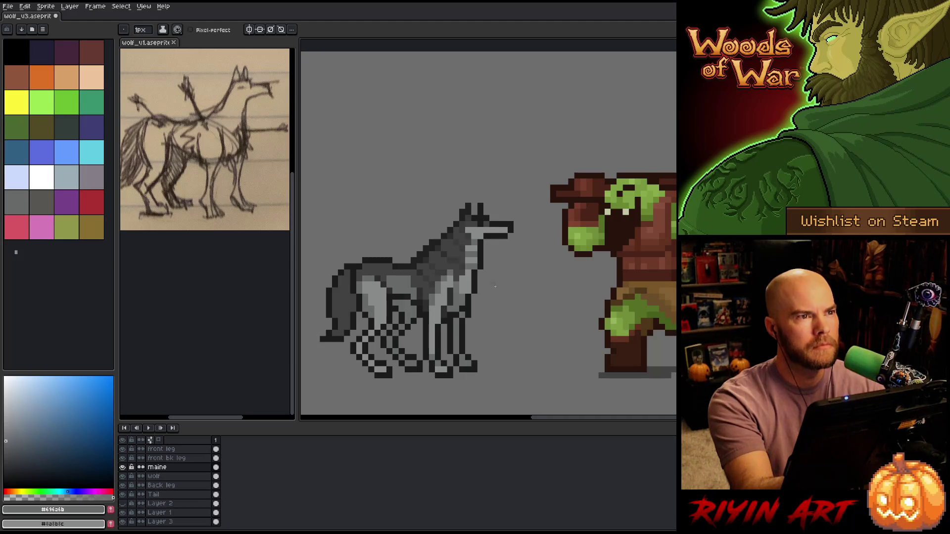
alt+click(469, 277)
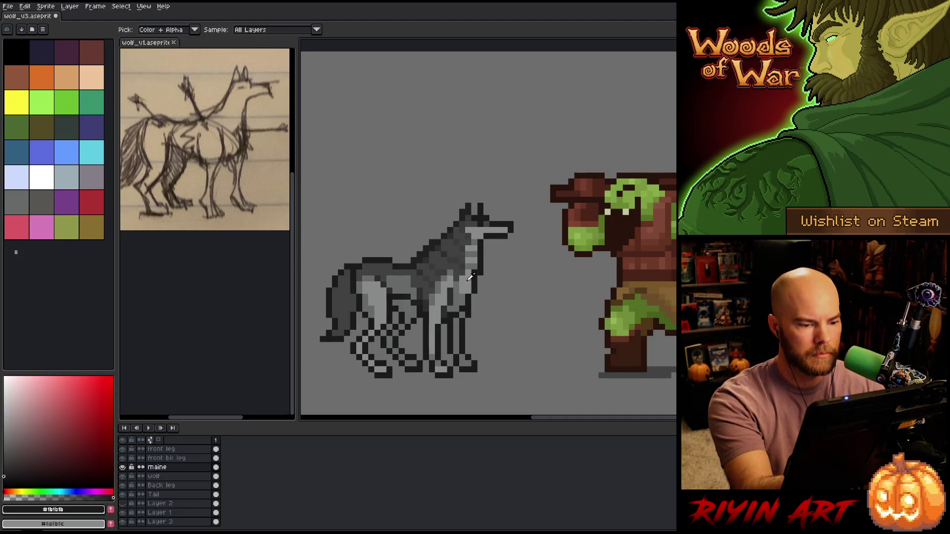
alt+click(469, 277)
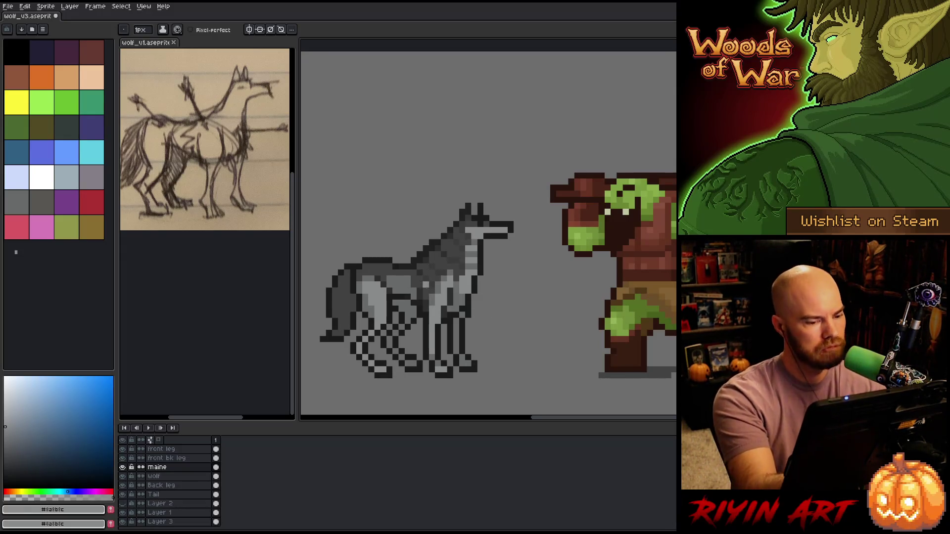
key(b)
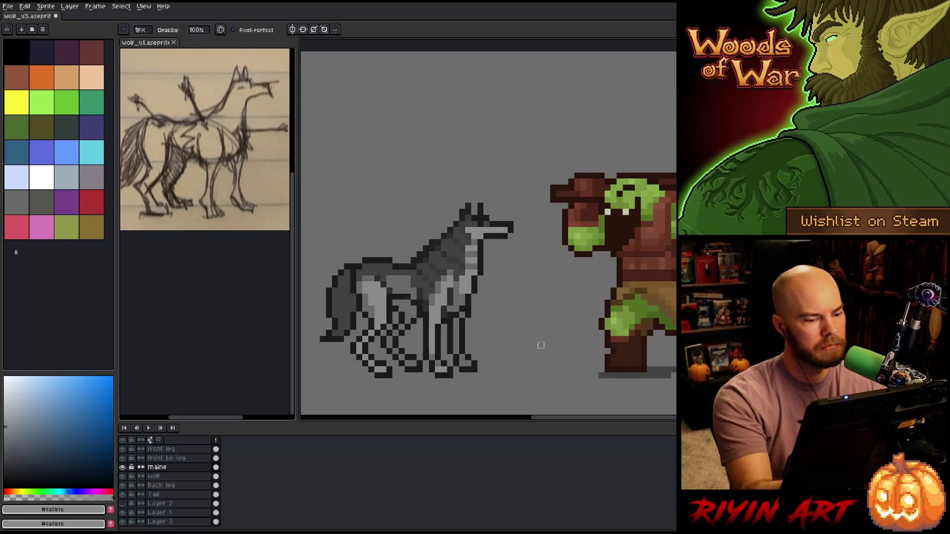
key(e)
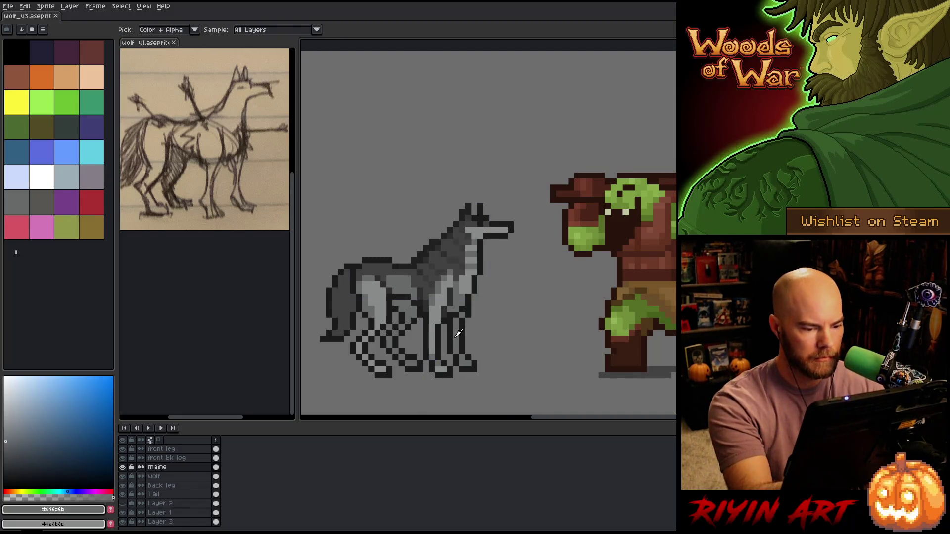
click(168, 485)
Darken two back-leg patches with fill, touch up leg pixels in mid grey, and save.
key(g)
click(407, 301)
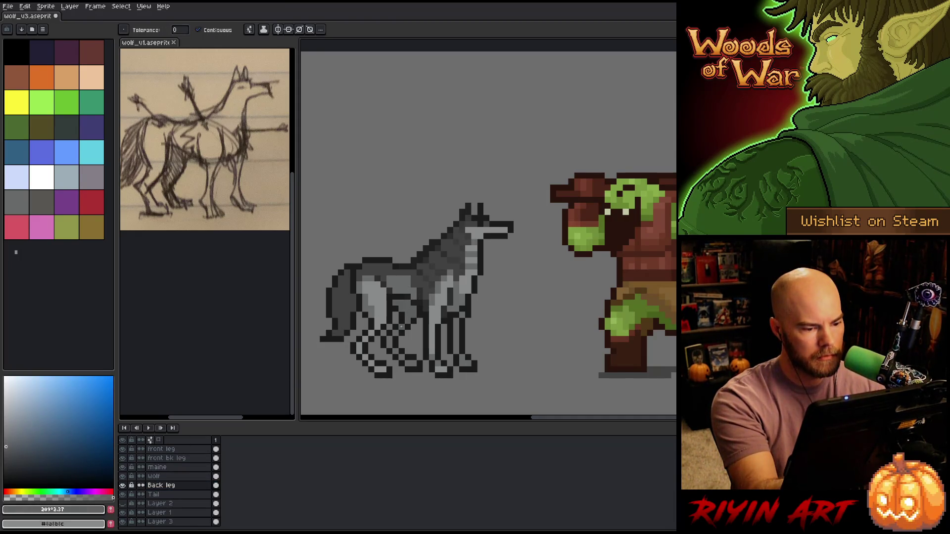
click(389, 341)
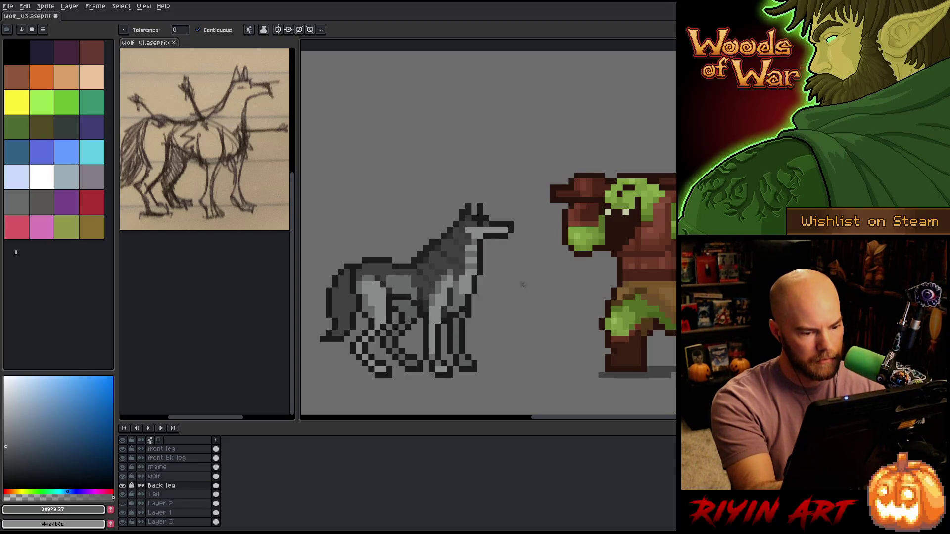
key(b)
alt+click(456, 295)
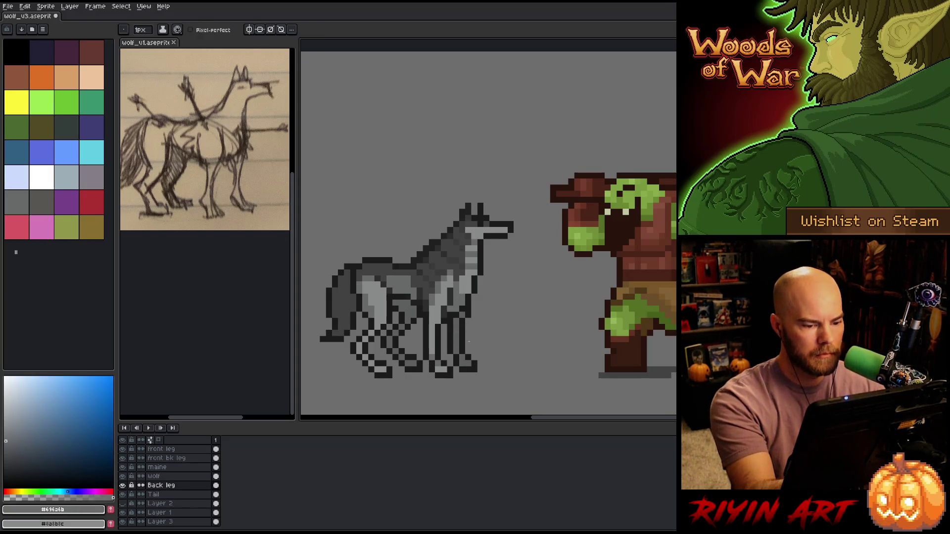
click(468, 356)
click(408, 363)
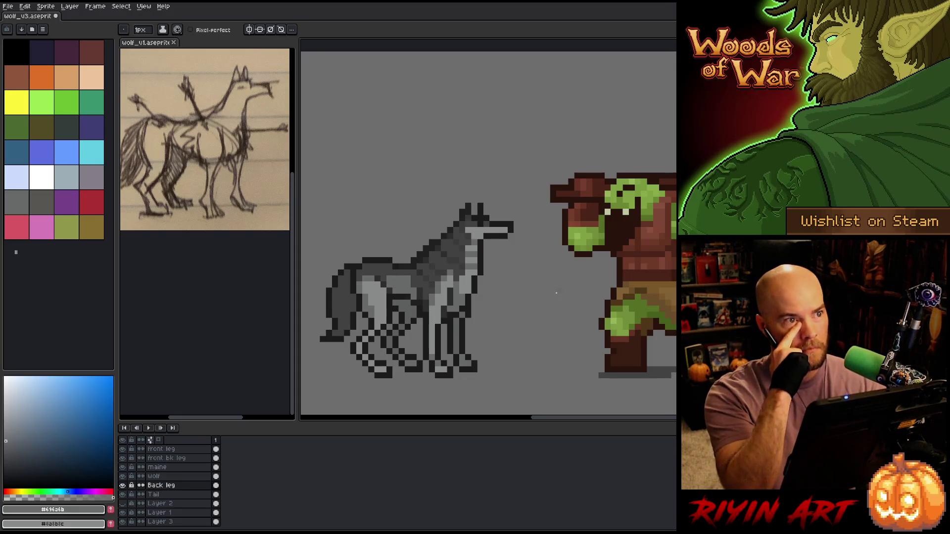
key(ctrl+s)
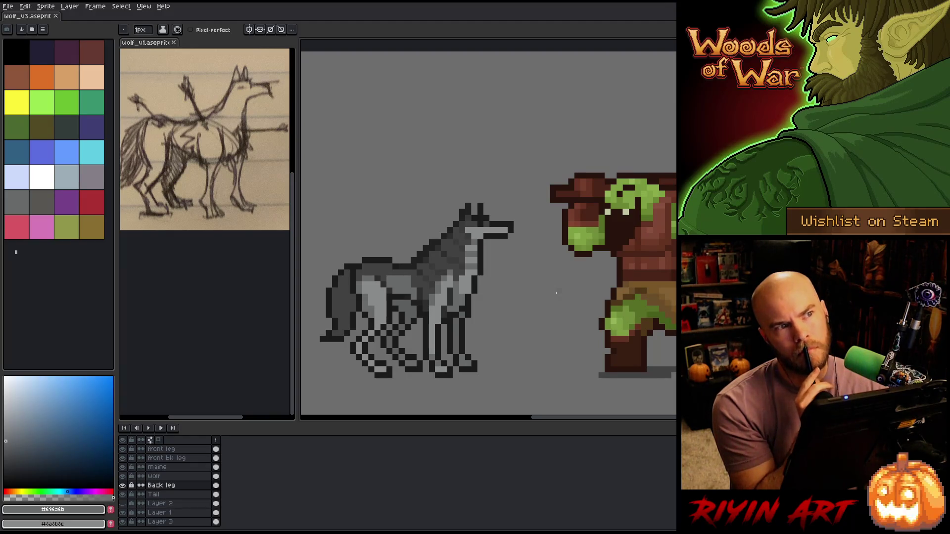
Sample the dark outline and light grey body colours and make the wolf layer active.
alt+click(480, 277)
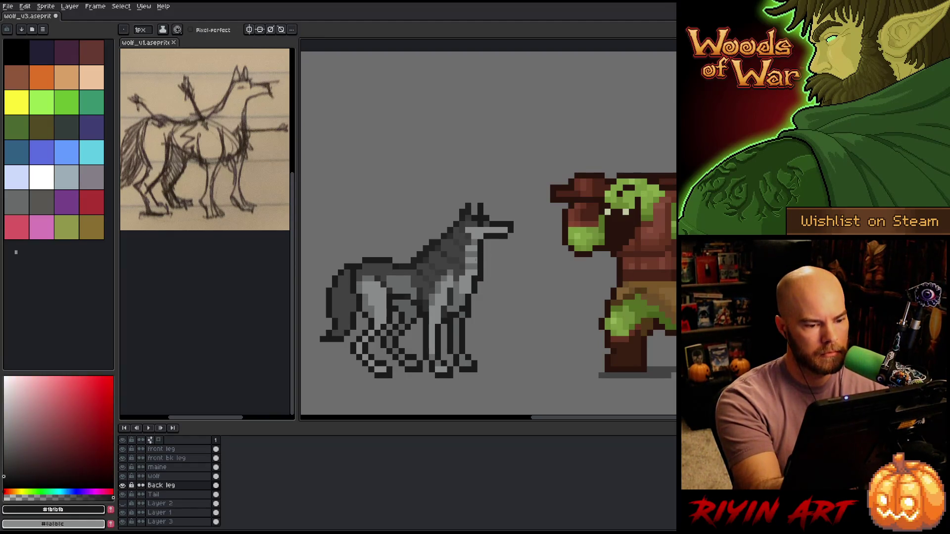
alt+click(476, 278)
key(b)
click(157, 476)
alt+click(476, 287)
Sample the head and body greys, save, and select the front of the muzzle.
alt+click(492, 224)
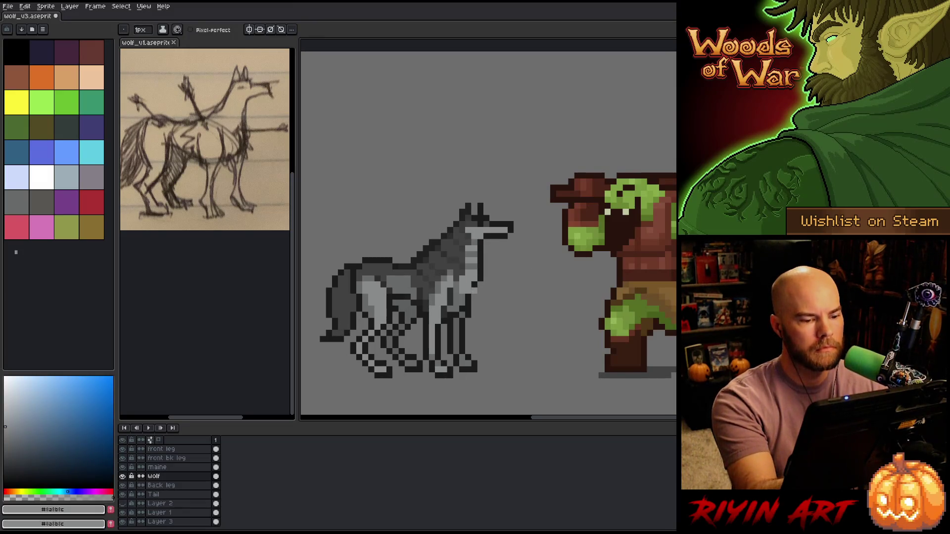
alt+click(474, 290)
alt+click(468, 278)
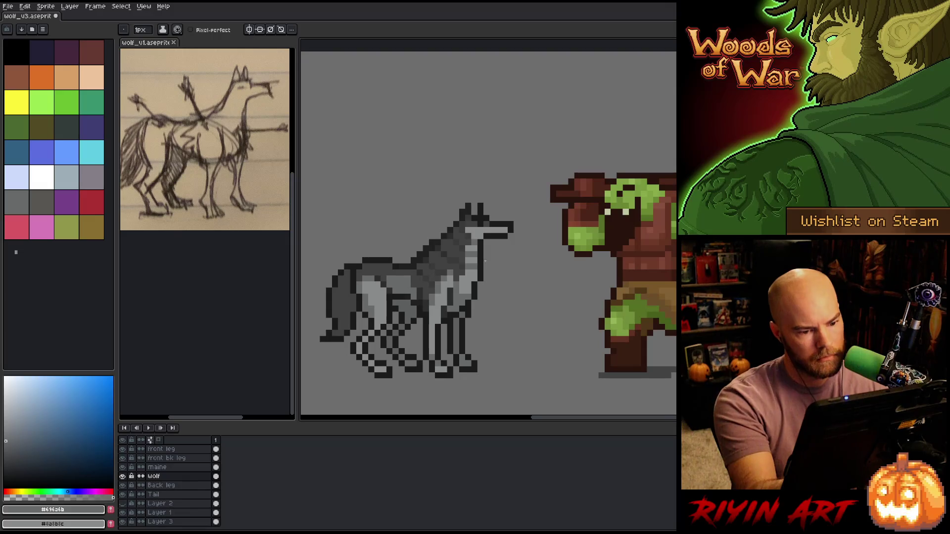
key(ctrl+s)
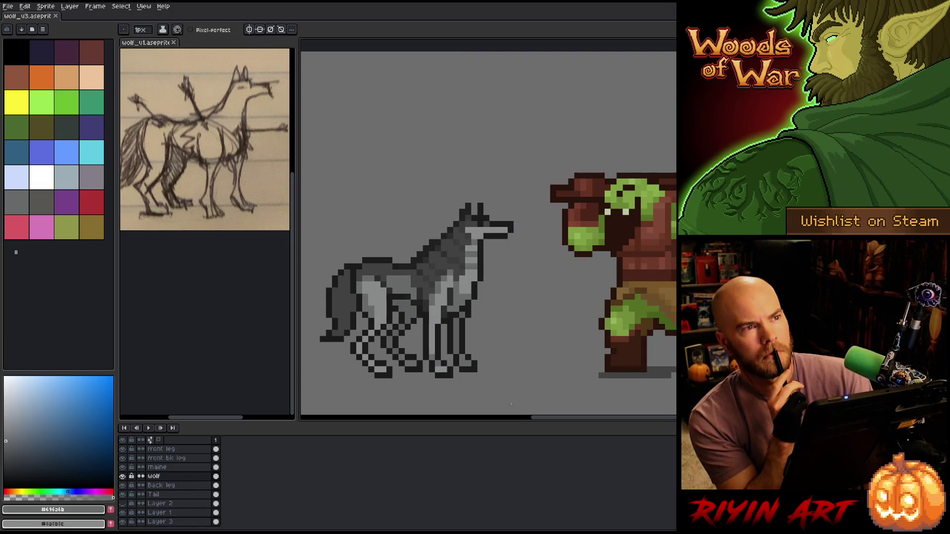
key(m)
drag(516, 261, 515, 283)
Nudge the muzzle front one pixel left, commit and save, then redraw and trim the snout tip.
key(Left)
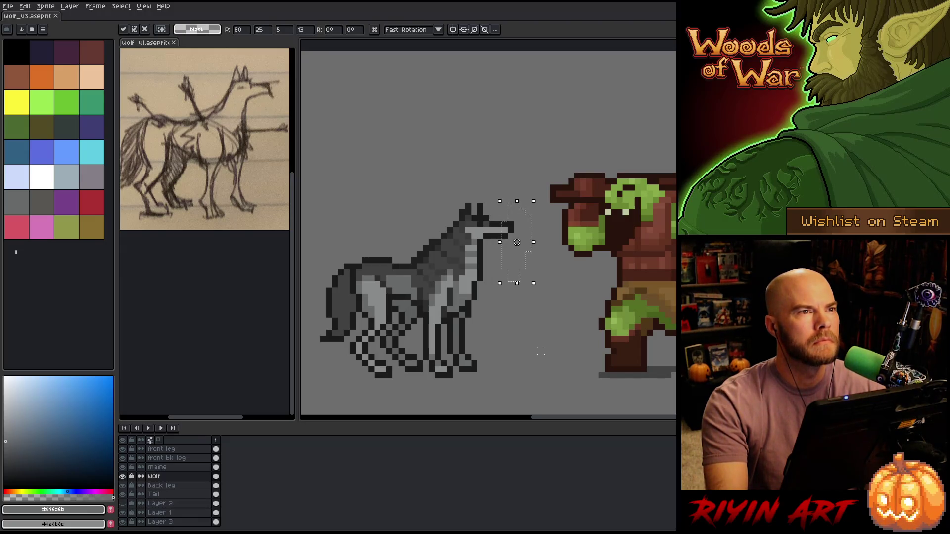
key(ctrl+d)
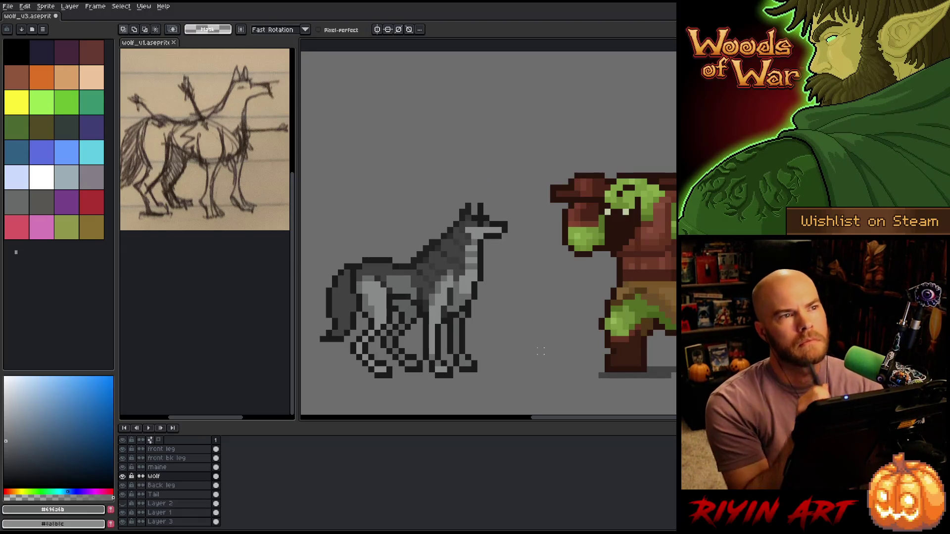
key(ctrl+s)
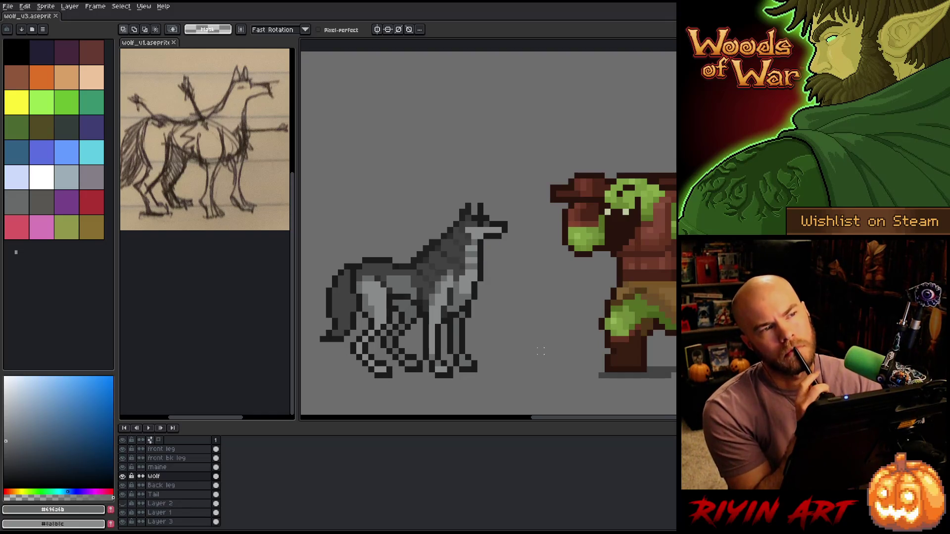
drag(510, 224, 510, 229)
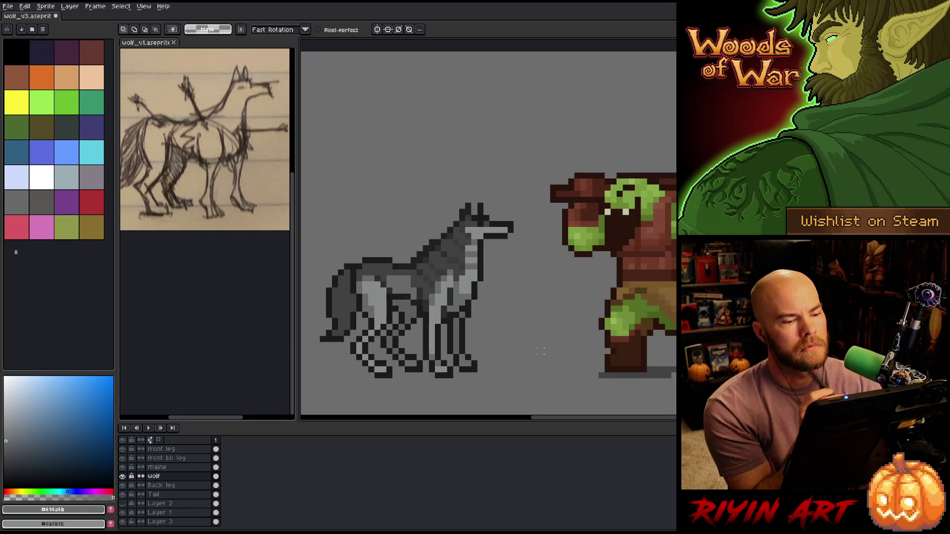
click(510, 228)
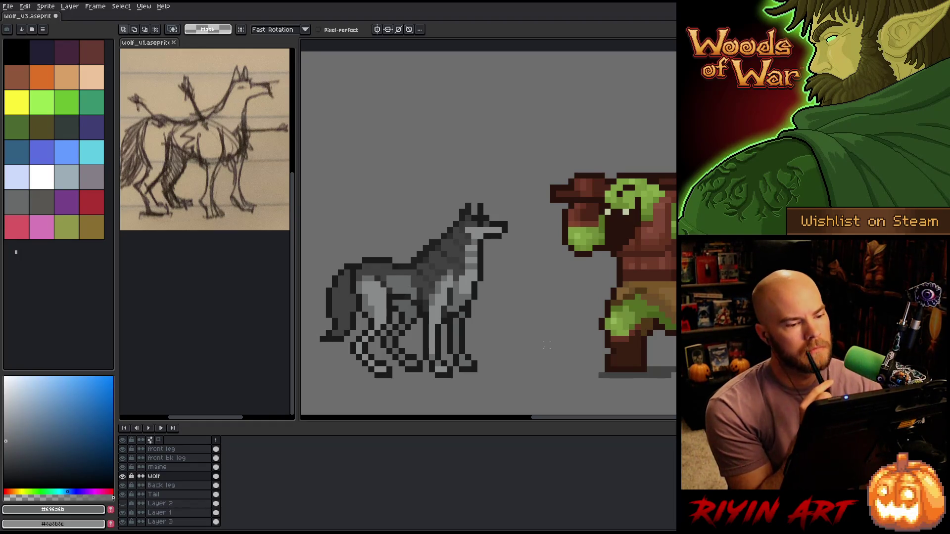
click(156, 467)
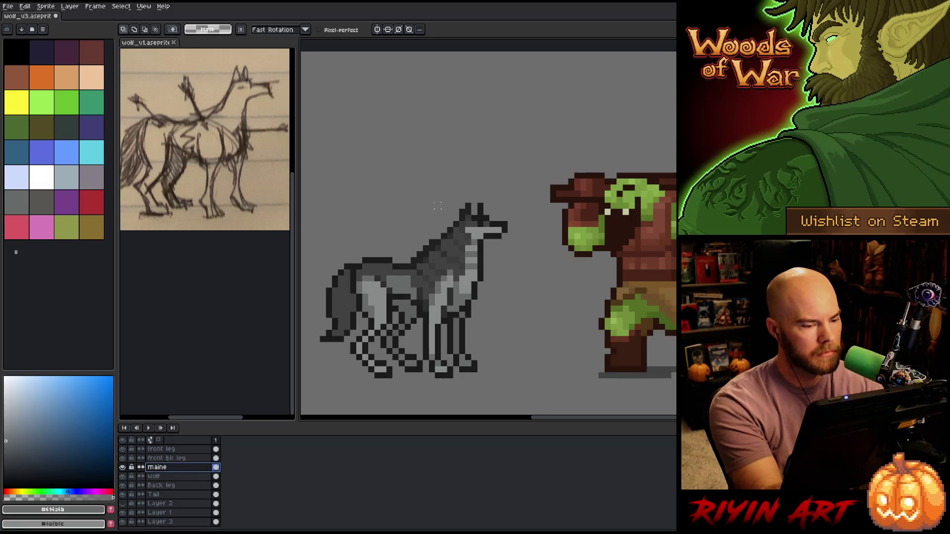
Sample the dark grey #414141 from the wolf, make the front leg layer active, and save.
key(b)
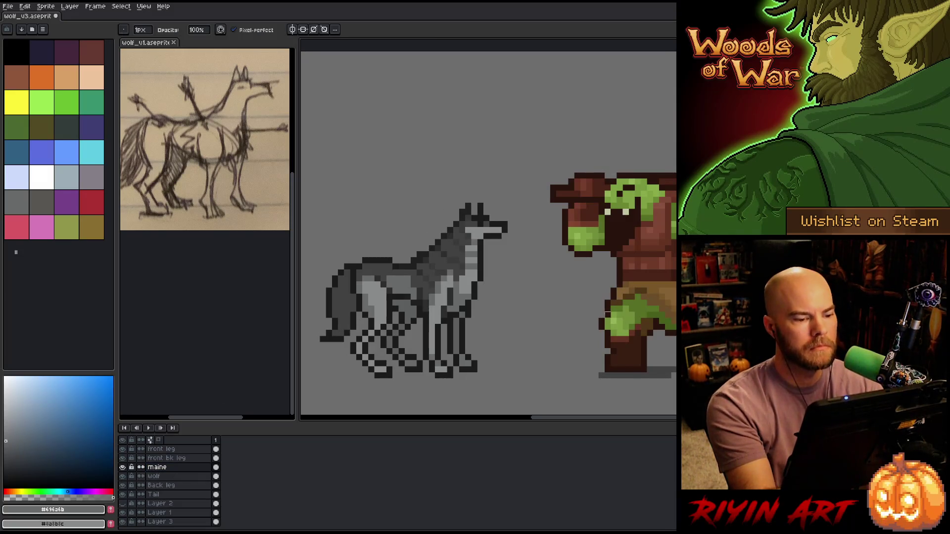
key(ctrl+s)
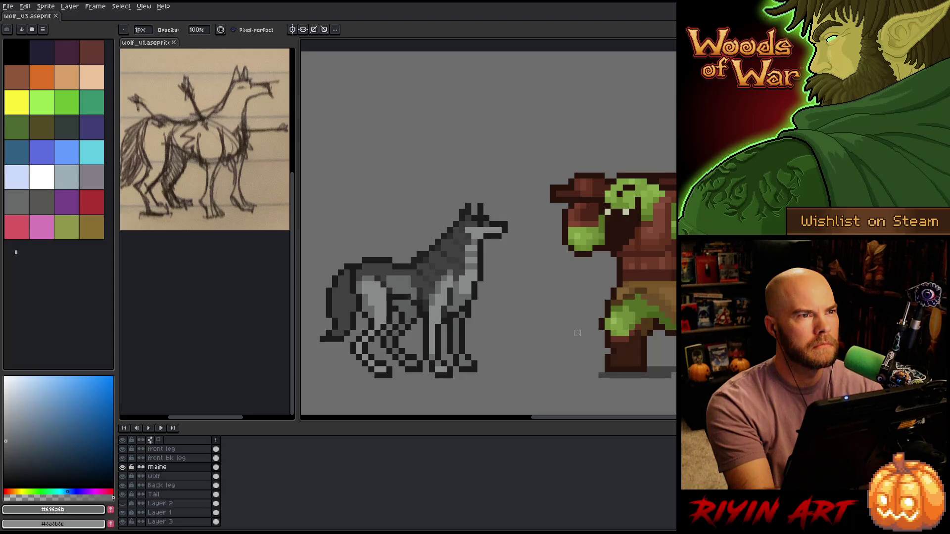
alt+click(425, 282)
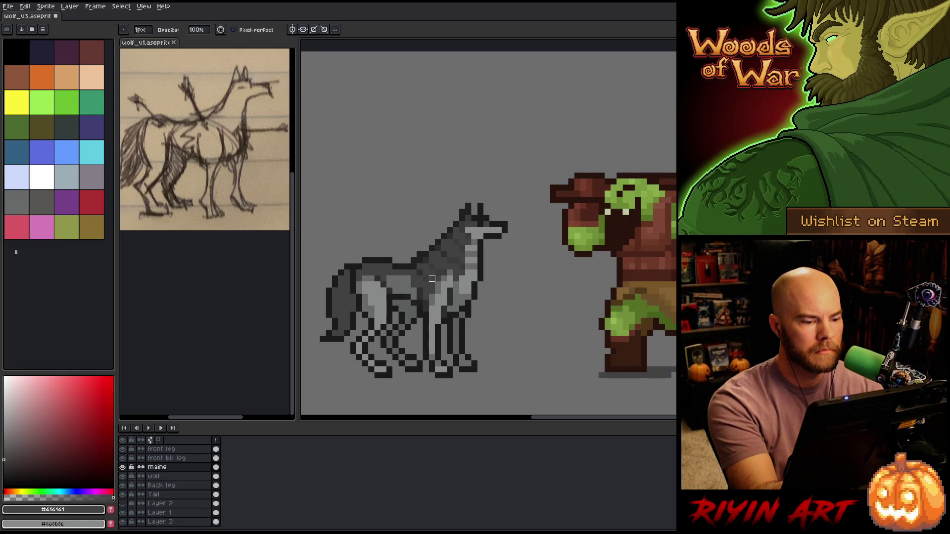
key(e)
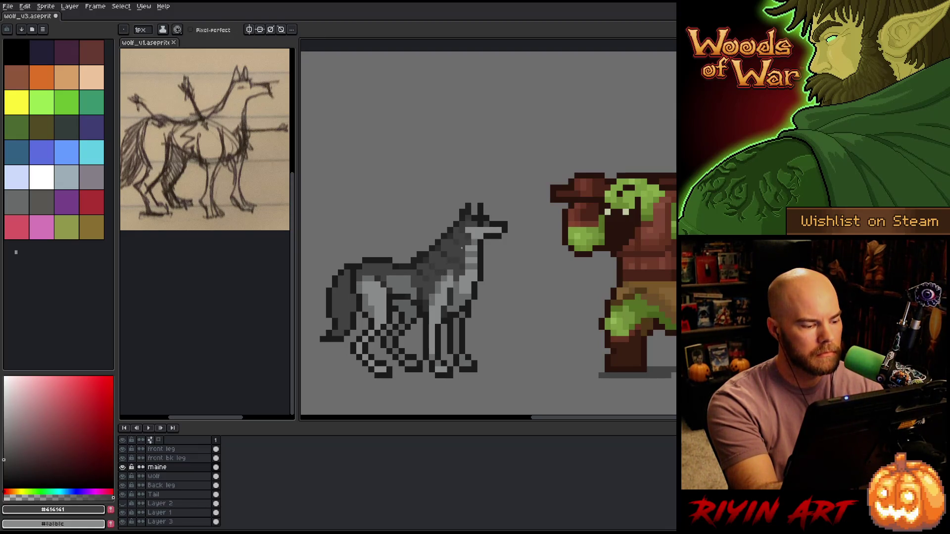
ctrl+click(461, 247)
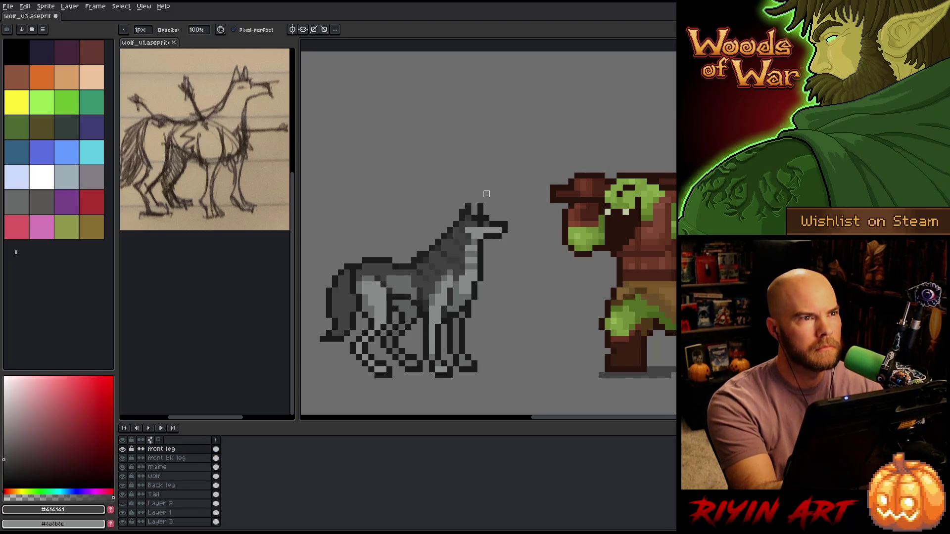
key(ctrl+s)
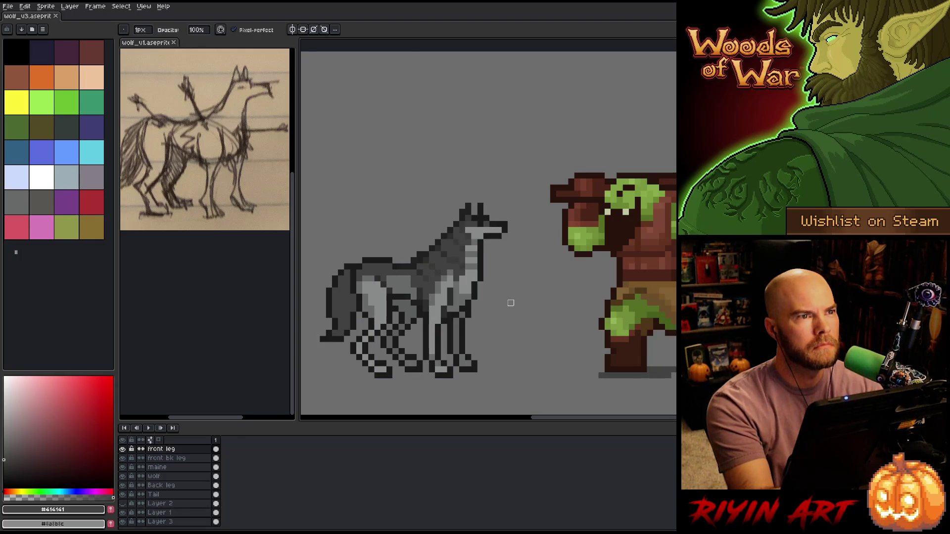
drag(520, 324, 476, 298)
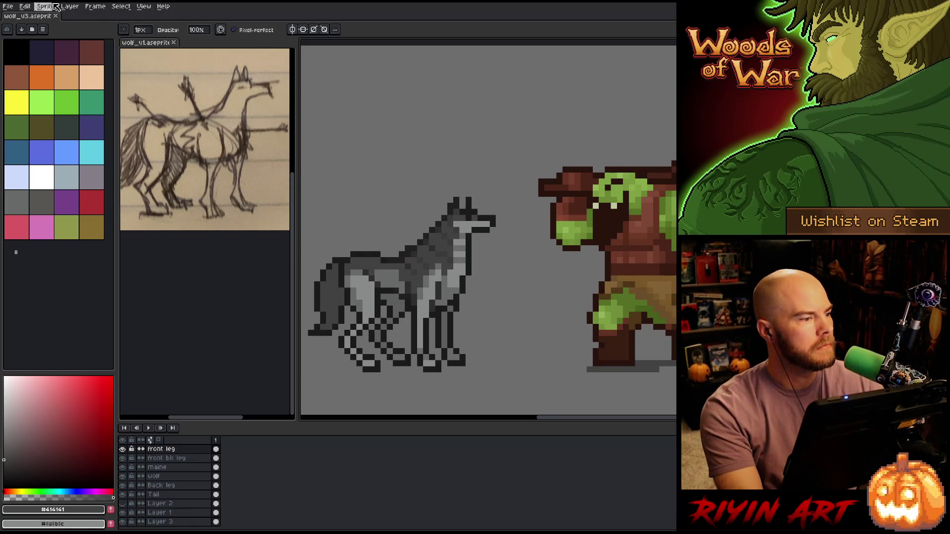
Save the sprite as wolf_v4.aseprite via Save As.
click(8, 7)
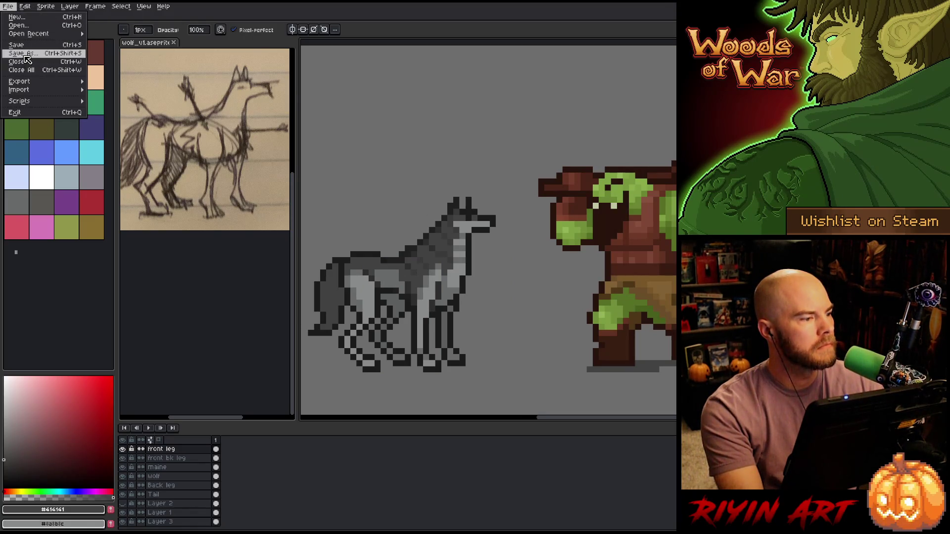
click(25, 54)
click(289, 335)
text(4)
click(563, 348)
Re-frame the view on the sprites and make the front bk leg layer active.
drag(444, 309, 437, 310)
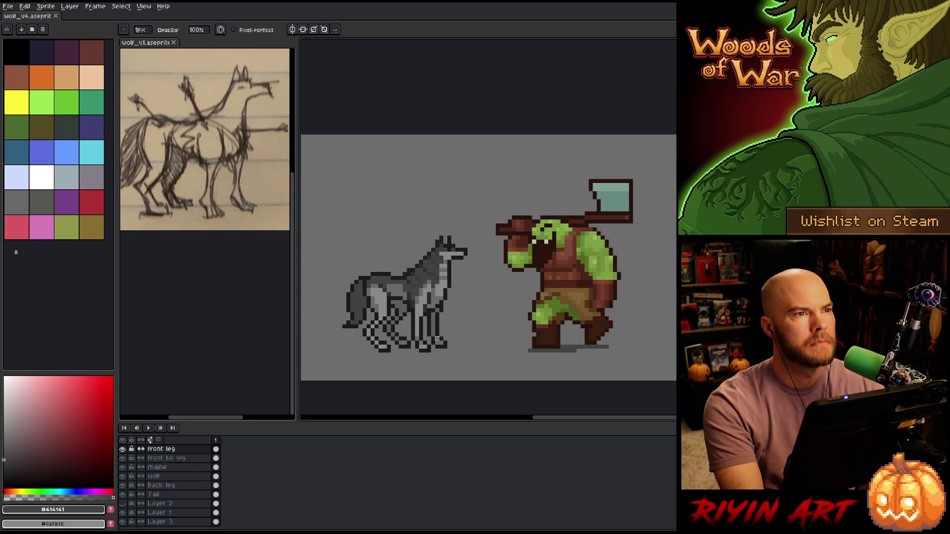
scroll(400, 336, up, 1)
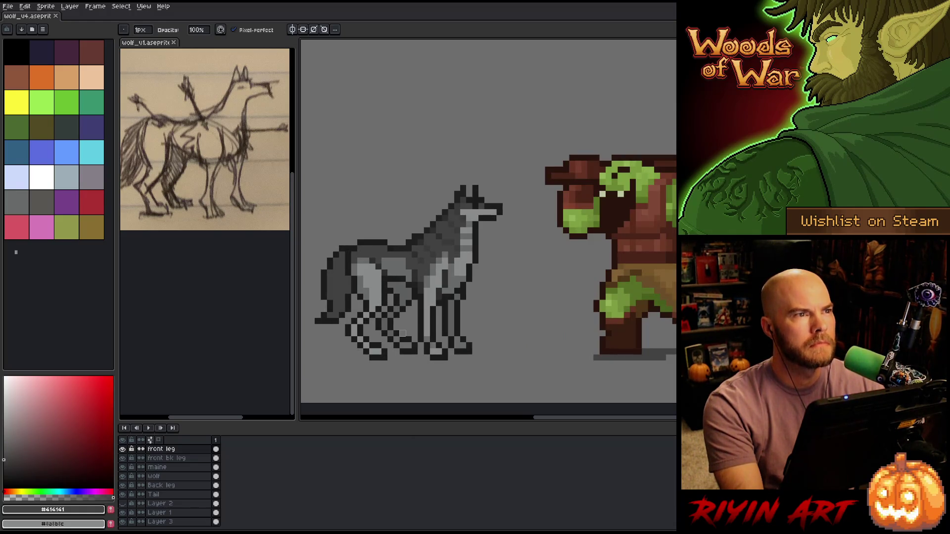
click(180, 459)
key(m)
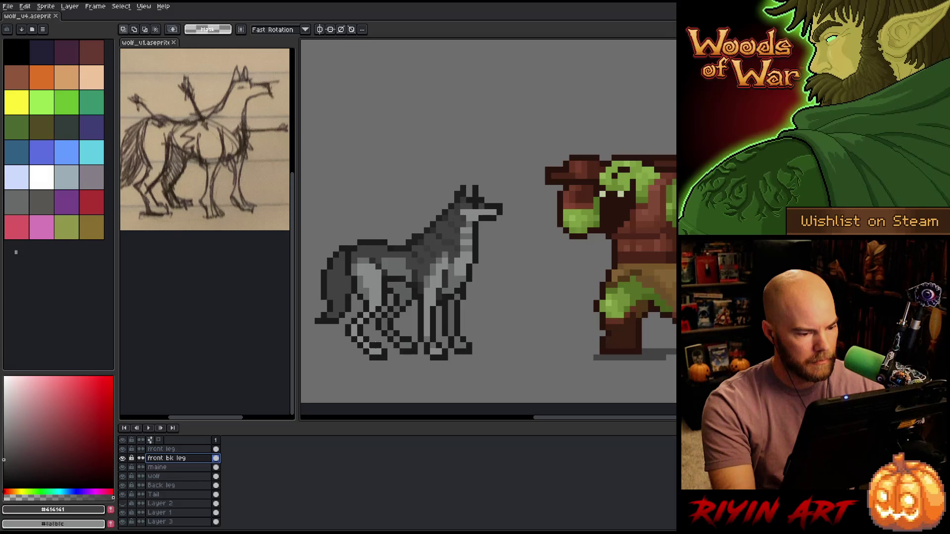
Select the lowered back foot and raise it level with the other feet.
mouse_move(379, 336)
mouse_down()
mouse_move(344, 374)
mouse_move(366, 343)
mouse_up()
click(493, 346)
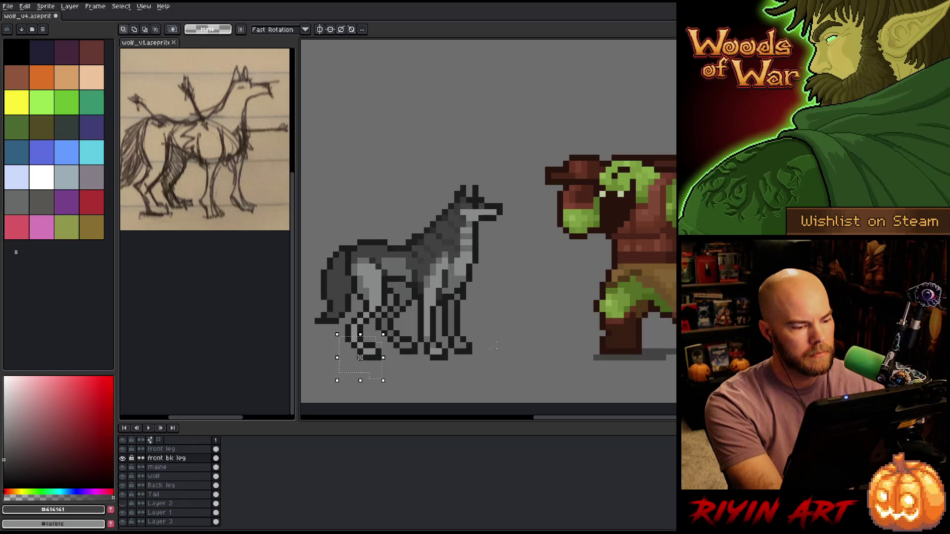
key(ctrl+z)
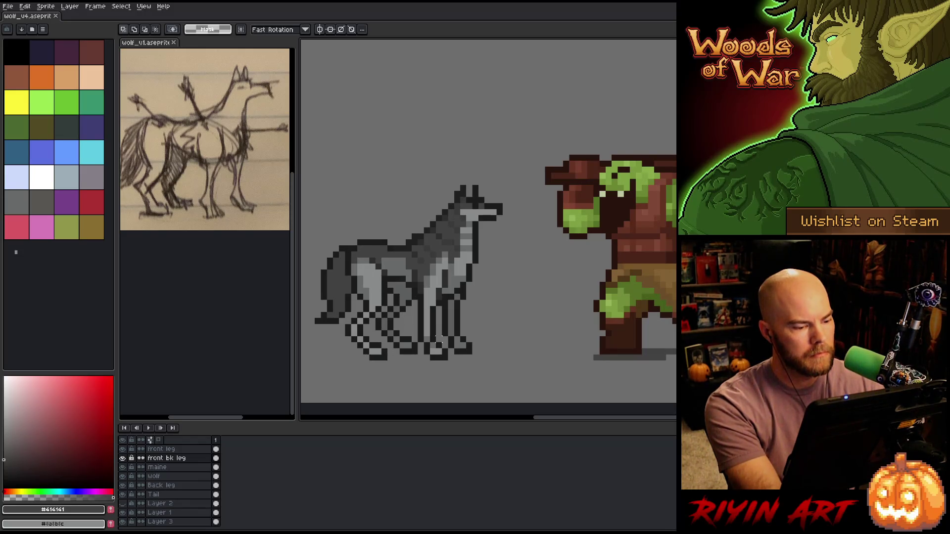
drag(388, 364, 389, 350)
click(481, 321)
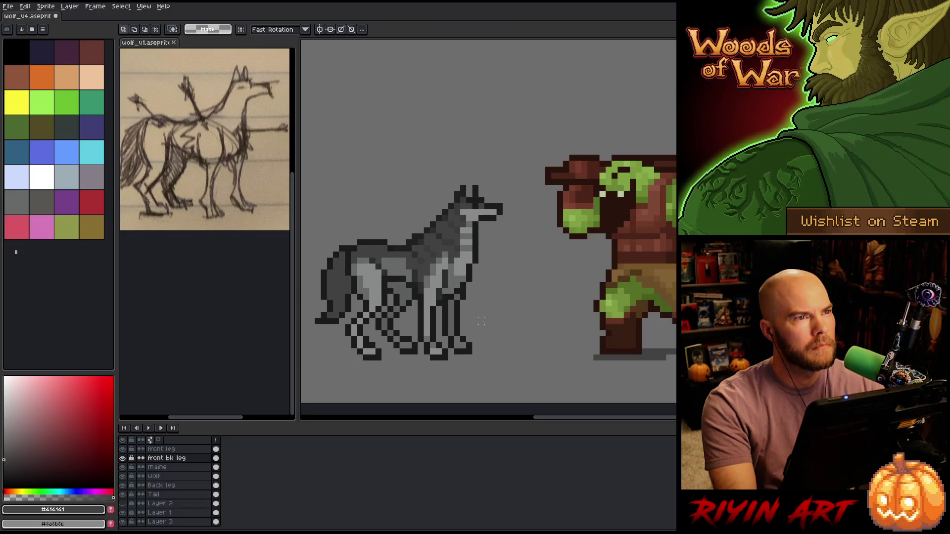
Nudge the front bk leg and Back leg pixels one pixel right into place.
click(168, 485)
drag(417, 336, 389, 359)
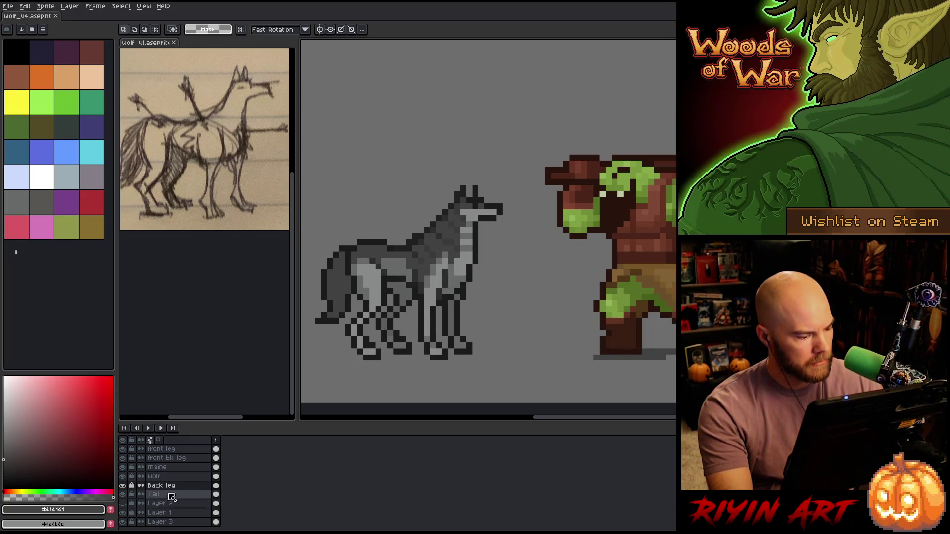
click(178, 458)
drag(402, 370, 316, 315)
key(Right)
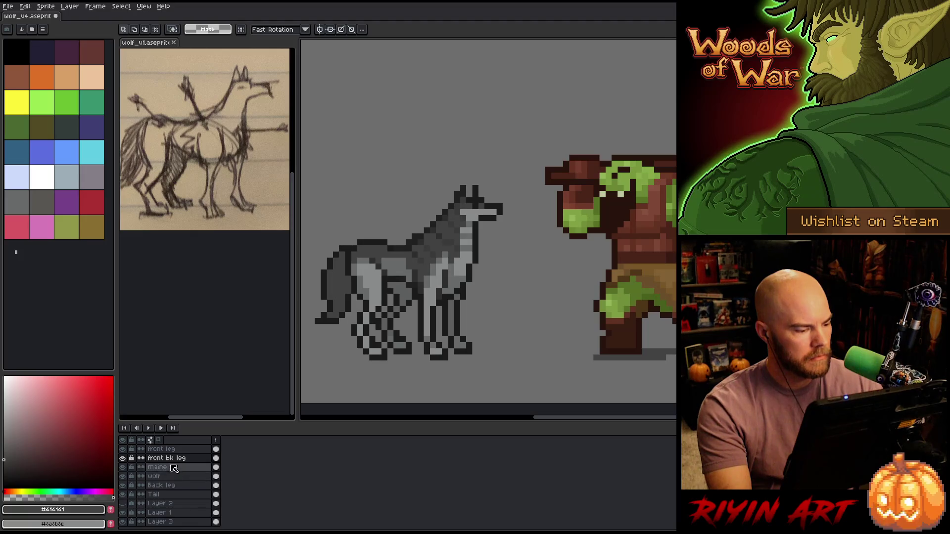
click(168, 486)
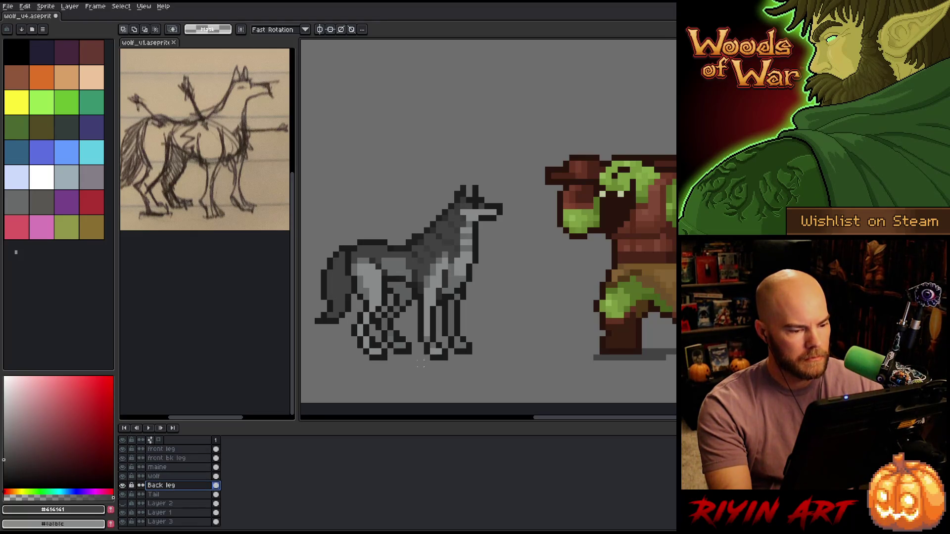
drag(411, 369, 350, 307)
key(Right)
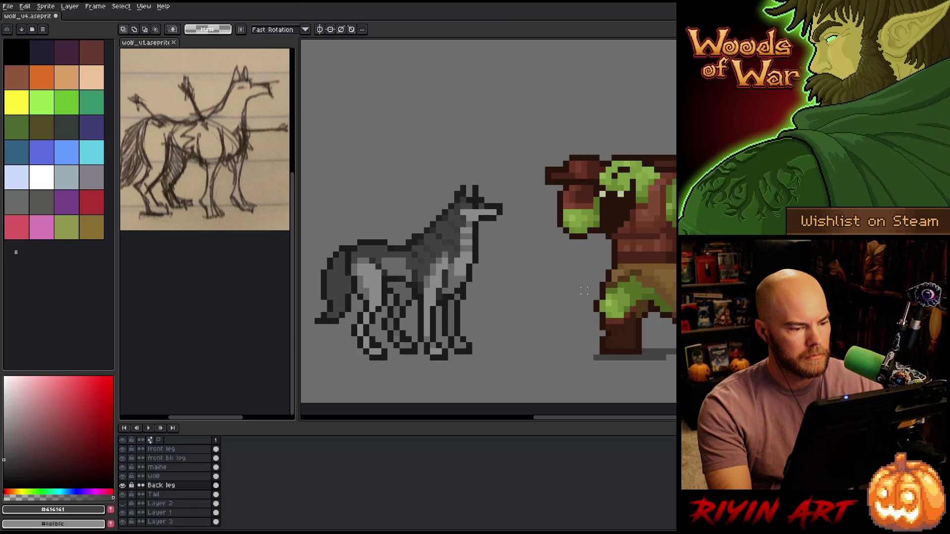
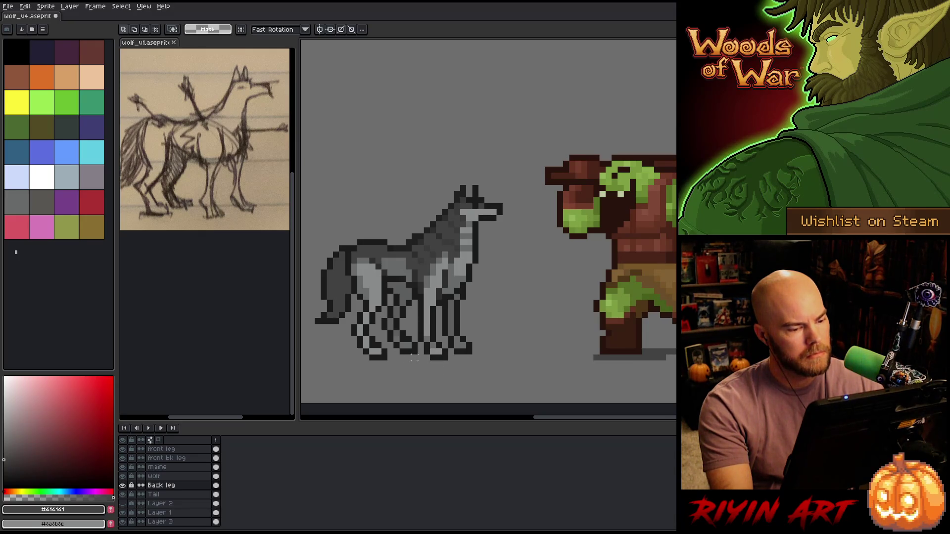
Select the wolf's back legs, shift them and commit the move.
drag(420, 363, 323, 324)
key(ctrl+d)
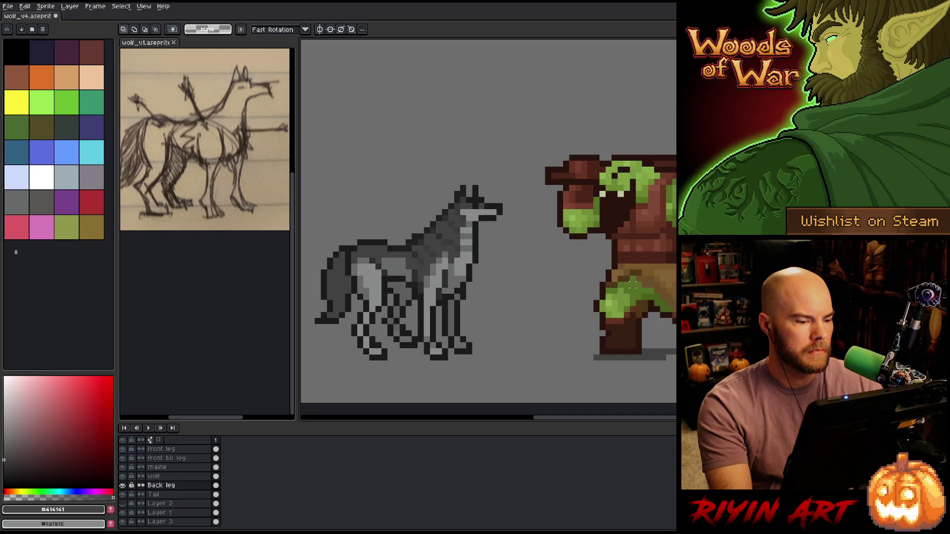
drag(318, 322, 425, 368)
key(ctrl+d)
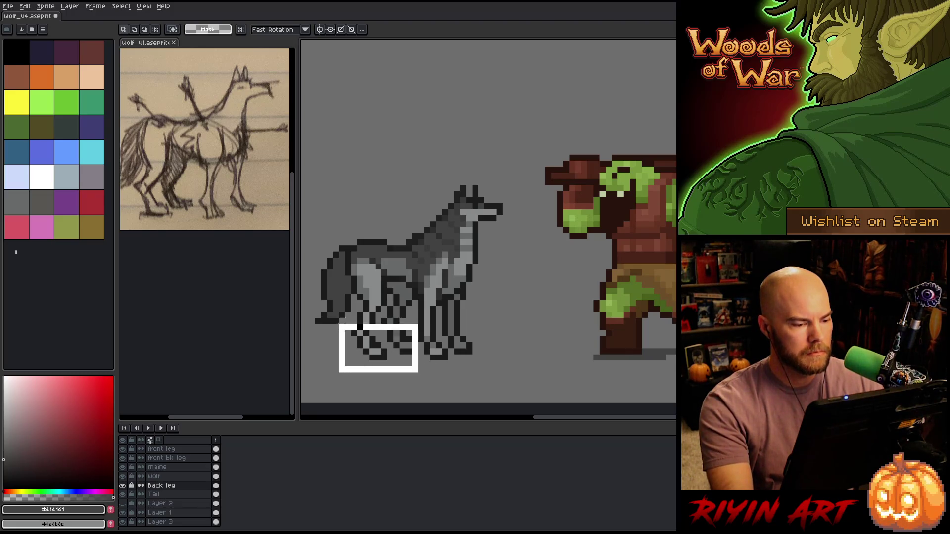
key(Return)
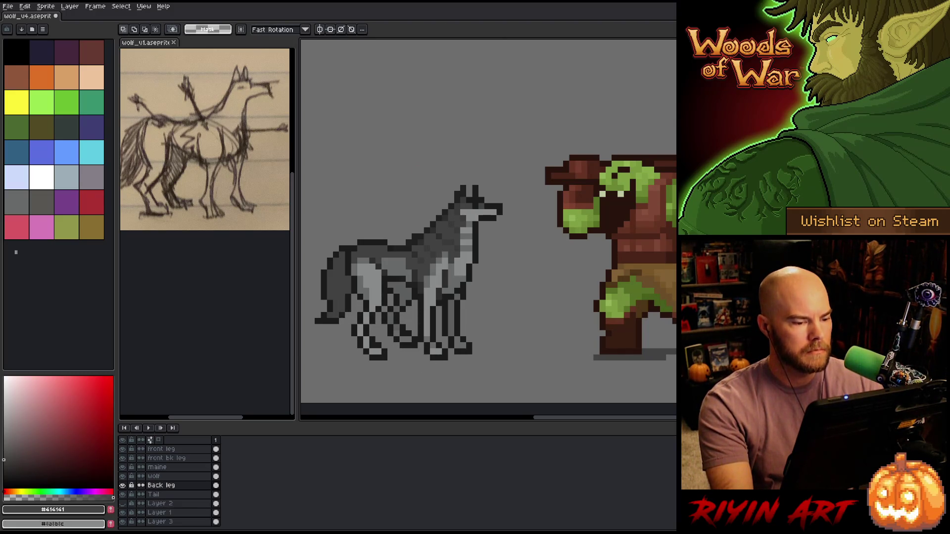
Raise the wolf's front feet by one pixel on the front leg layer.
click(175, 458)
mouse_move(436, 368)
mouse_down()
mouse_move(375, 360)
mouse_move(338, 318)
mouse_up()
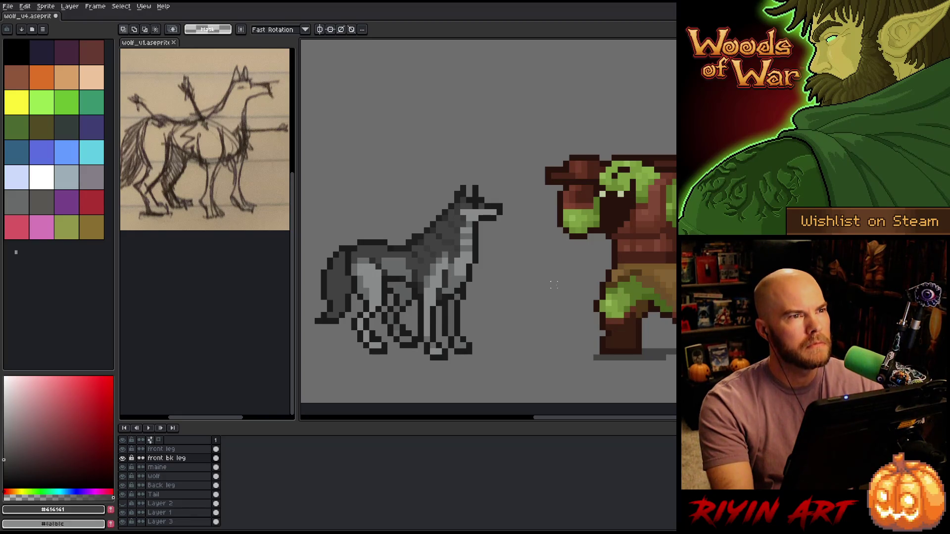
click(163, 448)
drag(488, 357, 398, 330)
key(Up)
key(Return)
Undo a stray stroke below the front leg and save wolf_v4.aseprite.
click(163, 485)
mouse_move(454, 381)
mouse_down()
mouse_move(453, 342)
mouse_move(437, 377)
mouse_up()
key(ctrl+z)
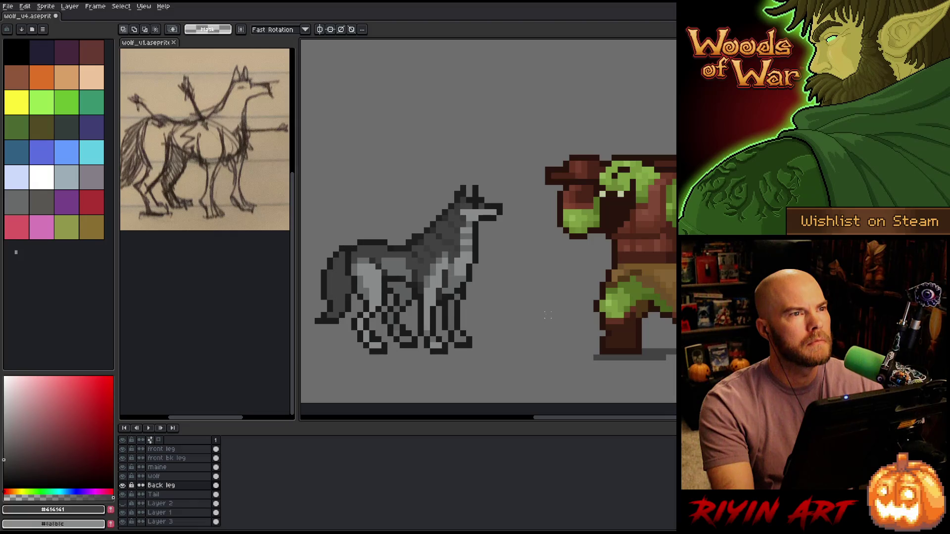
drag(635, 355, 403, 393)
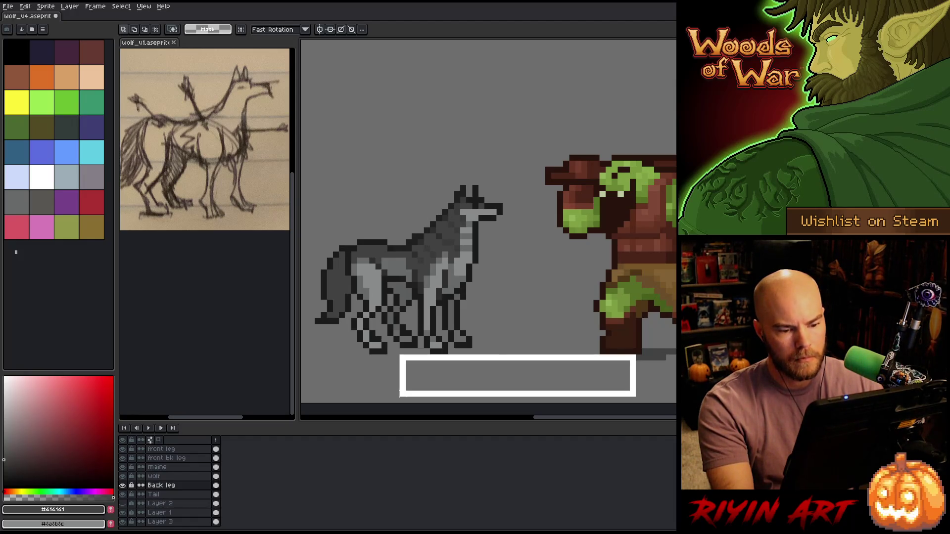
drag(400, 394, 346, 396)
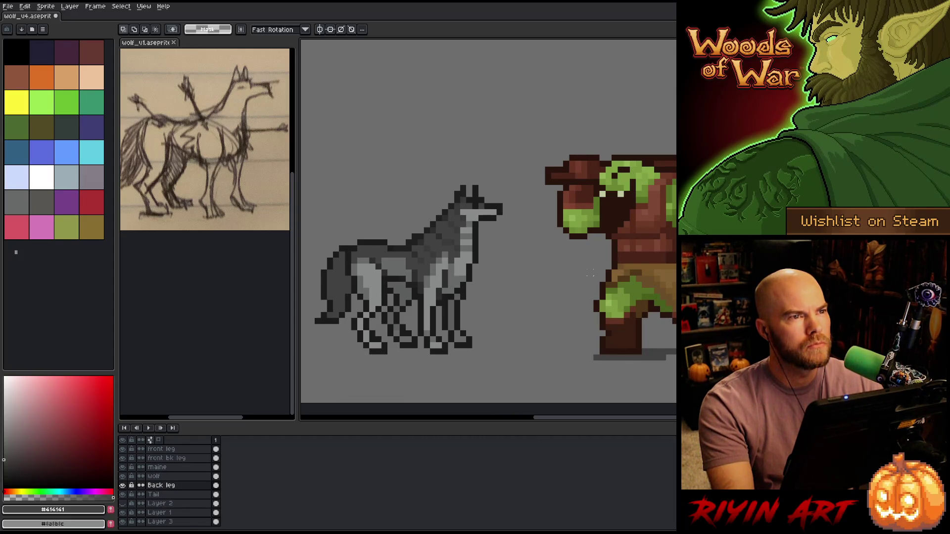
key(ctrl+s)
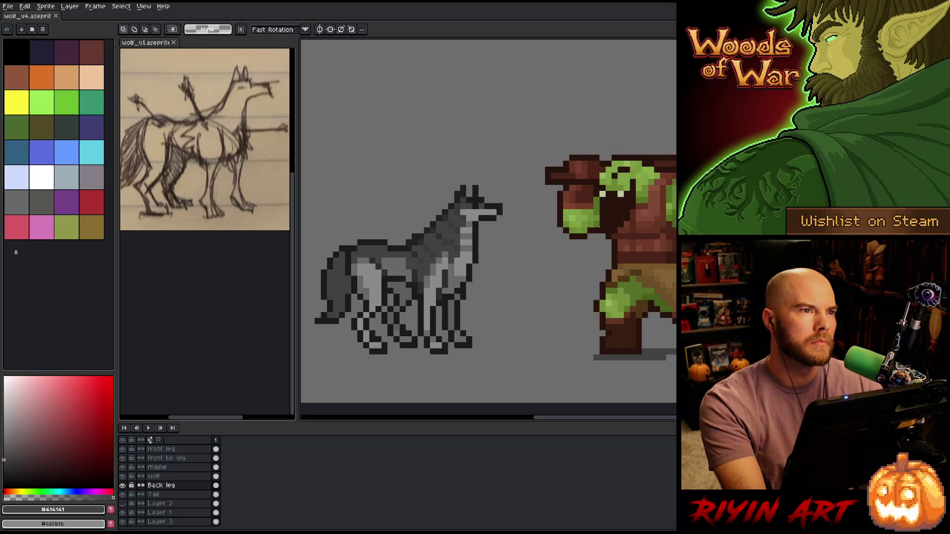
key(space)
mouse_move(586, 265)
mouse_down()
mouse_move(563, 266)
mouse_move(565, 280)
mouse_move(549, 280)
mouse_up()
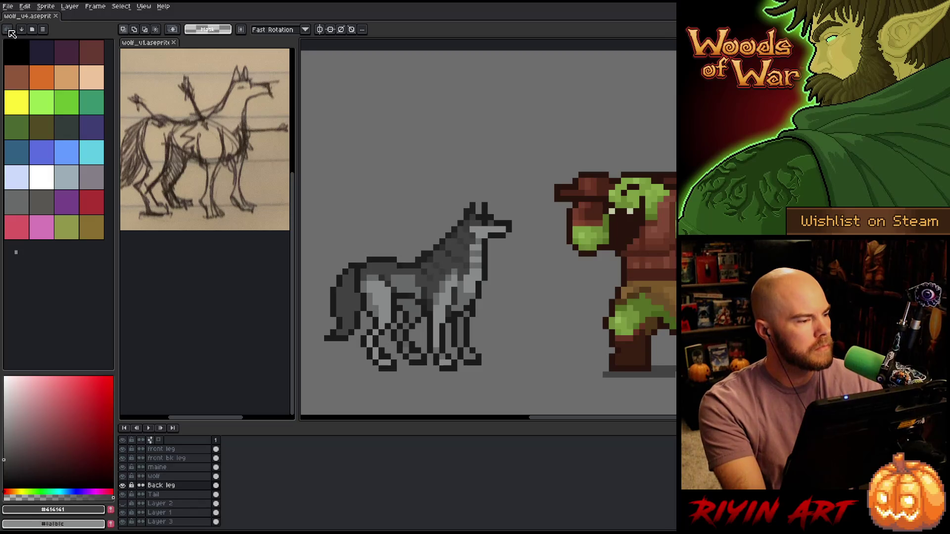
Browse the Open File dialog to the pinned Tree images folder.
click(8, 6)
click(20, 25)
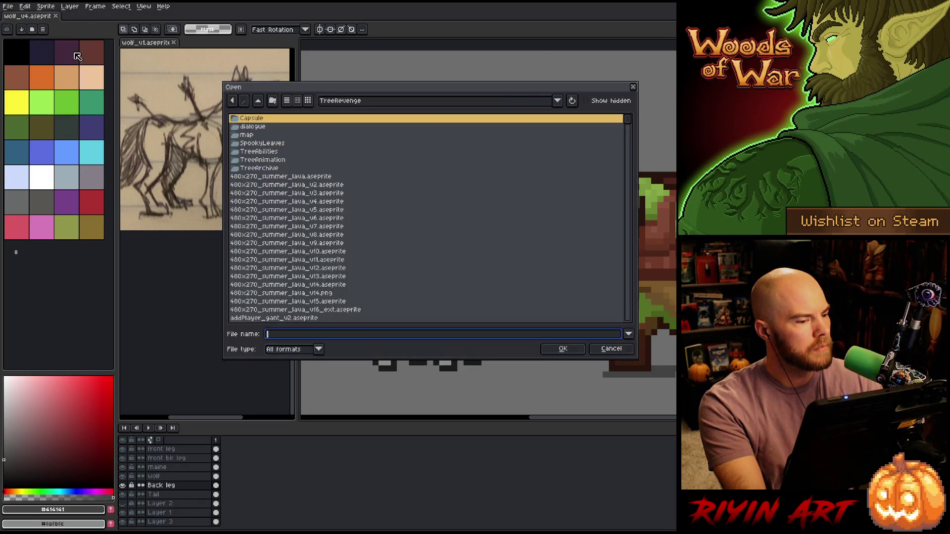
scroll(381, 265, down, 2)
scroll(383, 259, up, 2)
scroll(376, 248, up, 2)
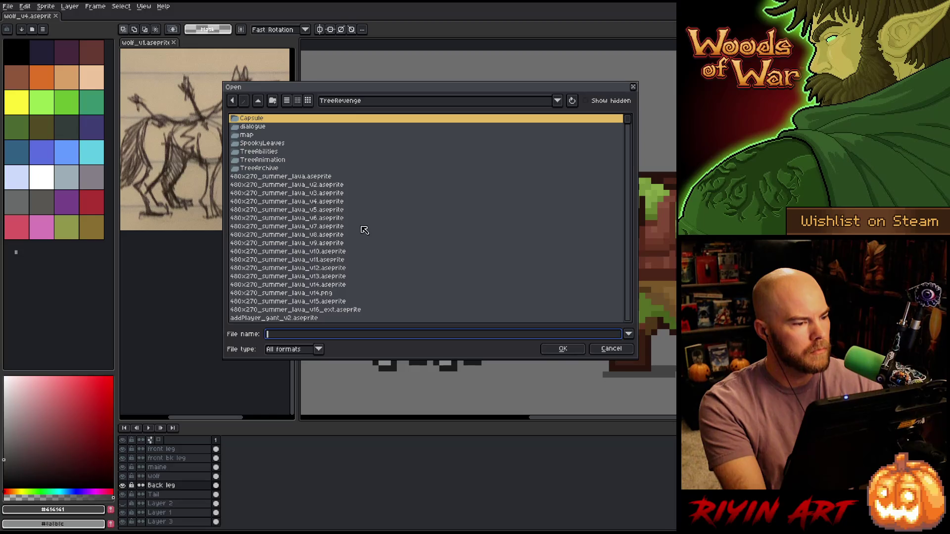
click(356, 101)
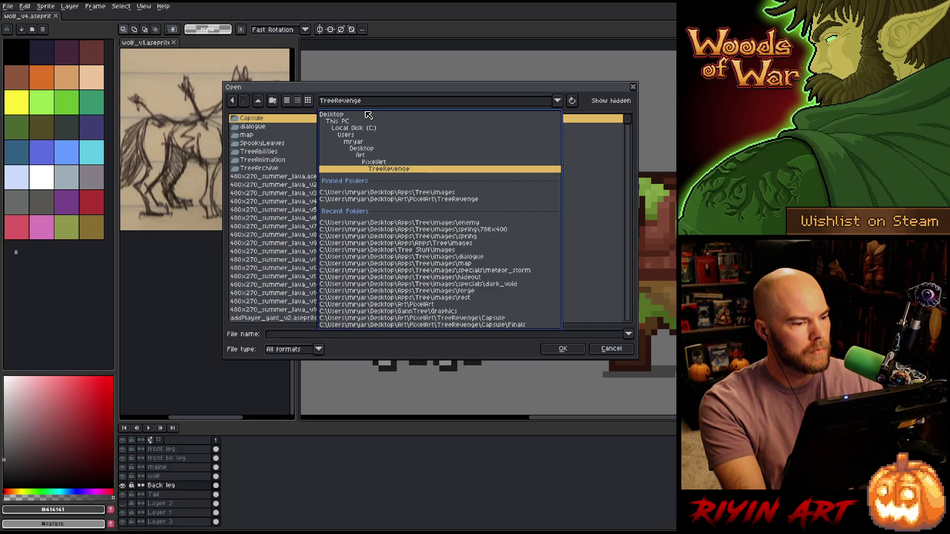
click(419, 193)
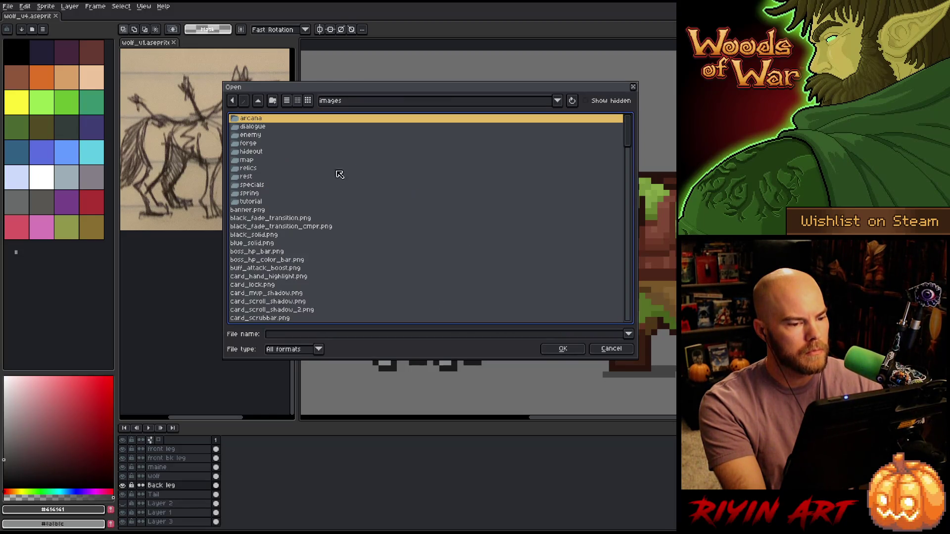
click(341, 103)
click(425, 205)
scroll(393, 229, down, 5)
scroll(390, 204, up, 6)
click(367, 104)
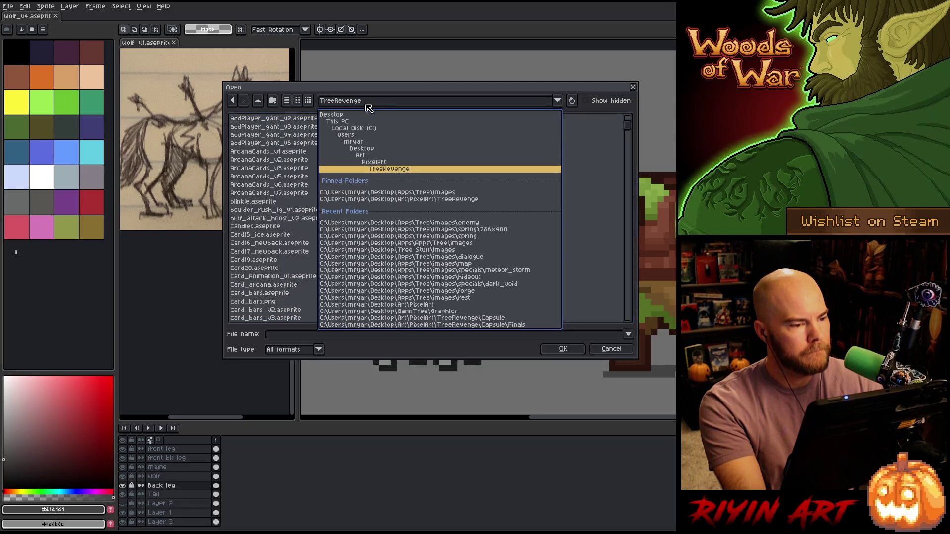
click(400, 193)
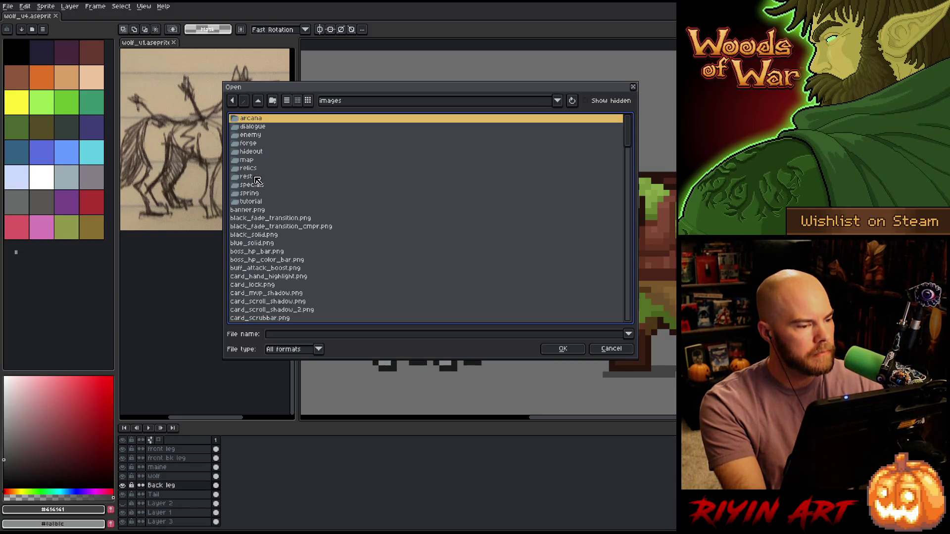
Open grass.png from spring/786x400 and select the whole image.
click(258, 176)
click(269, 202)
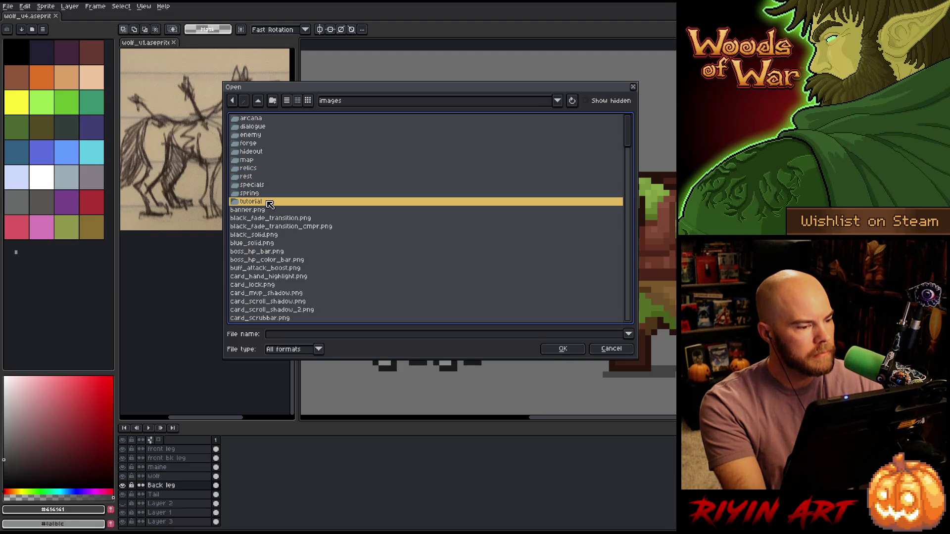
double_click(266, 193)
double_click(274, 121)
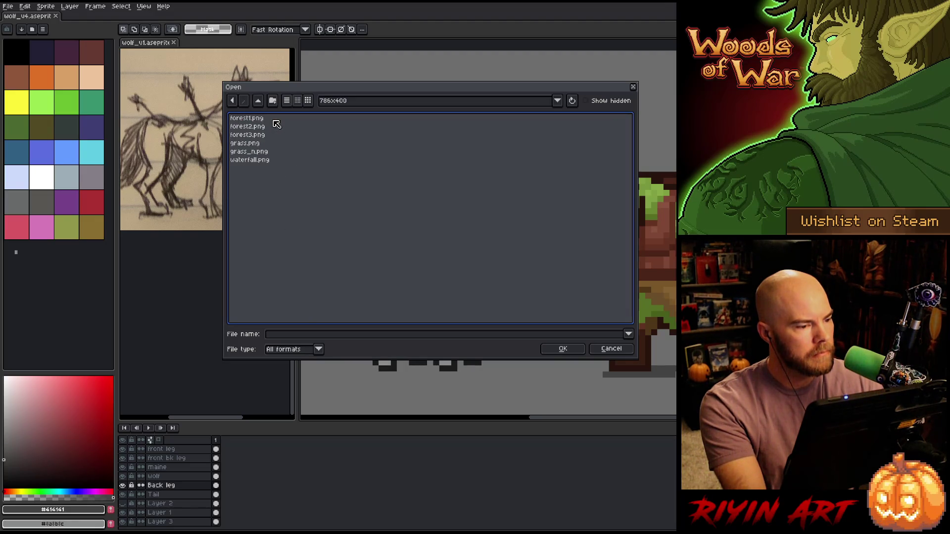
click(262, 152)
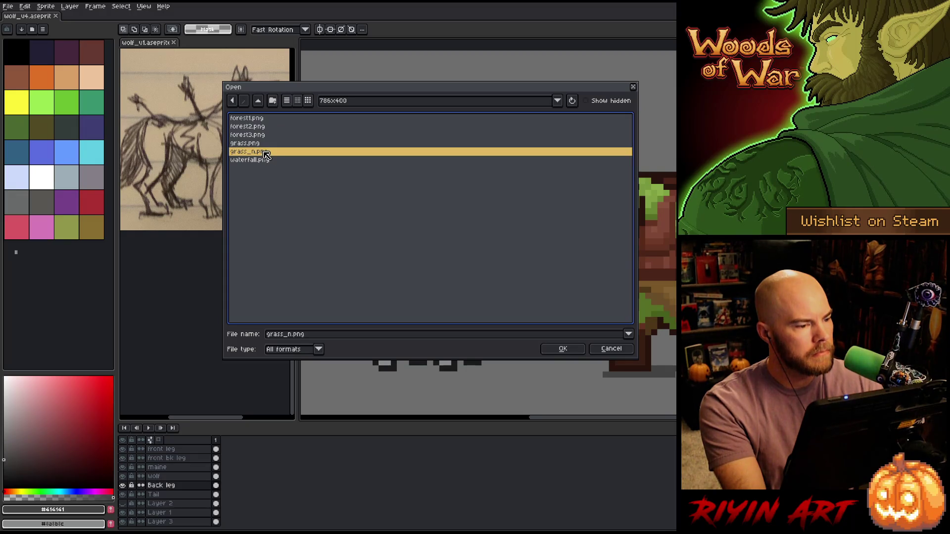
double_click(264, 143)
key(ctrl+a)
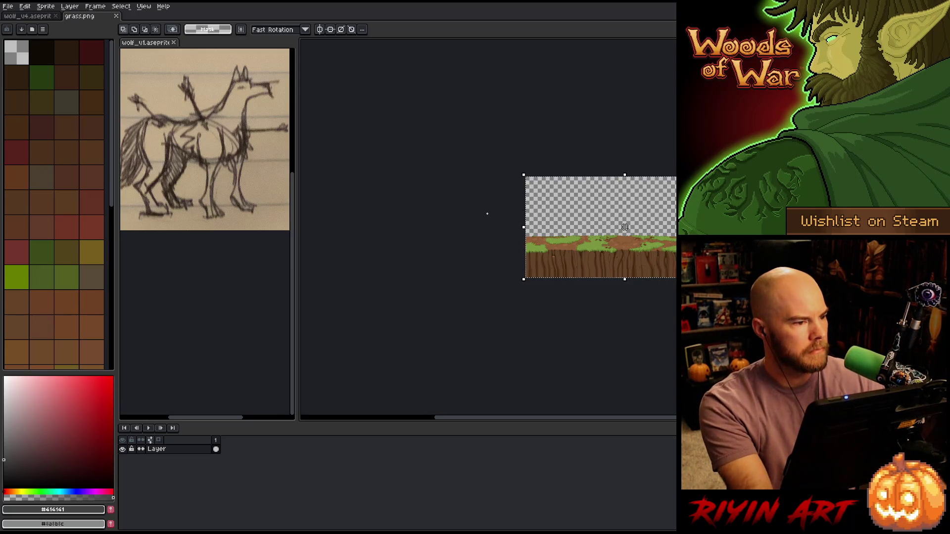
In wolf_v4, add a new layer above Layer 3 and paste the grass image into it.
click(37, 16)
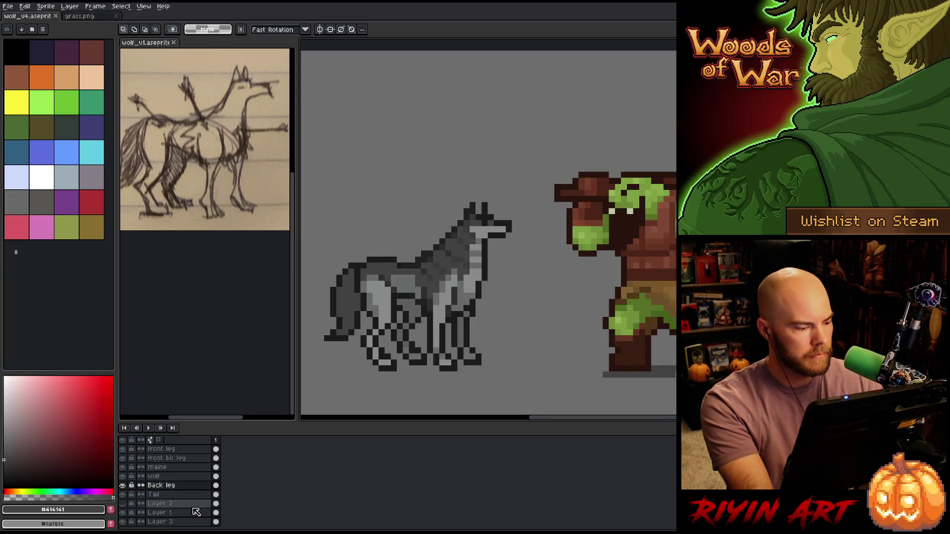
scroll(173, 509, down, 1)
click(177, 514)
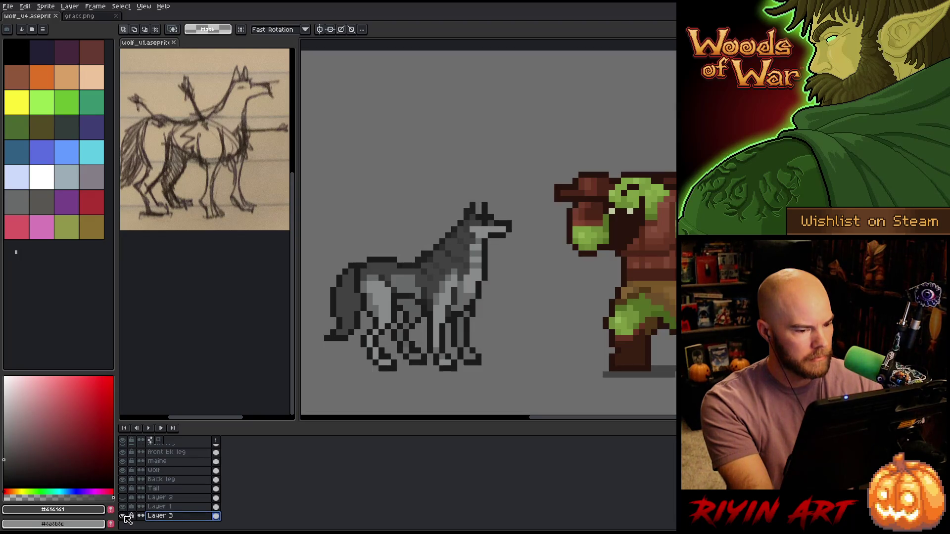
key(shift+n)
key(ctrl+v)
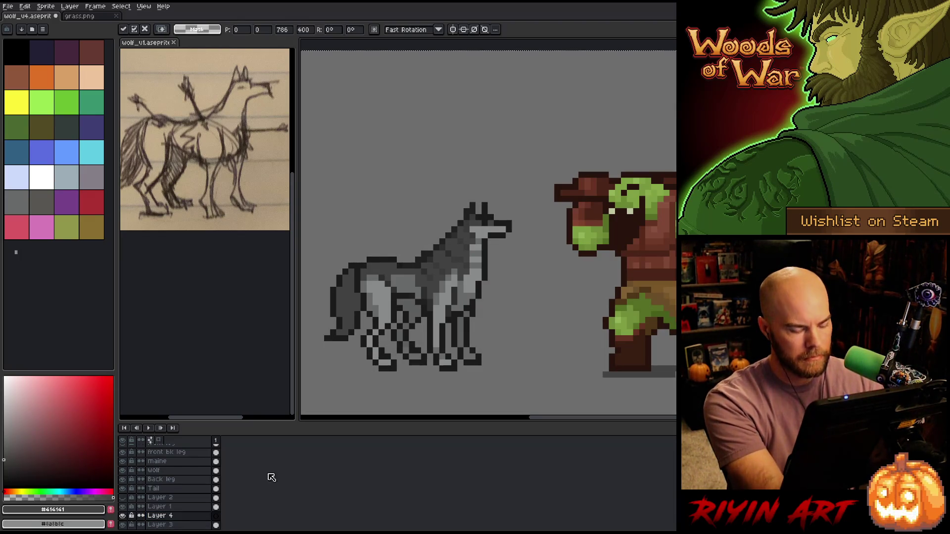
Drag the grass backdrop under the wolf and orc, then close grass.png.
scroll(188, 510, down, 1)
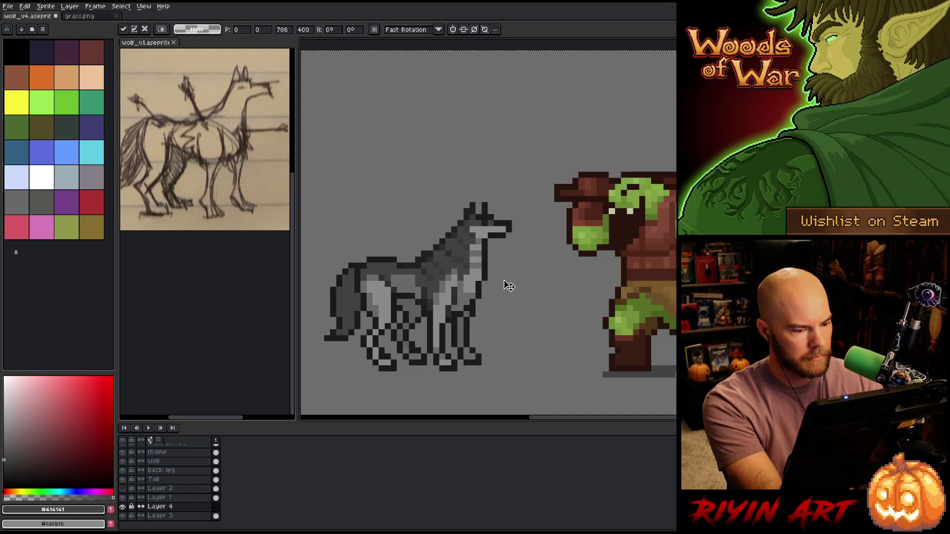
scroll(502, 282, down, 8)
mouse_move(618, 373)
mouse_down()
mouse_move(540, 331)
mouse_move(526, 312)
mouse_move(528, 328)
mouse_move(538, 327)
mouse_up()
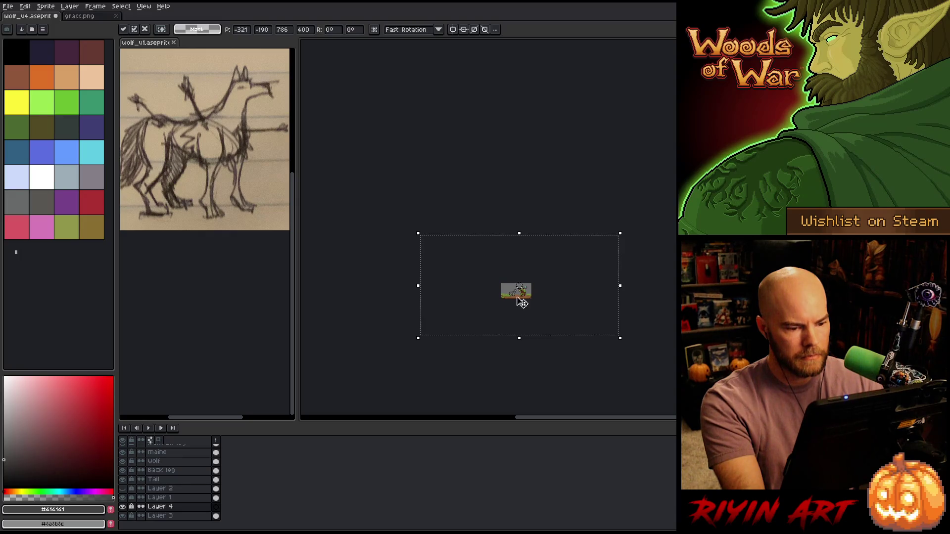
scroll(519, 304, up, 6)
mouse_move(534, 273)
mouse_down()
mouse_move(544, 270)
mouse_move(534, 307)
mouse_move(519, 228)
mouse_move(514, 257)
mouse_move(482, 178)
mouse_move(480, 186)
mouse_move(488, 167)
mouse_move(518, 166)
mouse_move(515, 174)
mouse_up()
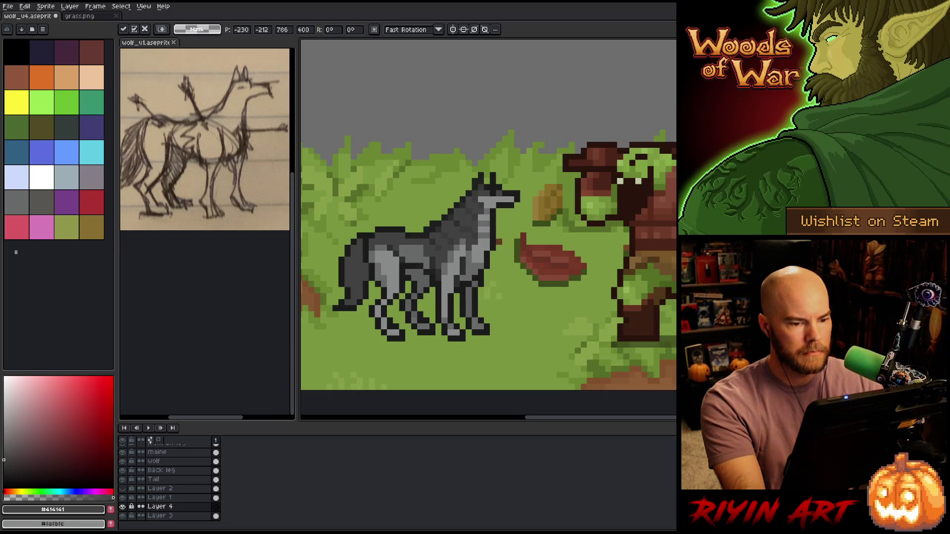
scroll(498, 277, down, 3)
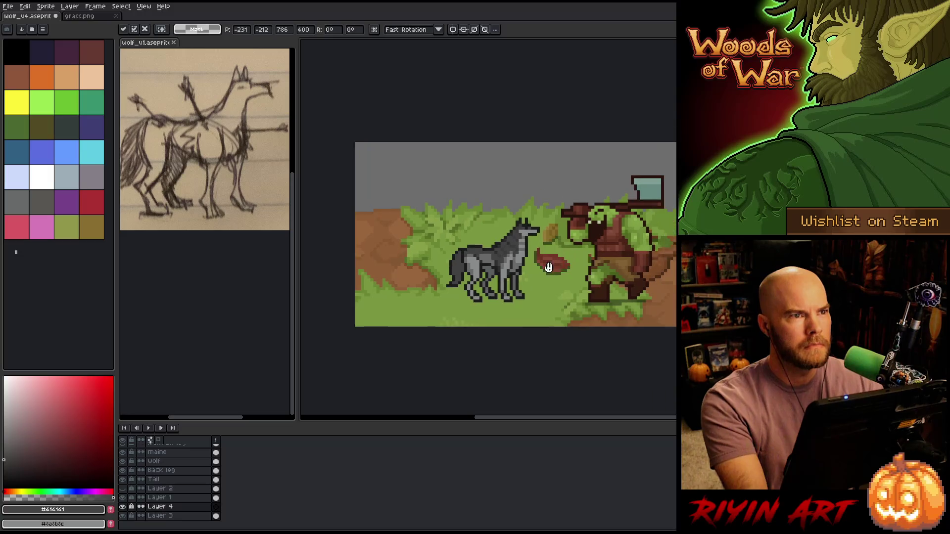
scroll(499, 277, up, 1)
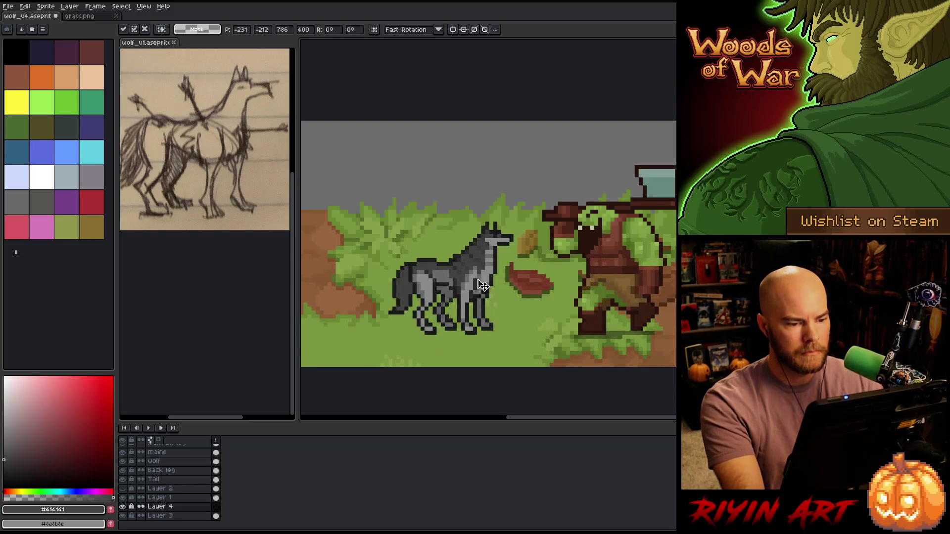
scroll(515, 299, down, 1)
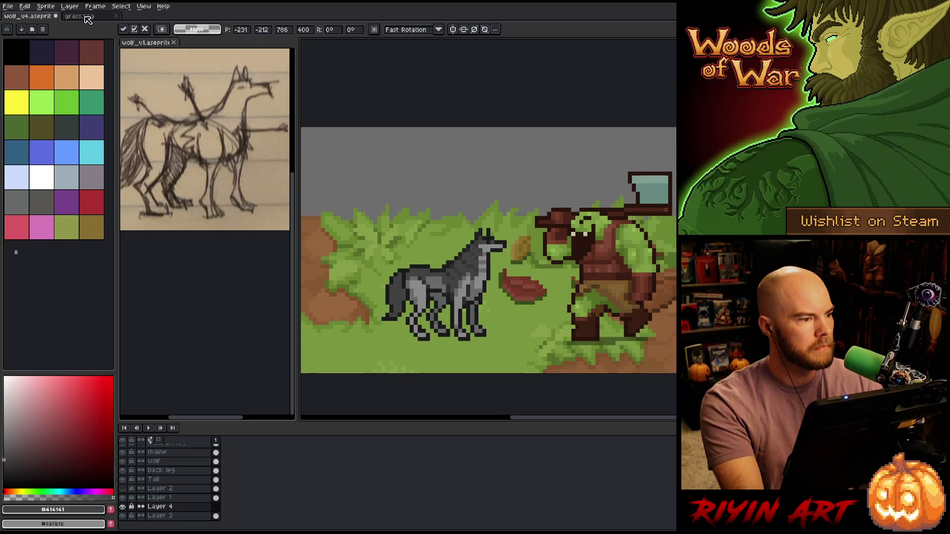
click(87, 19)
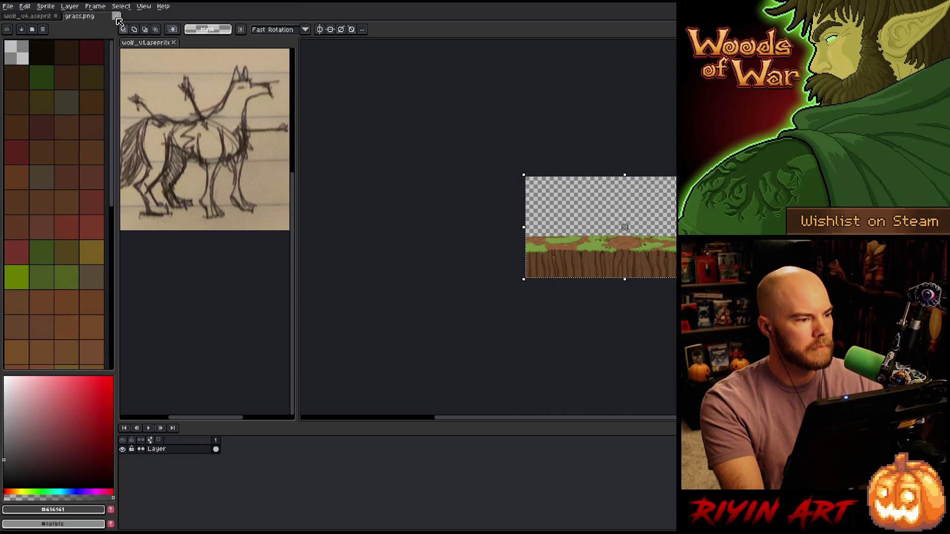
click(116, 16)
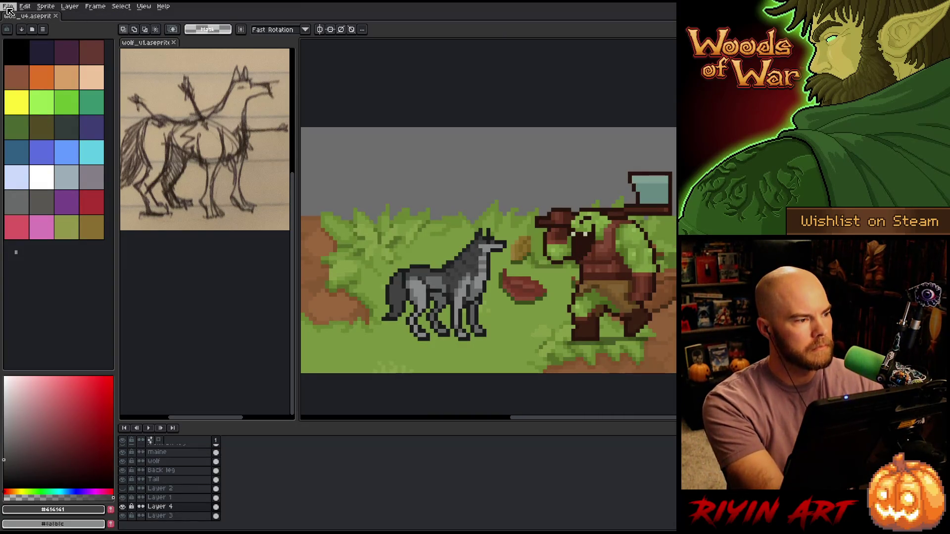
Open waterfall.png and select the whole canvas.
click(8, 7)
click(13, 25)
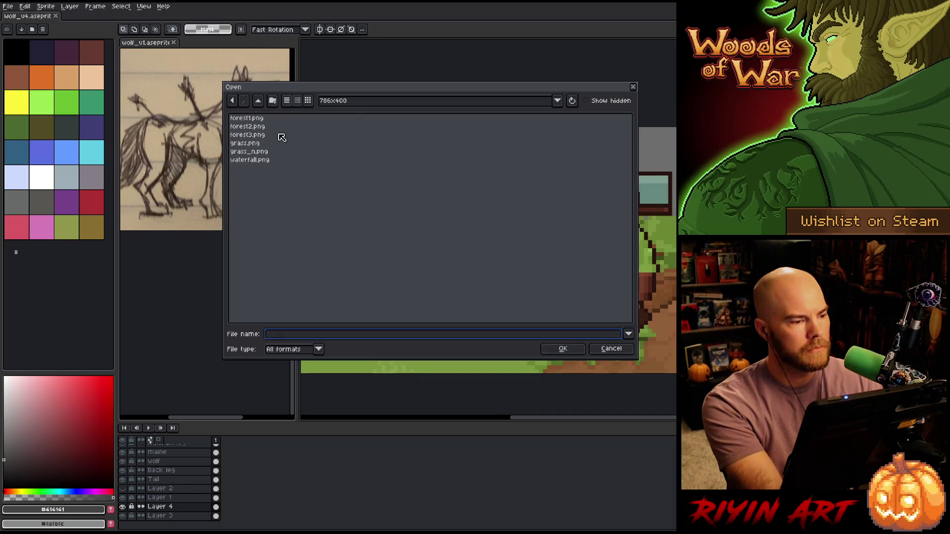
click(259, 128)
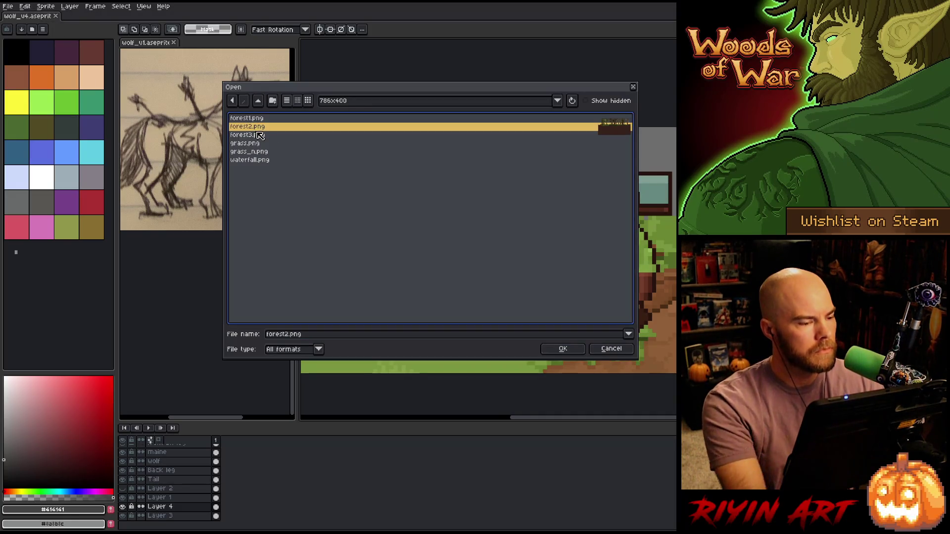
click(258, 161)
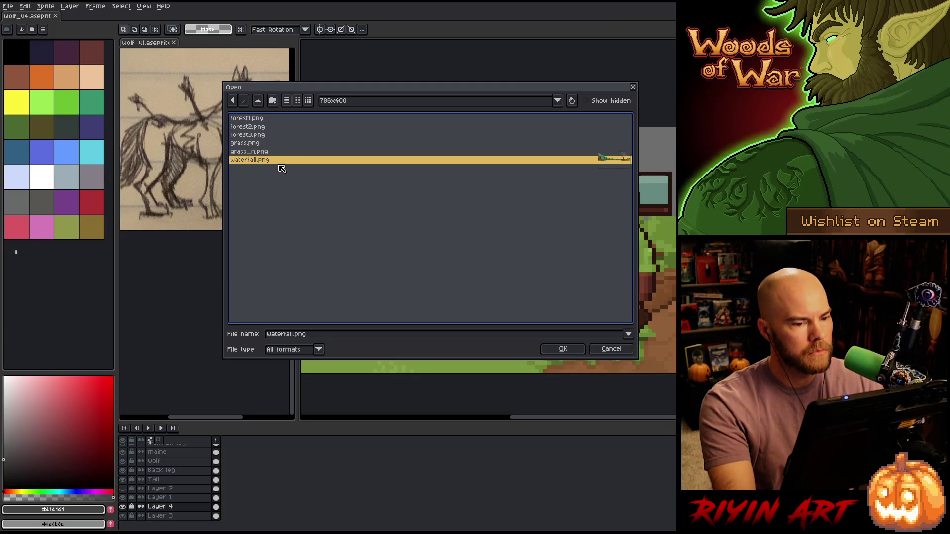
key(Return)
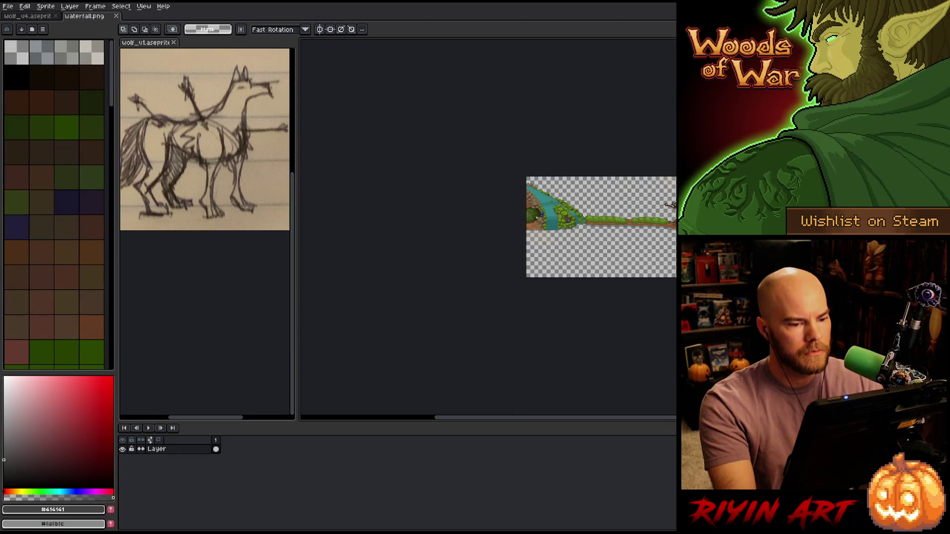
key(ctrl+a)
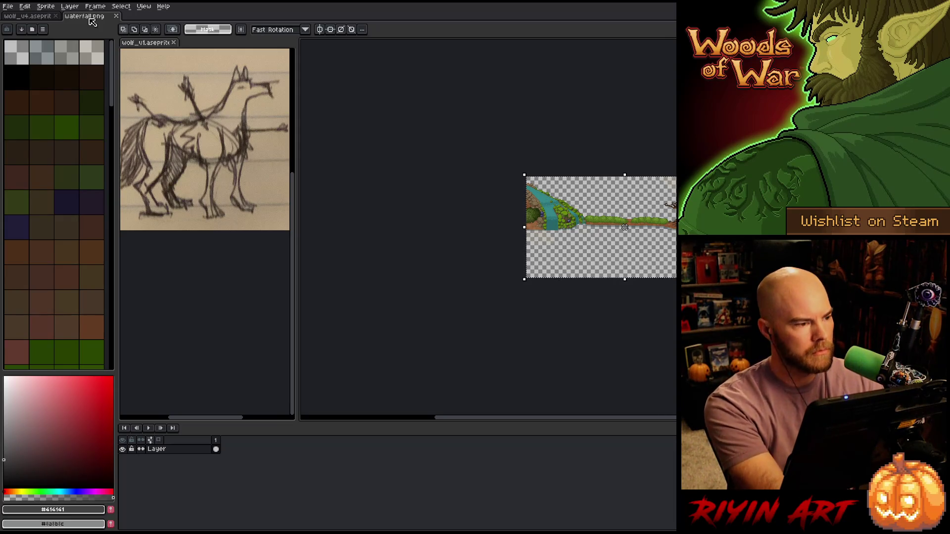
Paste the waterfall onto a new layer in wolf_v4 and position it behind the characters.
click(26, 19)
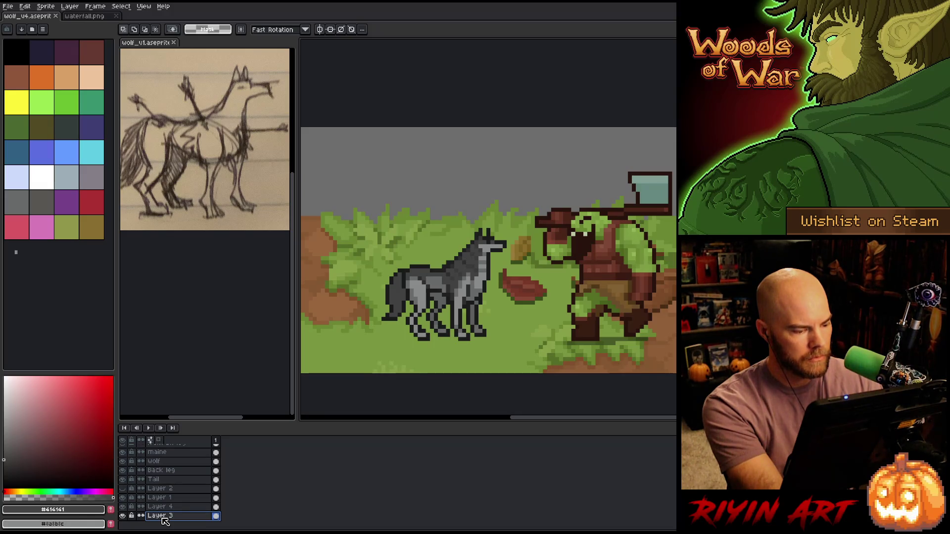
key(ctrl+shift+n)
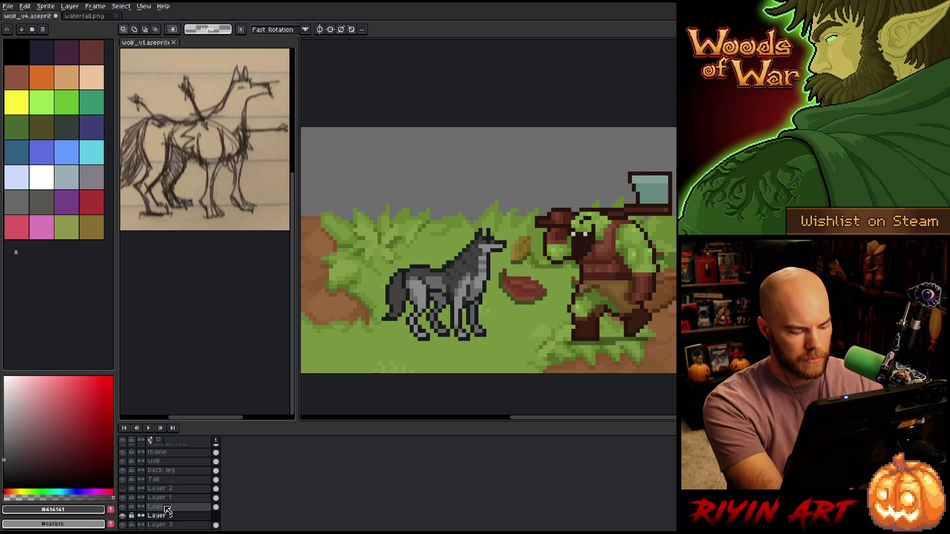
key(ctrl+v)
scroll(489, 270, down, 3)
mouse_move(489, 271)
mouse_down()
mouse_move(462, 159)
mouse_move(528, 149)
mouse_move(524, 52)
mouse_move(528, 89)
mouse_move(520, 71)
mouse_up()
drag(697, 307, 516, 280)
key(Return)
scroll(493, 277, up, 2)
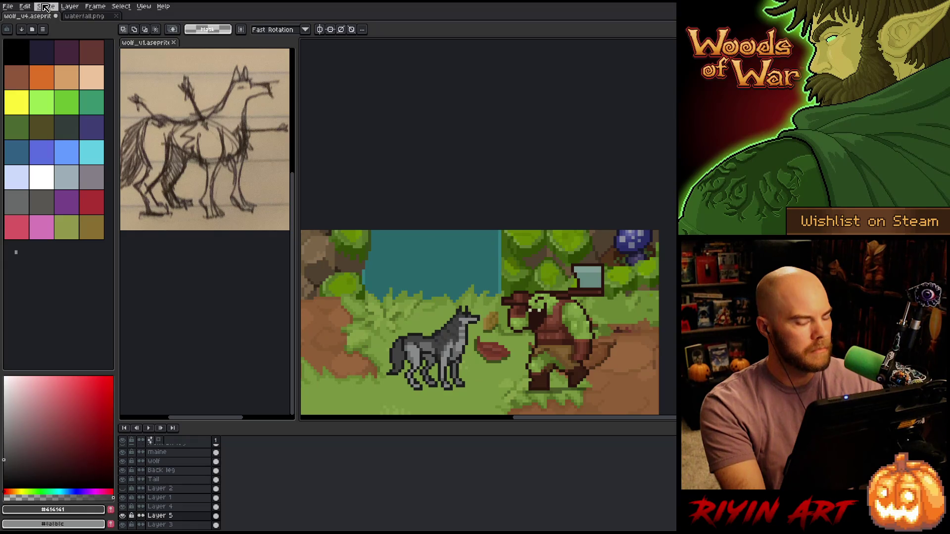
Apply the blur-3x3 Convolution Matrix filter to the forest background.
key(F9)
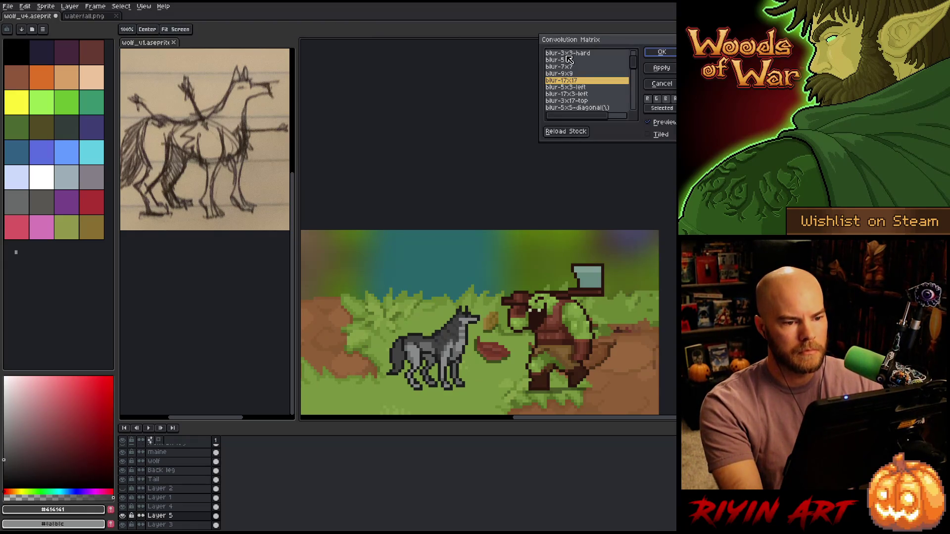
click(565, 60)
scroll(559, 57, up, 2)
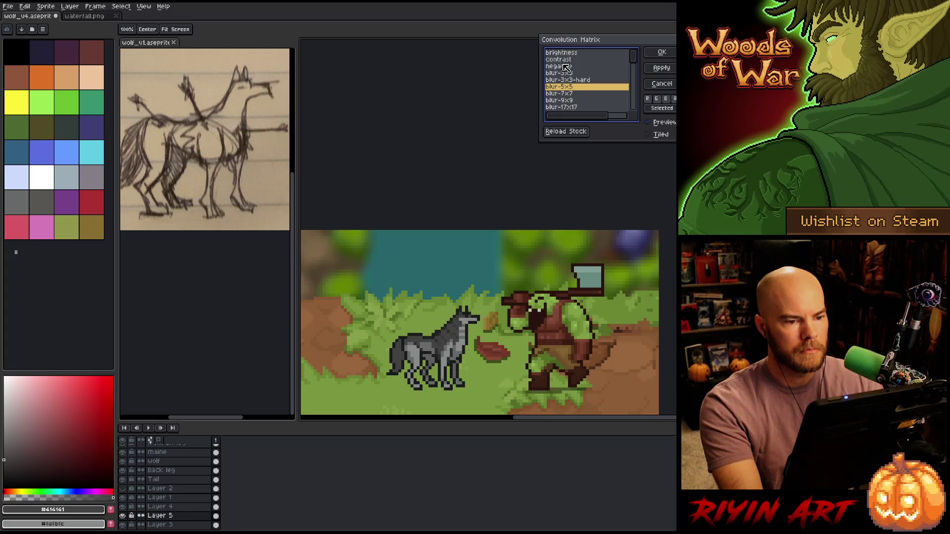
click(566, 74)
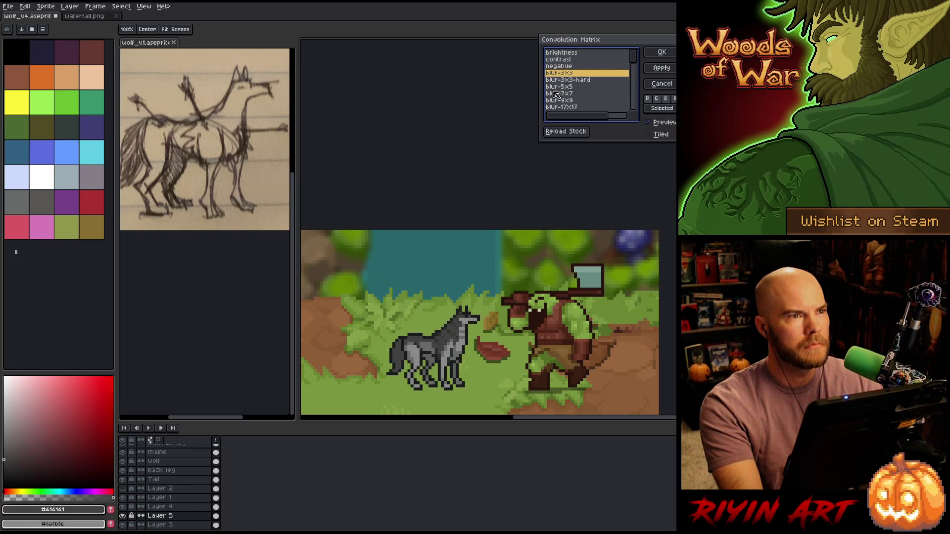
click(661, 54)
Zoom and pan to centre the wolf and orc in the blurred scene.
scroll(491, 321, down, 1)
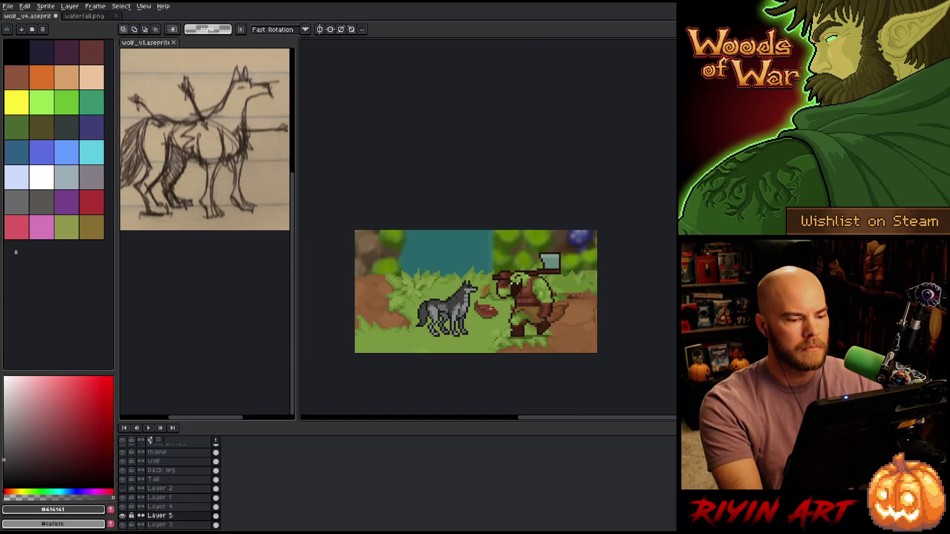
drag(491, 322, 498, 283)
scroll(498, 283, up, 1)
mouse_move(464, 221)
mouse_down()
mouse_move(474, 258)
mouse_move(463, 269)
mouse_up()
scroll(460, 341, up, 1)
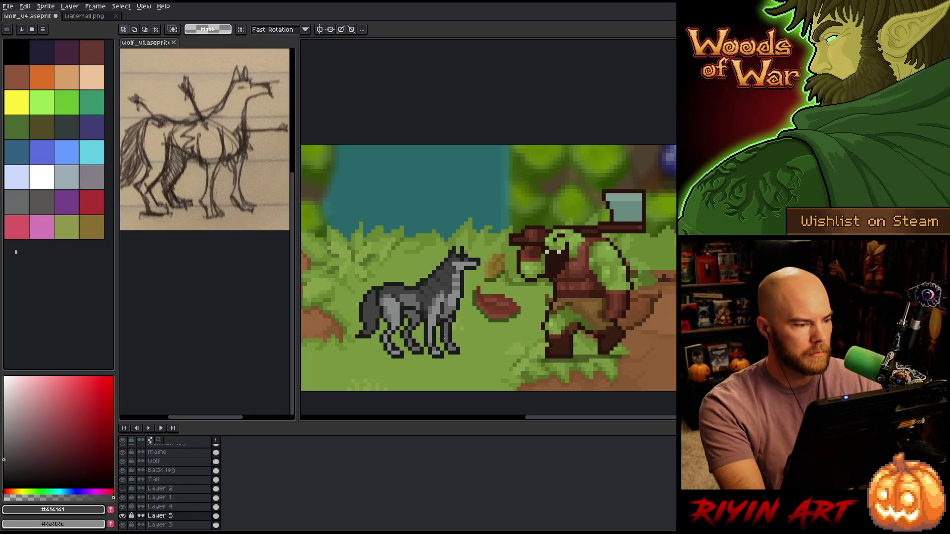
key(space)
mouse_move(452, 346)
mouse_down()
mouse_move(440, 365)
mouse_move(502, 360)
mouse_up()
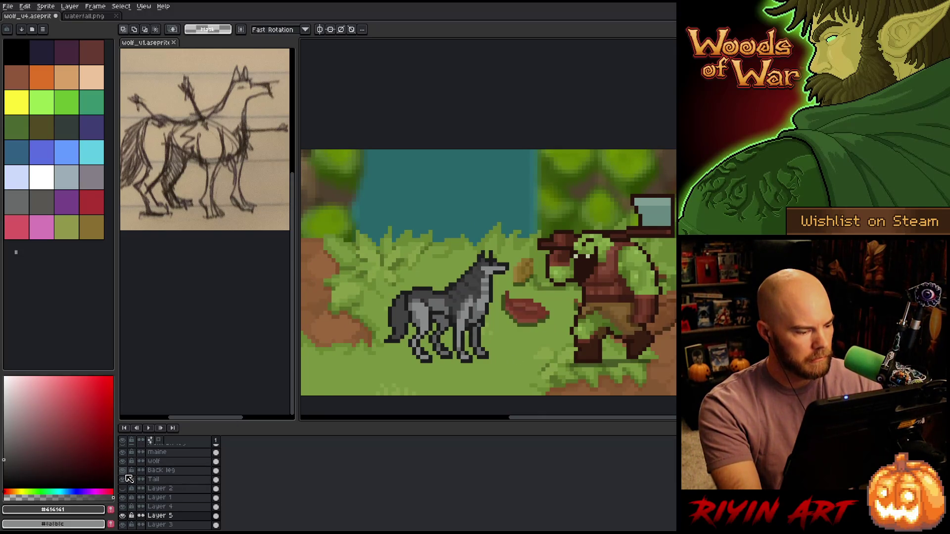
scroll(128, 478, up, 2)
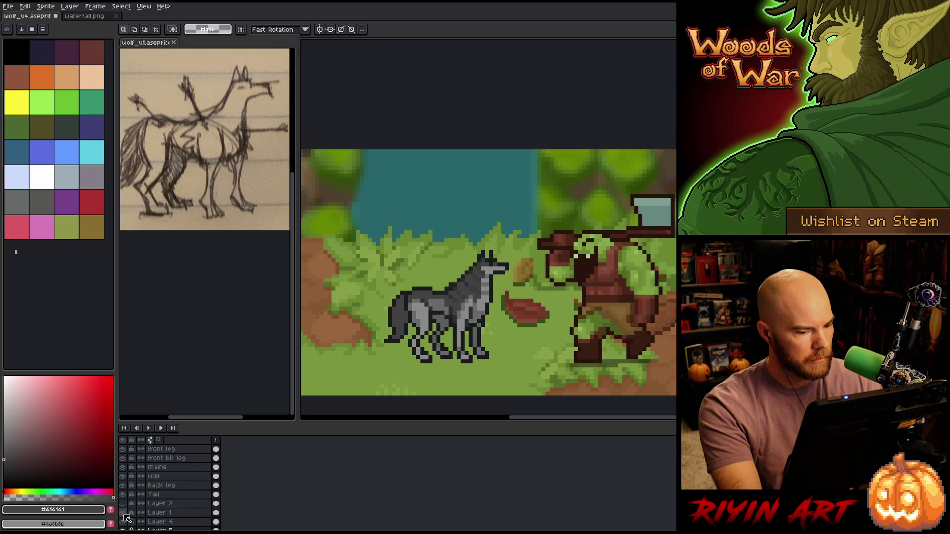
Rename Layer 1 to 'orc' and briefly view it on its own.
double_click(163, 513)
text(orc)
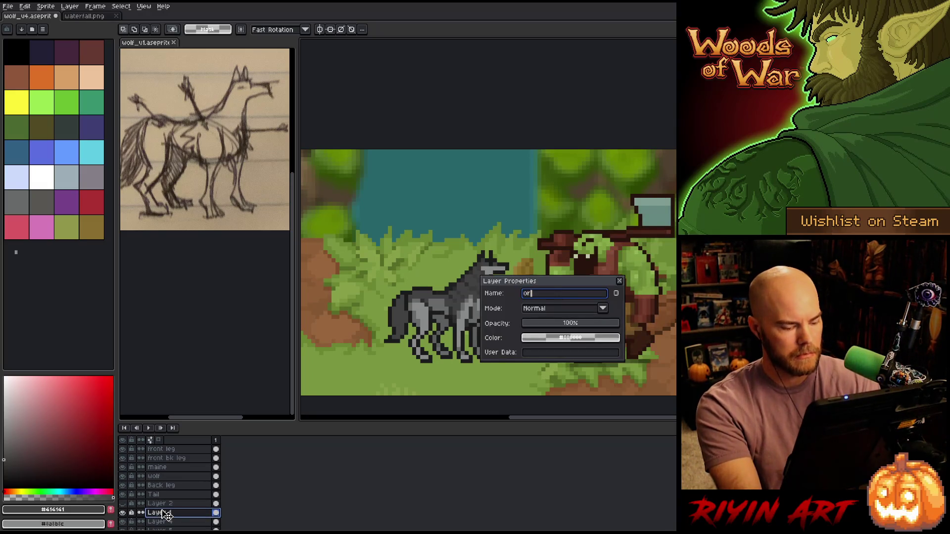
key(Return)
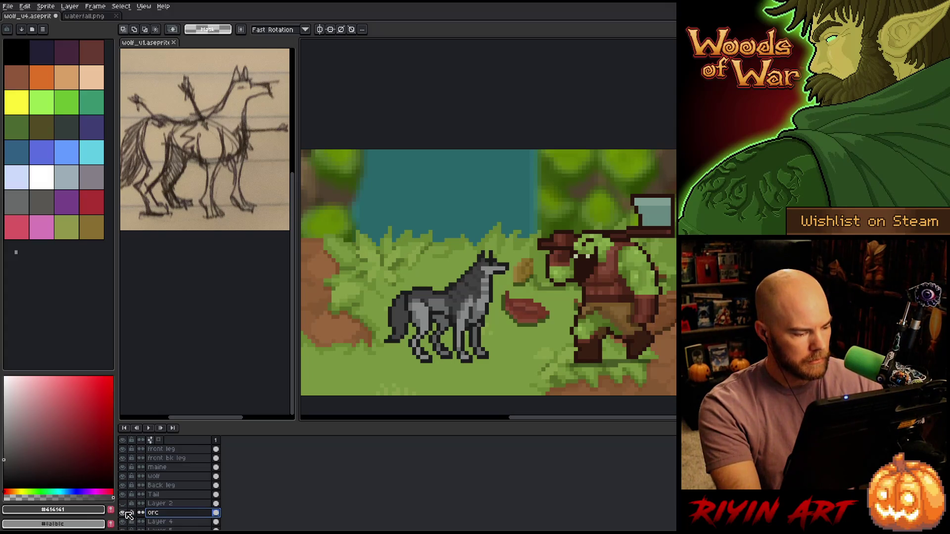
alt+click(123, 513)
key(i)
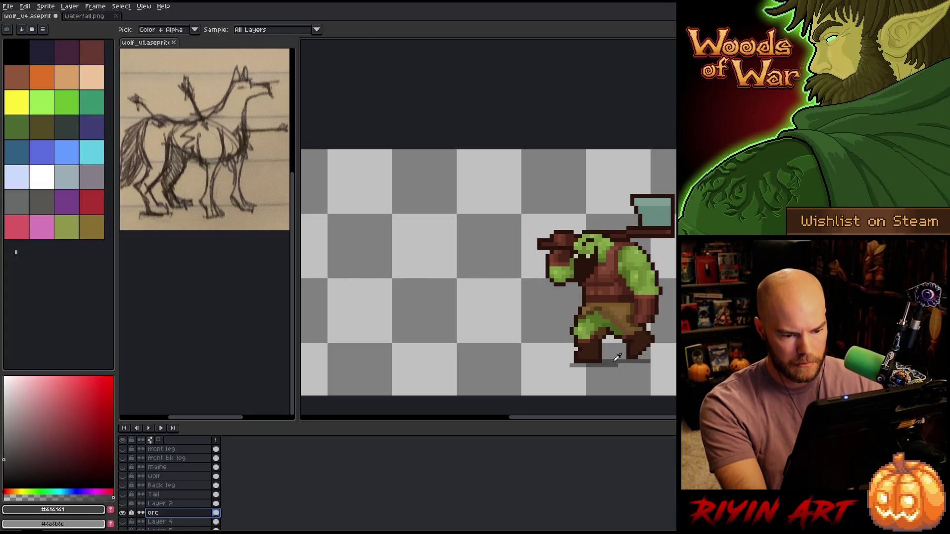
click(616, 355)
alt+click(123, 513)
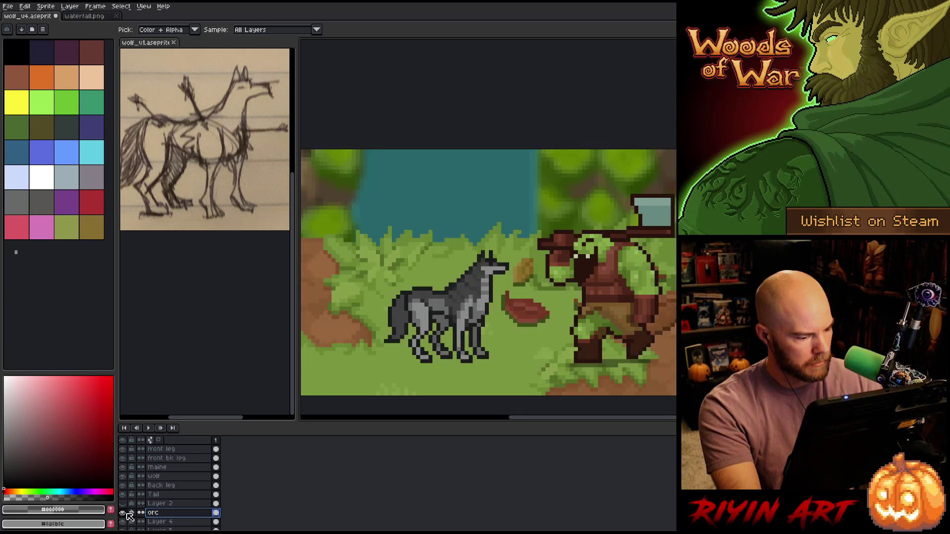
Rename Layer 2 to 'ref'.
click(158, 504)
click(123, 504)
click(123, 504)
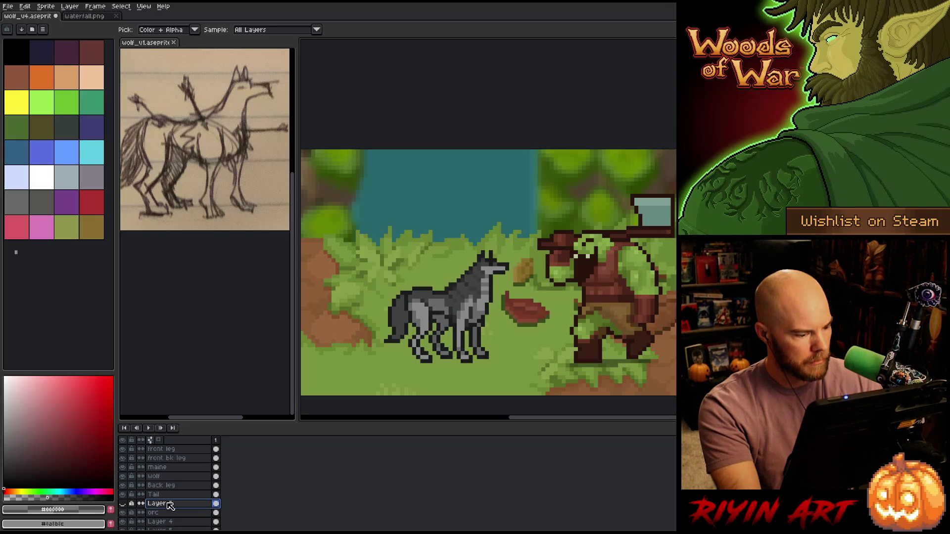
double_click(173, 503)
text(ref)
key(Return)
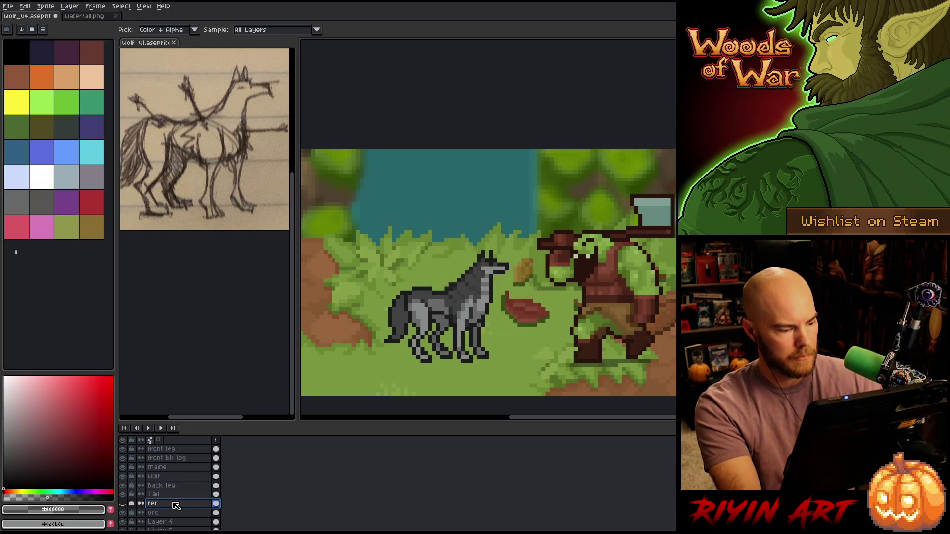
Add a new layer above ref named 'shadow'.
key(shift+n)
double_click(178, 504)
text(shhad)
key(BackSpace)
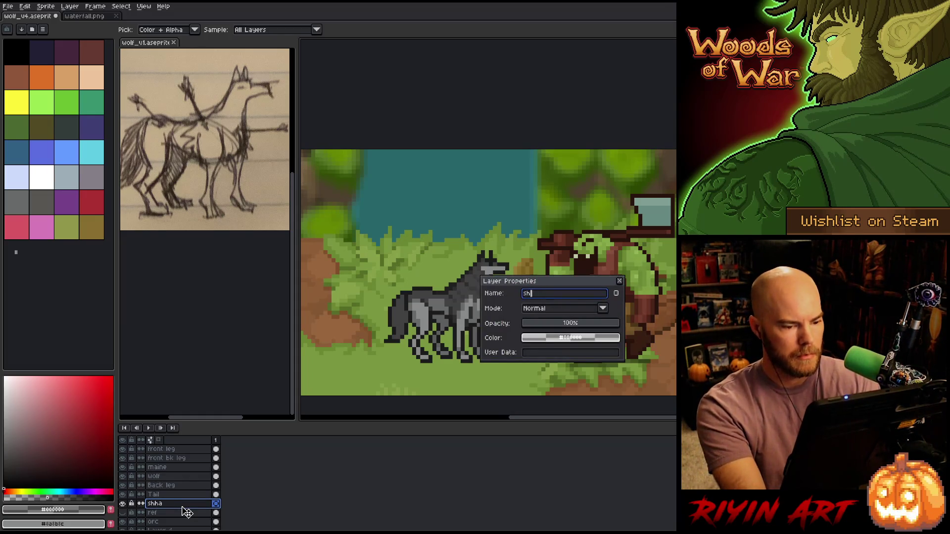
text(dow)
key(Return)
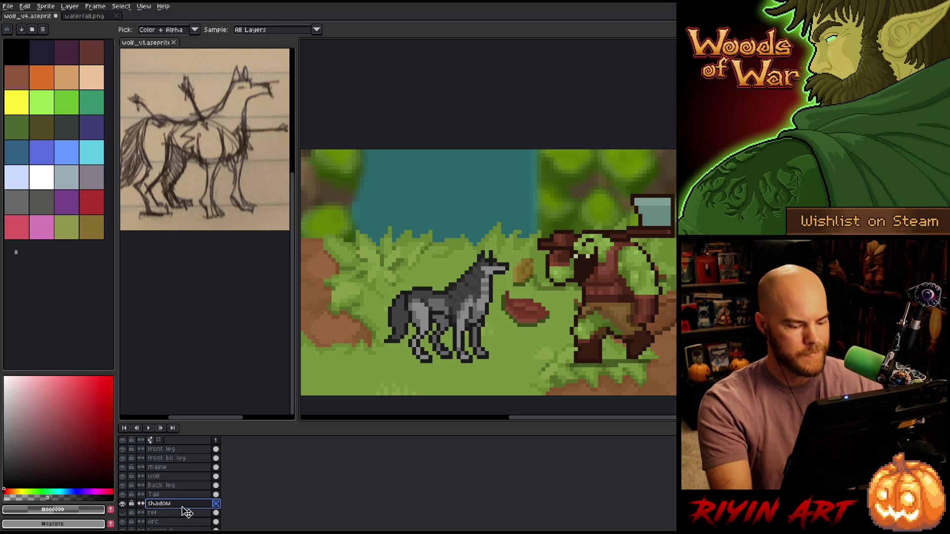
key(b)
scroll(475, 333, up, 1)
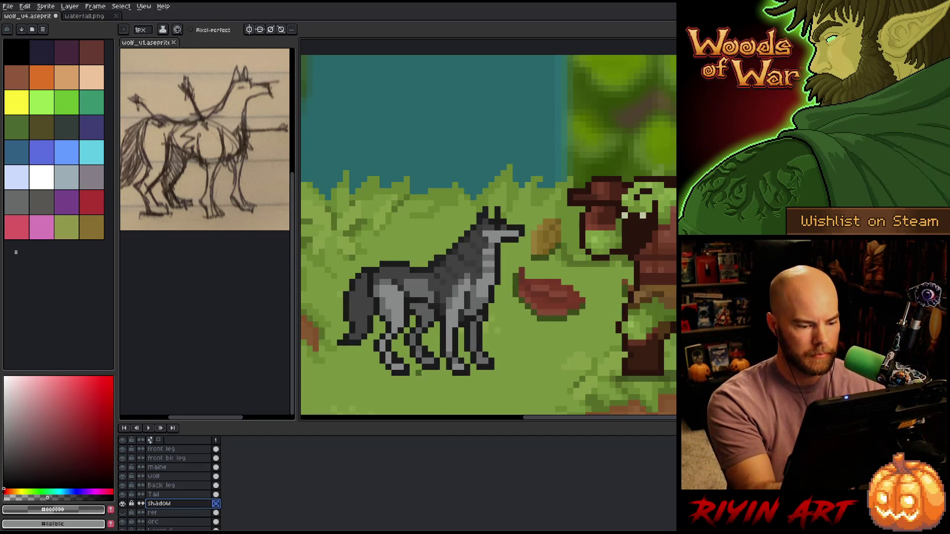
Draw a dark pencil shadow line under the wolf's feet.
drag(414, 374, 461, 372)
click(420, 367)
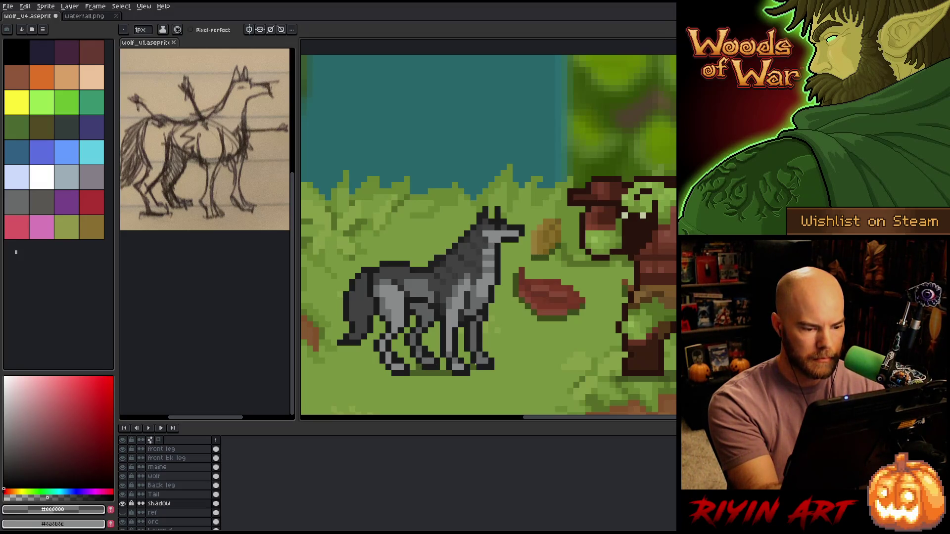
drag(381, 372, 365, 373)
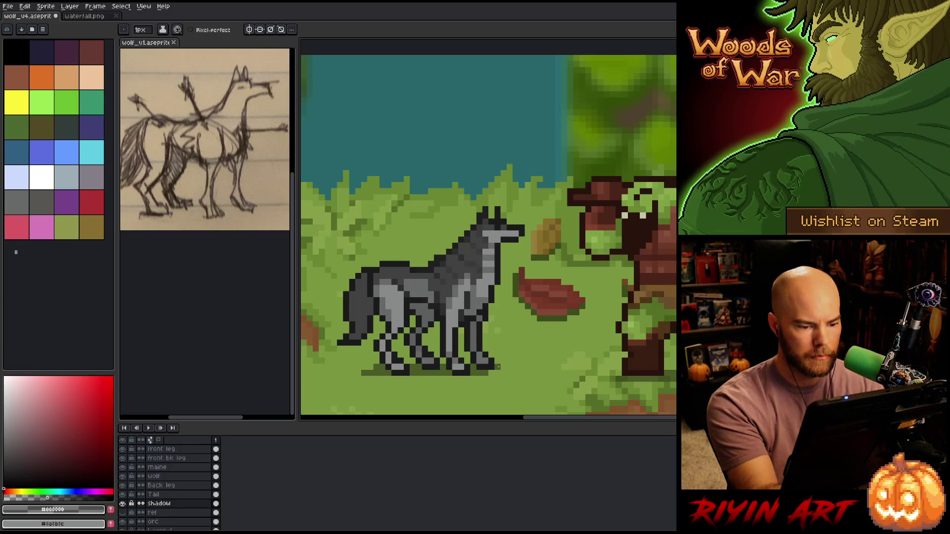
key(b)
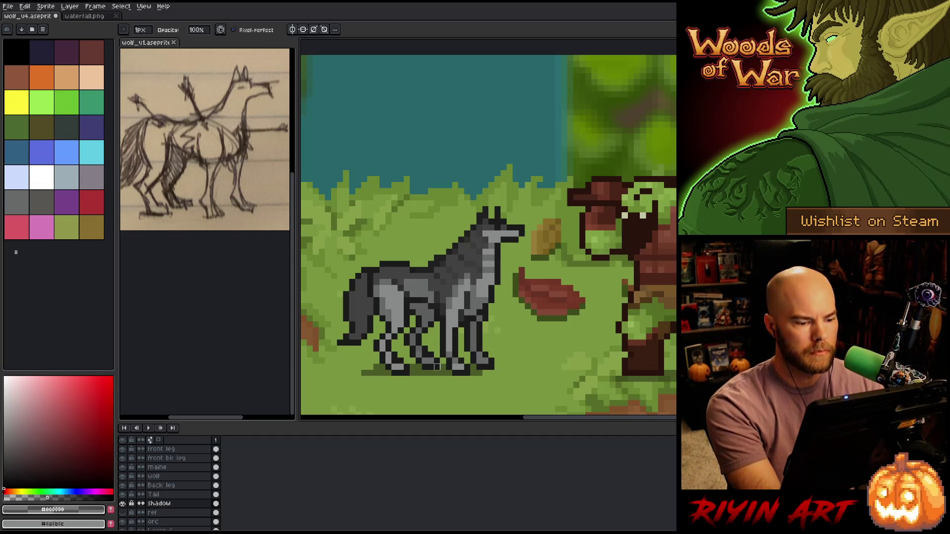
scroll(438, 342, down, 3)
key(v)
key(b)
scroll(459, 304, up, 3)
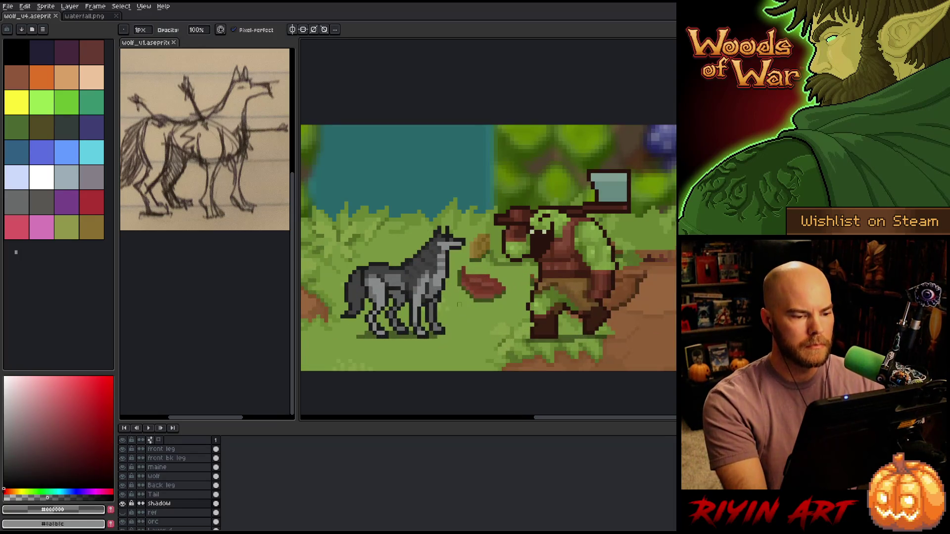
scroll(439, 288, up, 3)
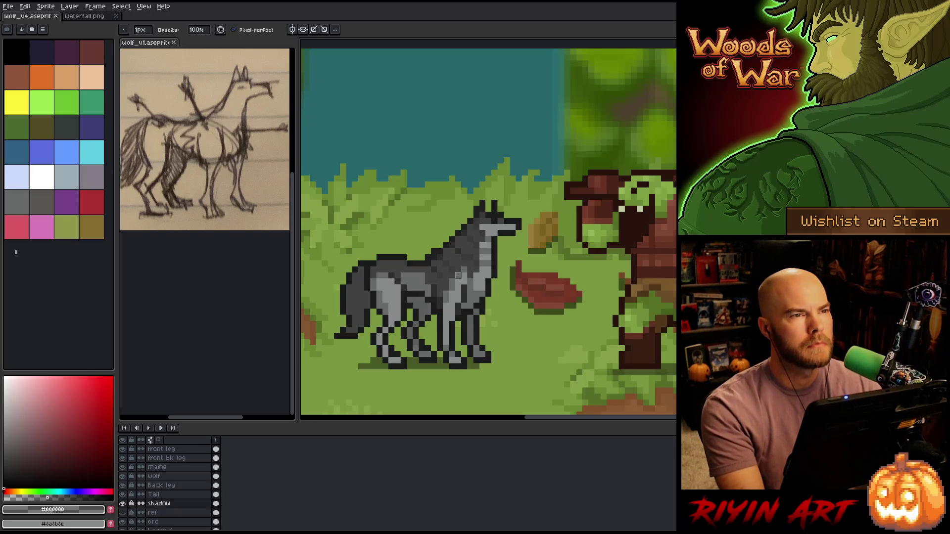
scroll(440, 257, down, 2)
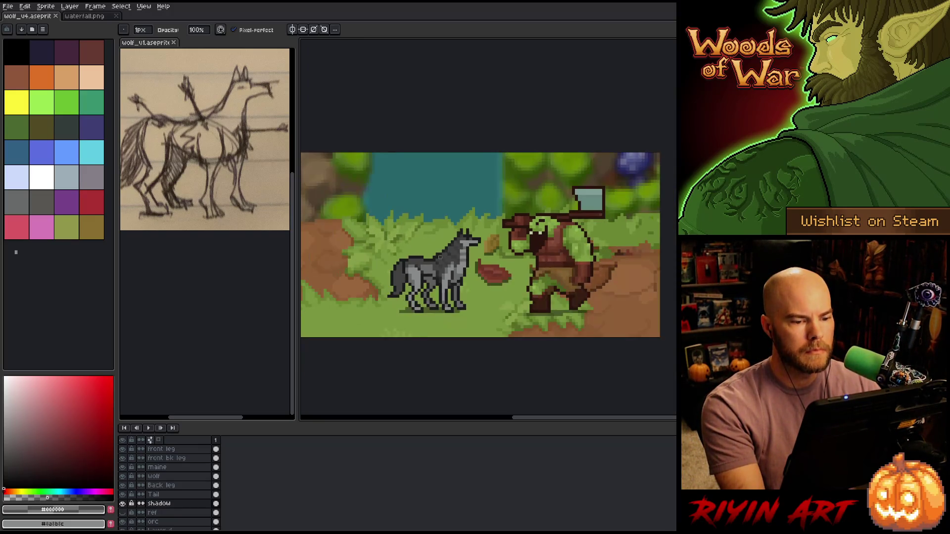
scroll(440, 257, up, 3)
mouse_move(479, 286)
mouse_down()
mouse_move(482, 272)
mouse_move(492, 279)
mouse_up()
key(b)
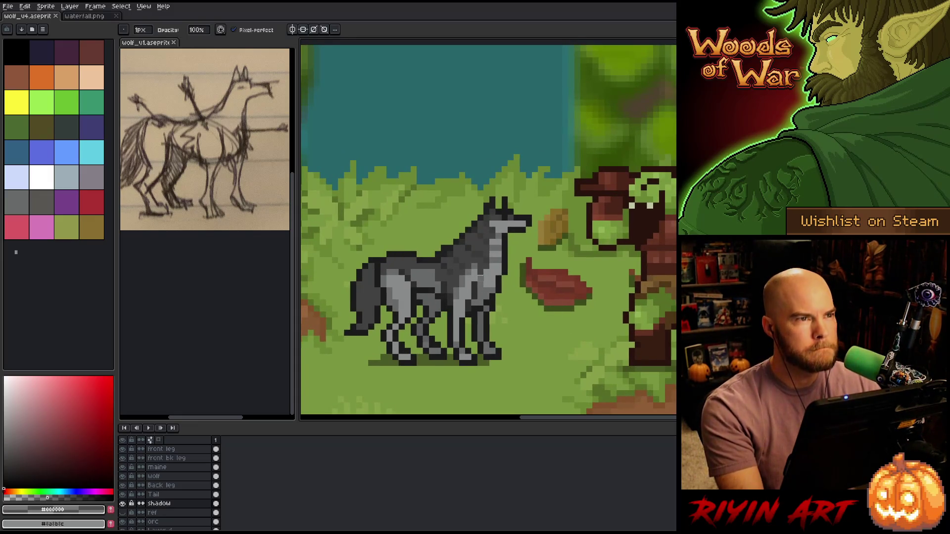
scroll(480, 278, down, 2)
scroll(480, 277, up, 2)
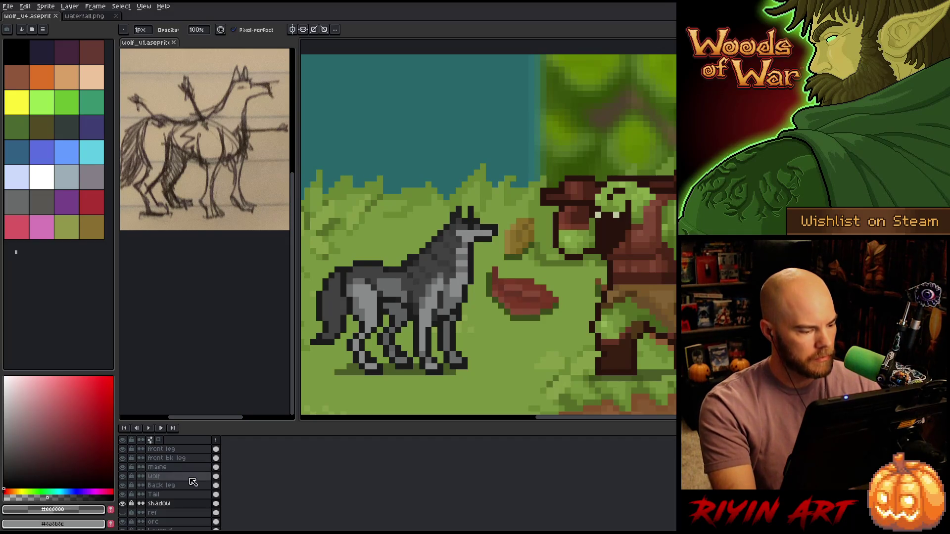
Select the wolf's leg, body and tail pixels together and add a new top layer.
ctrl+click(216, 485)
ctrl+click(215, 476)
ctrl+shift+click(217, 459)
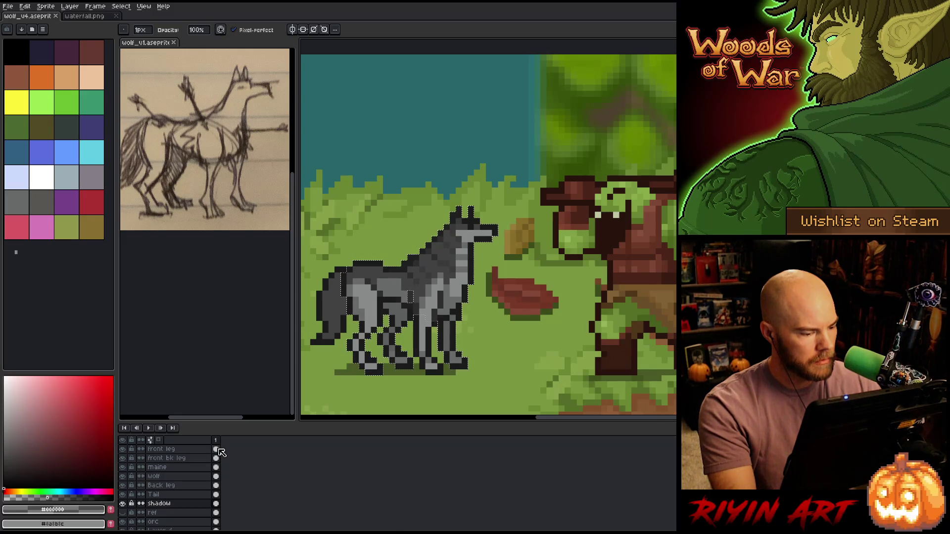
ctrl+shift+click(216, 494)
key(shift+n)
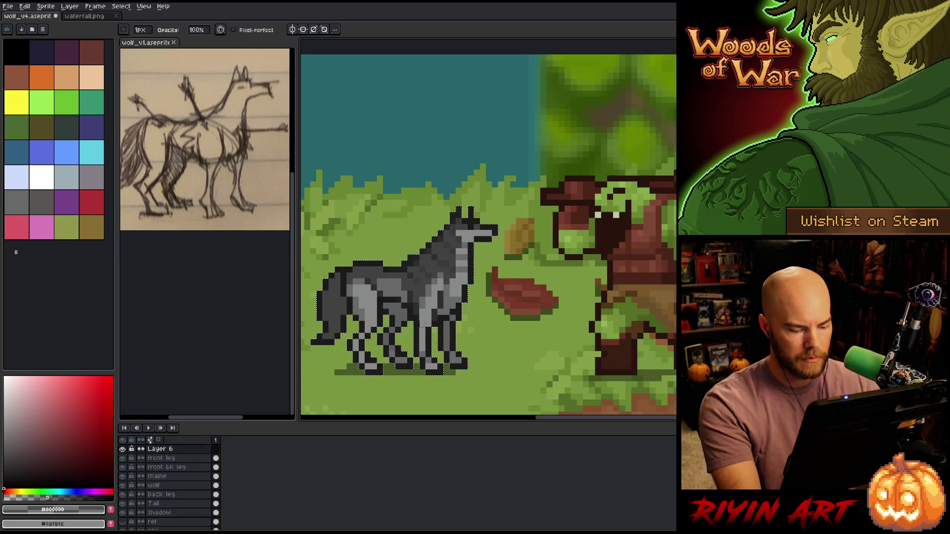
Fill the wolf selection on Layer 6 with the orc's dark brown, then deselect.
key(i)
click(653, 275)
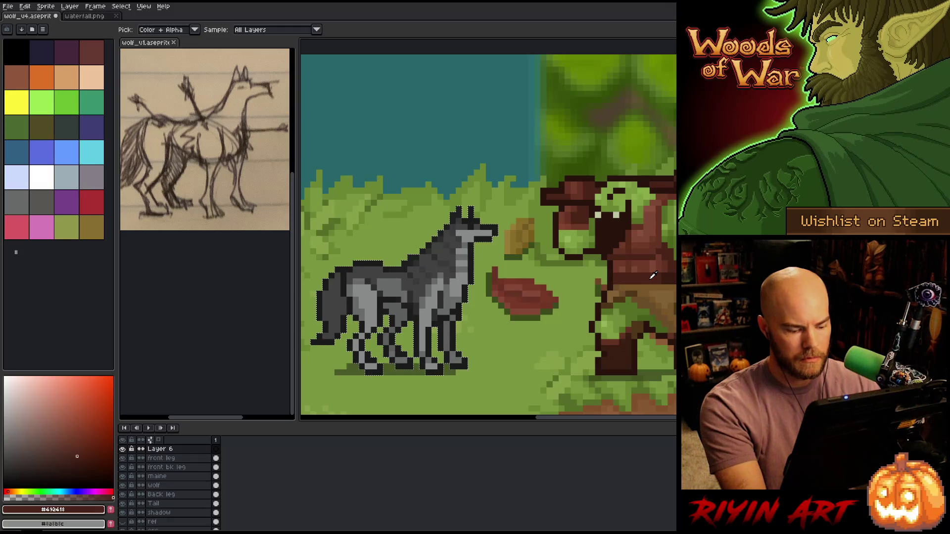
key(f)
key(v)
key(ctrl+d)
Set Layer 6's blend mode to Color.
double_click(172, 450)
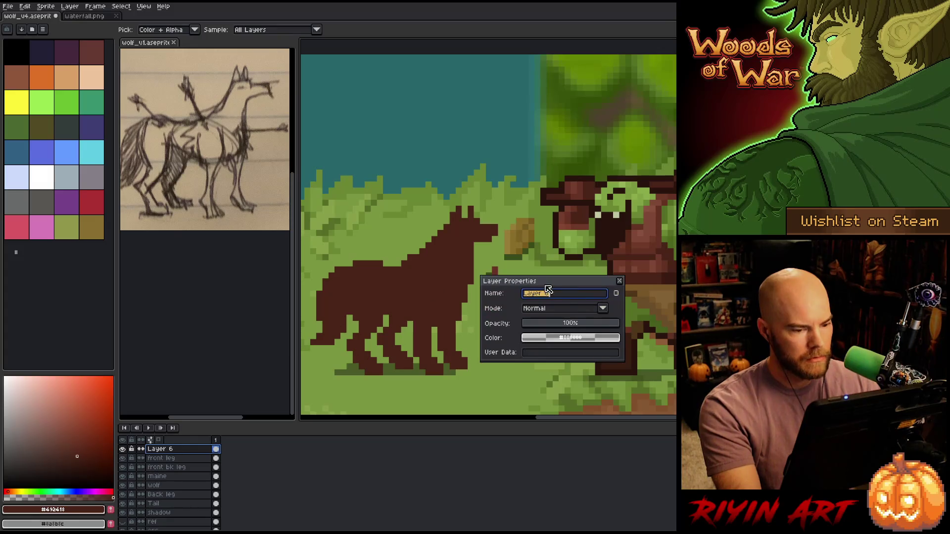
click(564, 308)
click(546, 468)
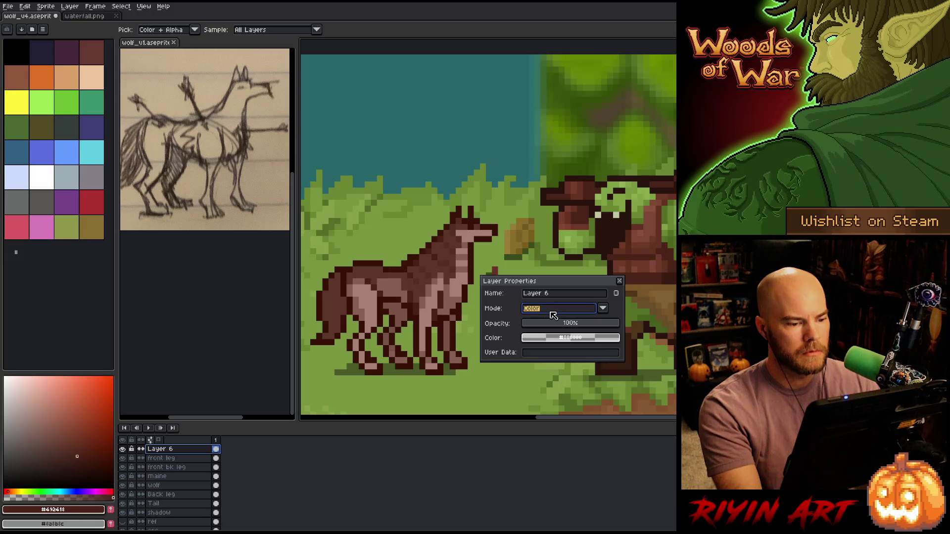
click(619, 281)
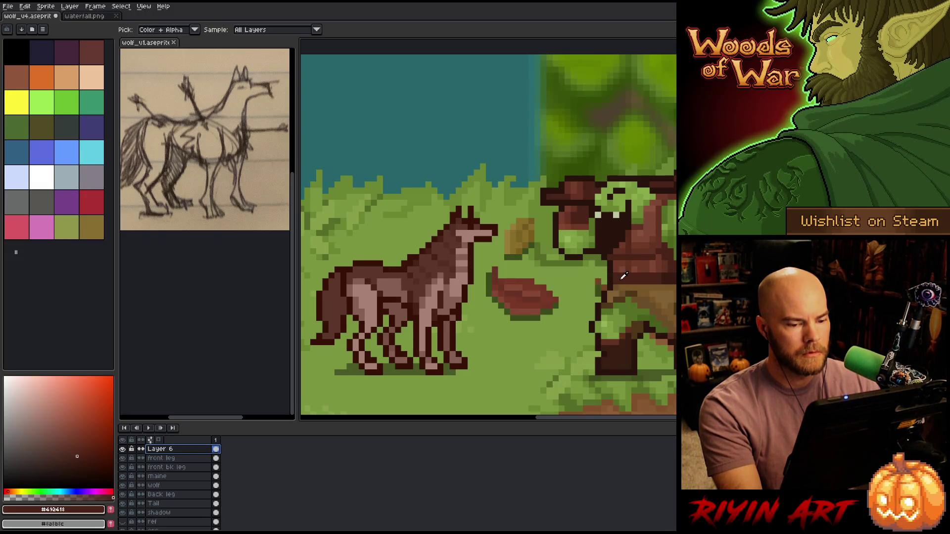
Refill the overlay in tan and shift its hue toward olive with Hue/Saturation.
click(647, 285)
key(g)
click(482, 275)
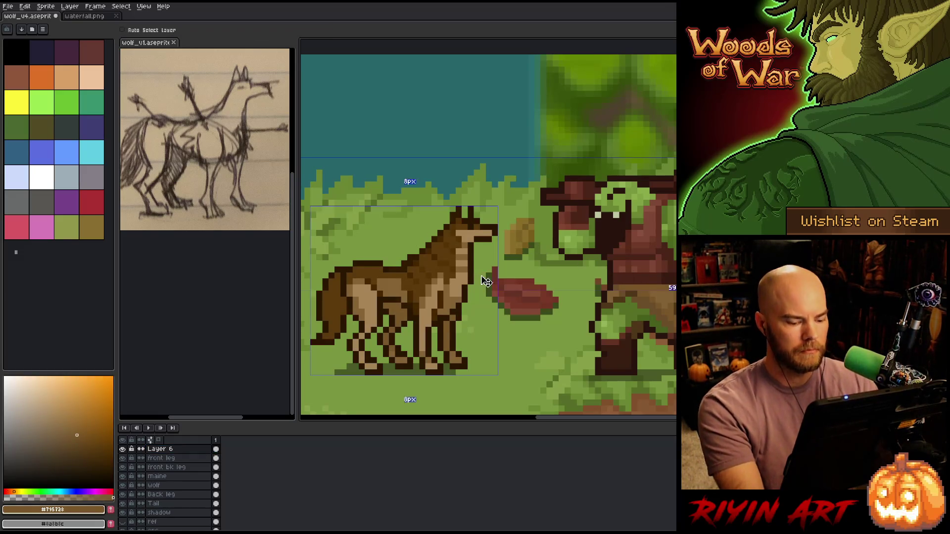
key(ctrl+u)
mouse_move(394, 436)
mouse_down()
mouse_move(409, 441)
mouse_move(394, 446)
mouse_up()
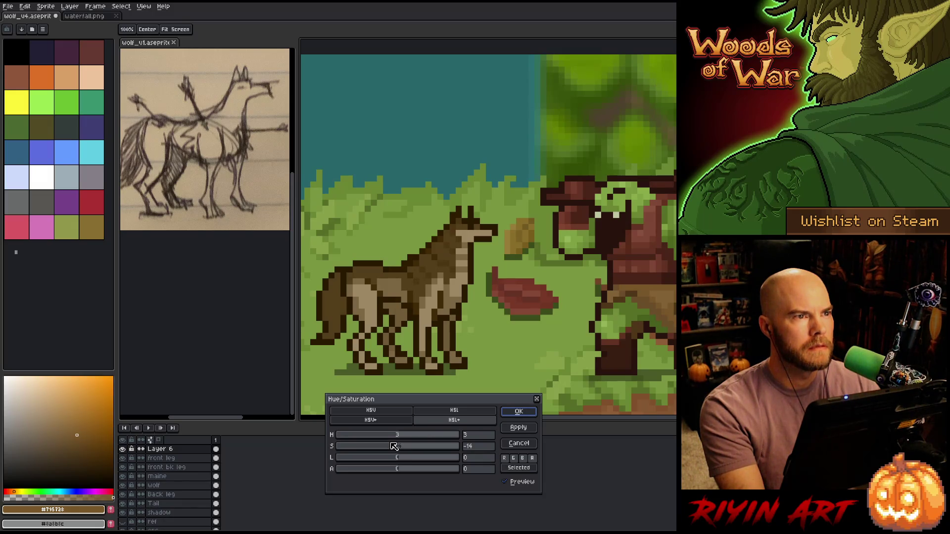
click(527, 412)
Set the overlay layer's opacity to 62%.
key(w)
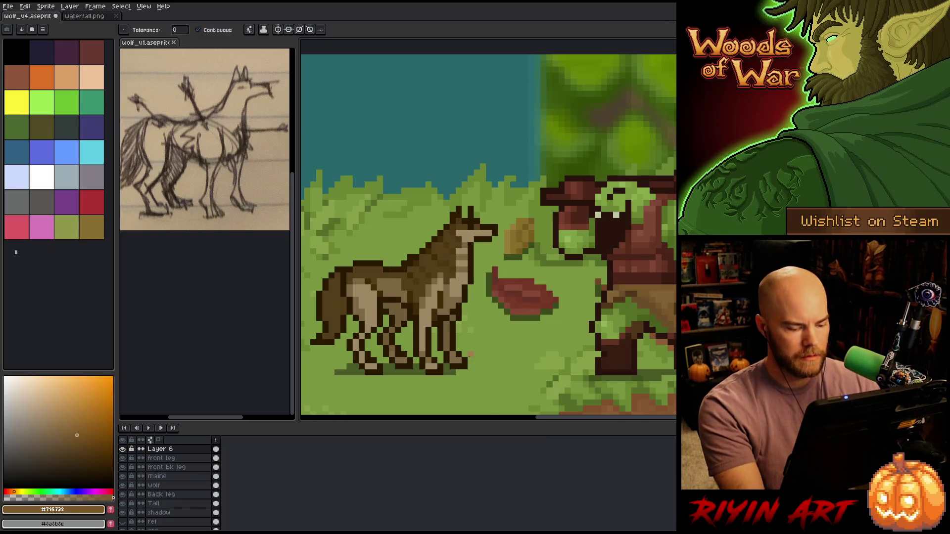
double_click(159, 448)
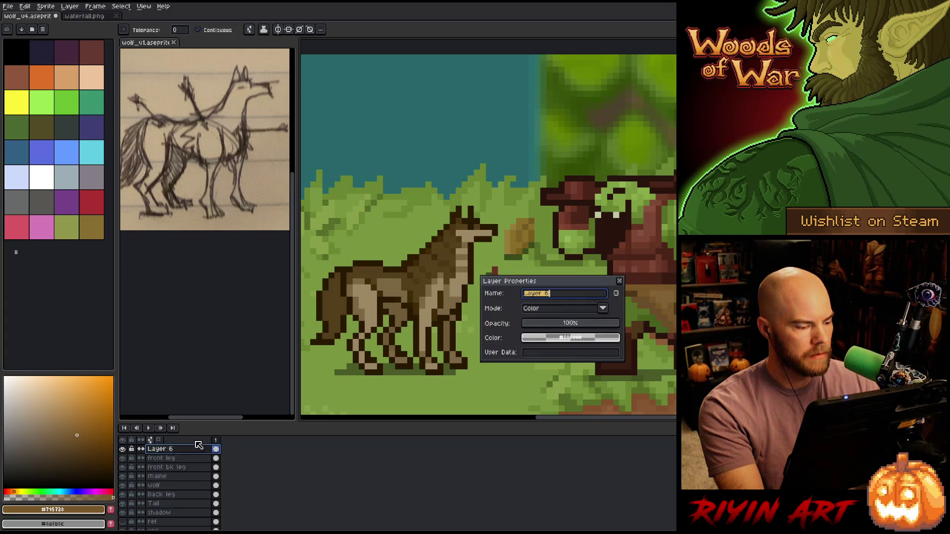
click(577, 324)
drag(577, 324, 586, 326)
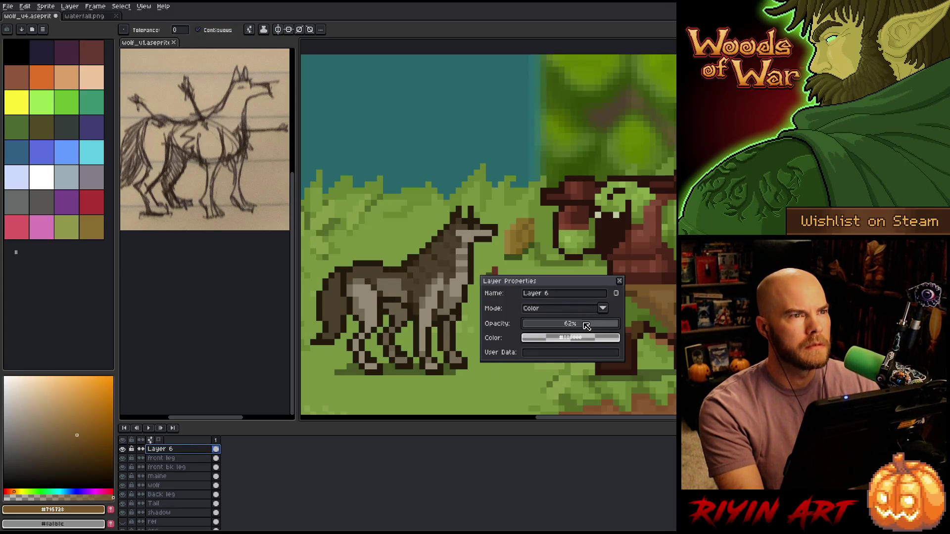
click(619, 281)
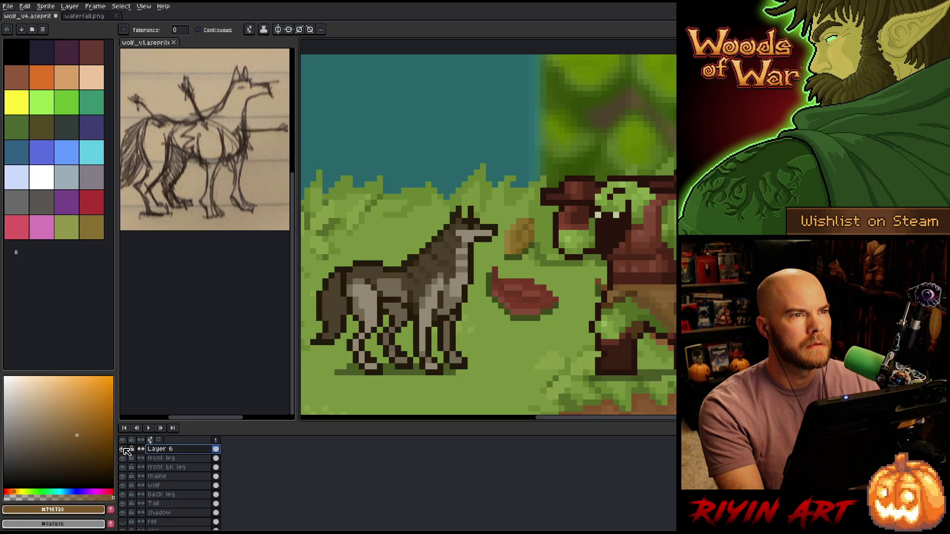
double_click(165, 452)
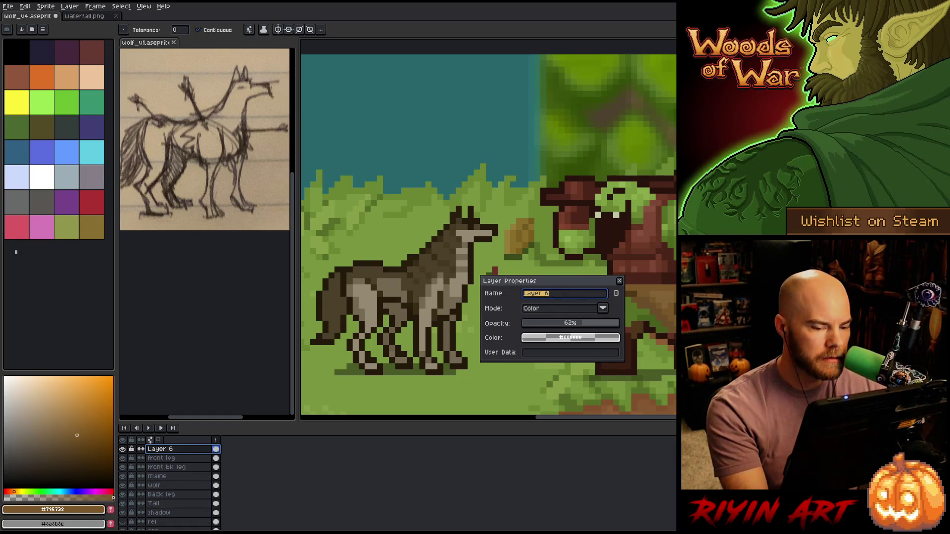
click(618, 281)
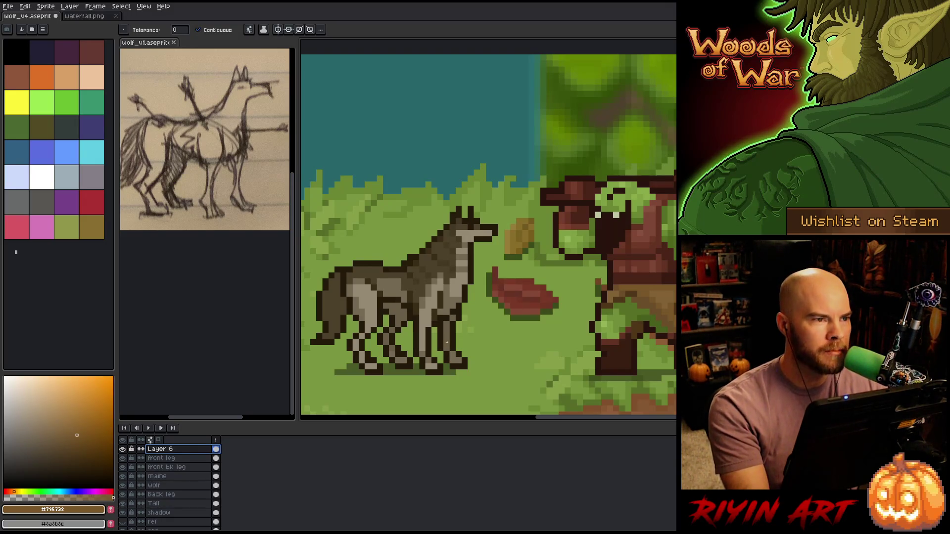
scroll(447, 343, down, 1)
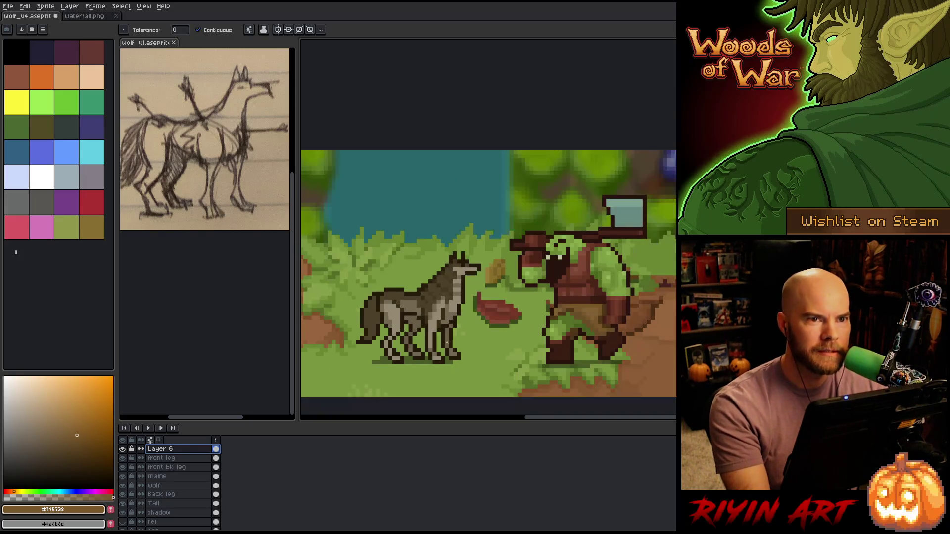
scroll(435, 346, up, 1)
drag(421, 350, 440, 340)
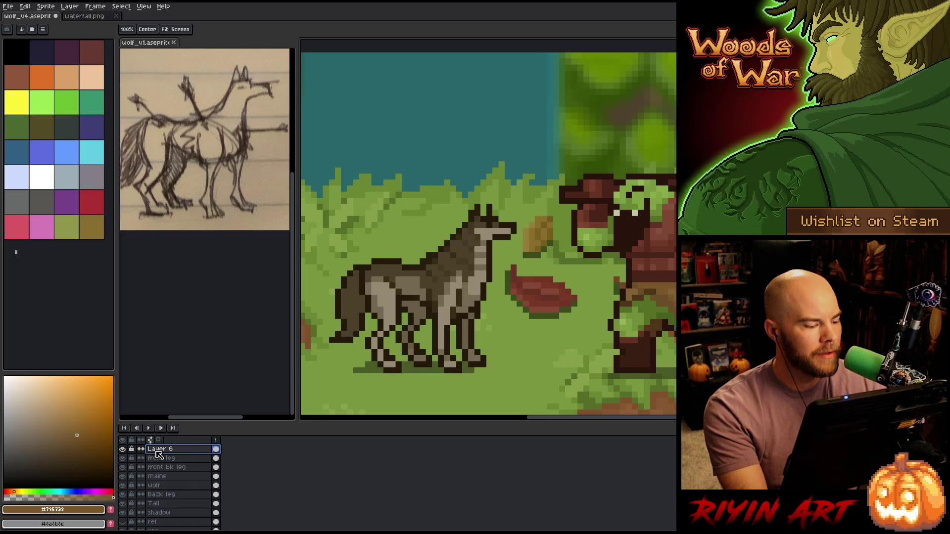
click(123, 450)
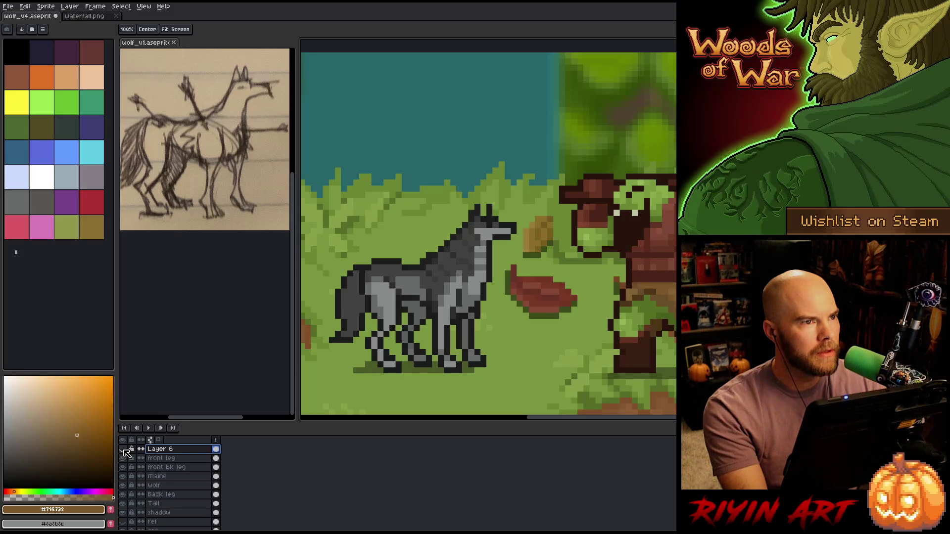
Compare the wolf with and without the tint layer, then delete that layer.
click(124, 449)
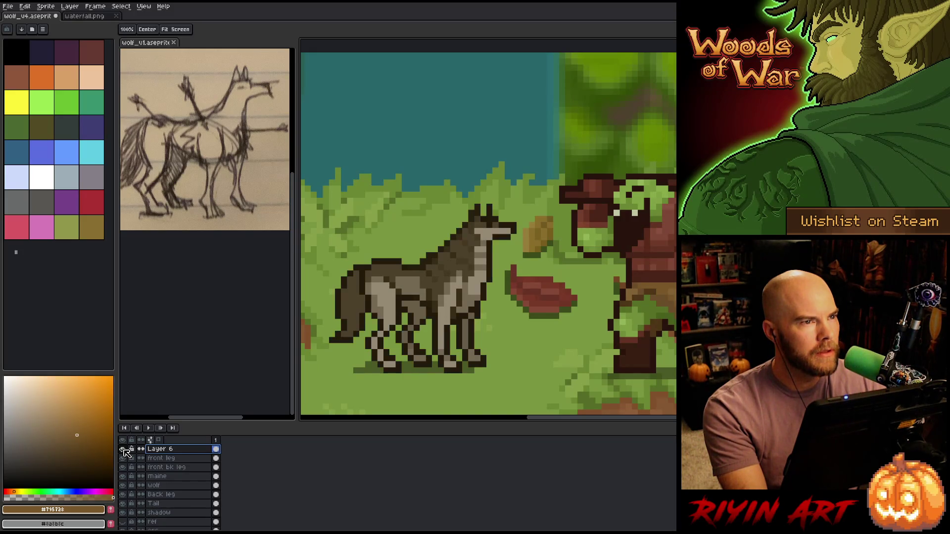
click(123, 450)
right_click(156, 449)
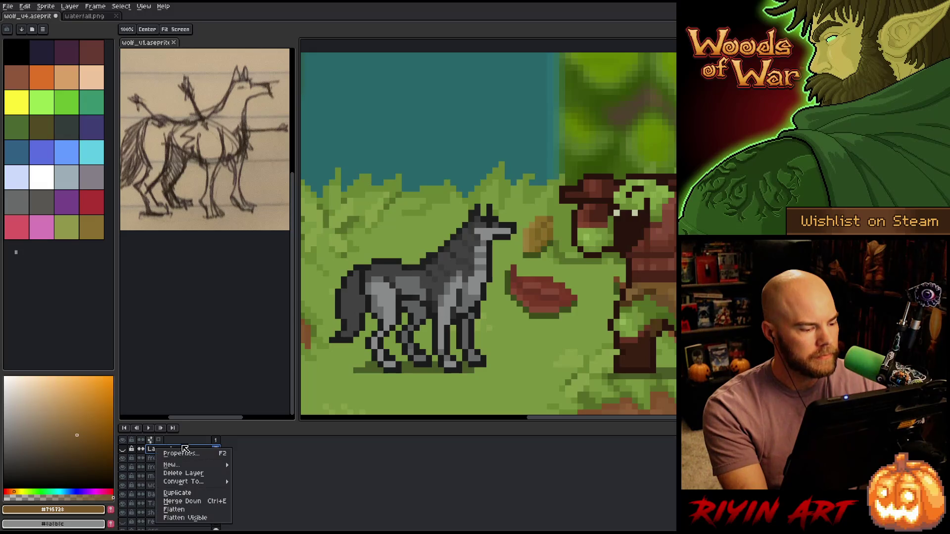
click(195, 473)
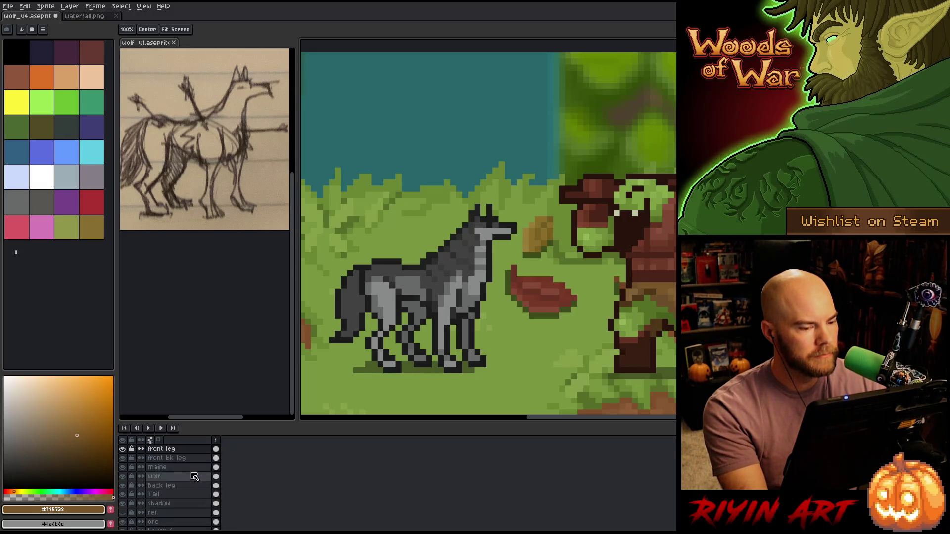
Centre the wolf, make front bk leg the active layer, and sample a colour from the canvas.
drag(325, 339, 357, 334)
key(g)
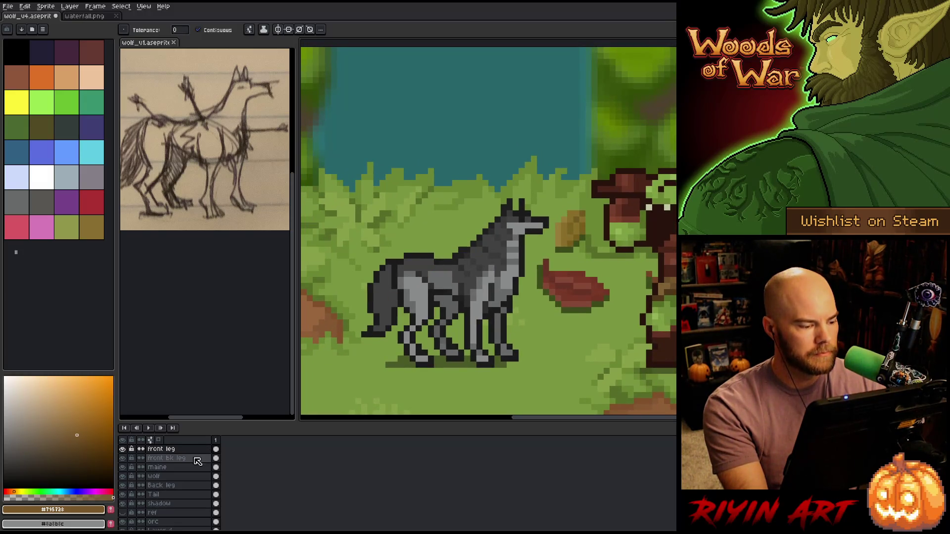
click(183, 458)
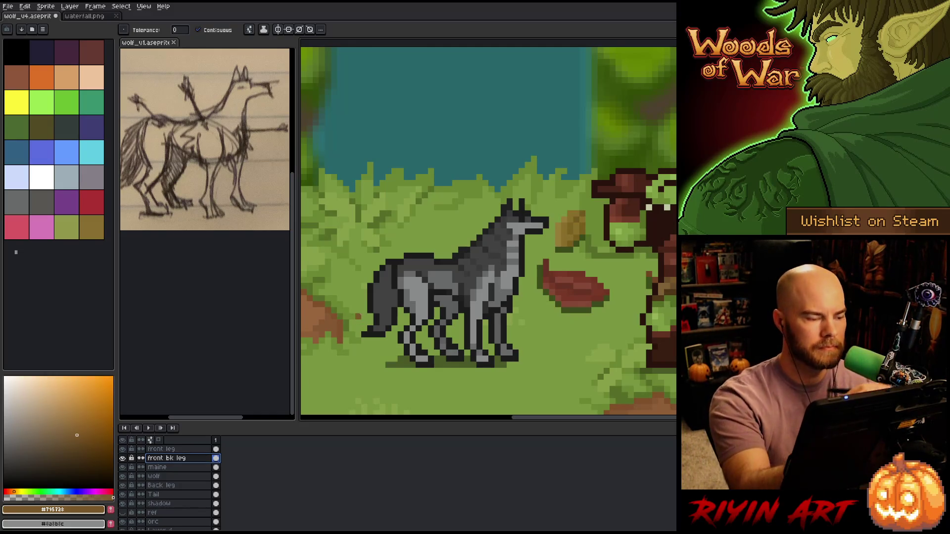
key(i)
click(418, 282)
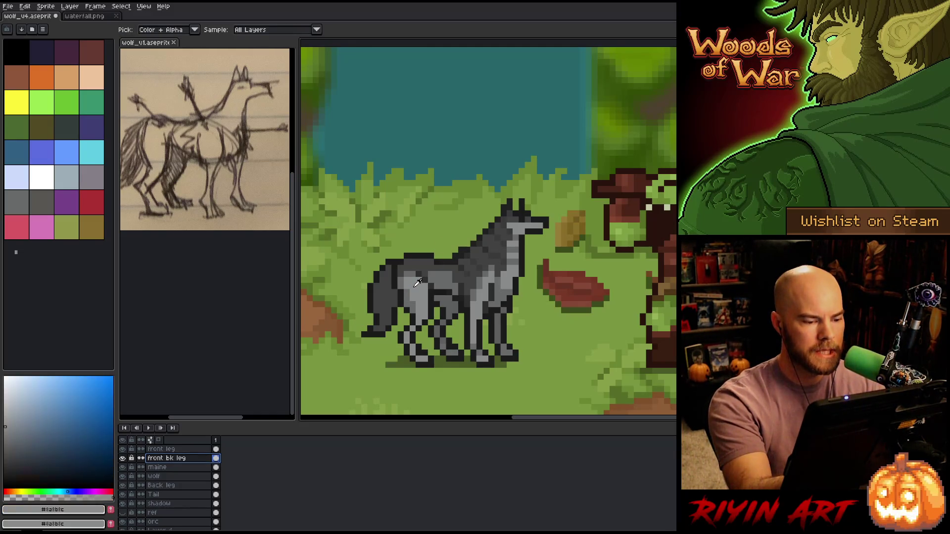
Draw a dark brown arrow shaft jutting up and back from the wolf's hindquarters, then thicken it.
key(b)
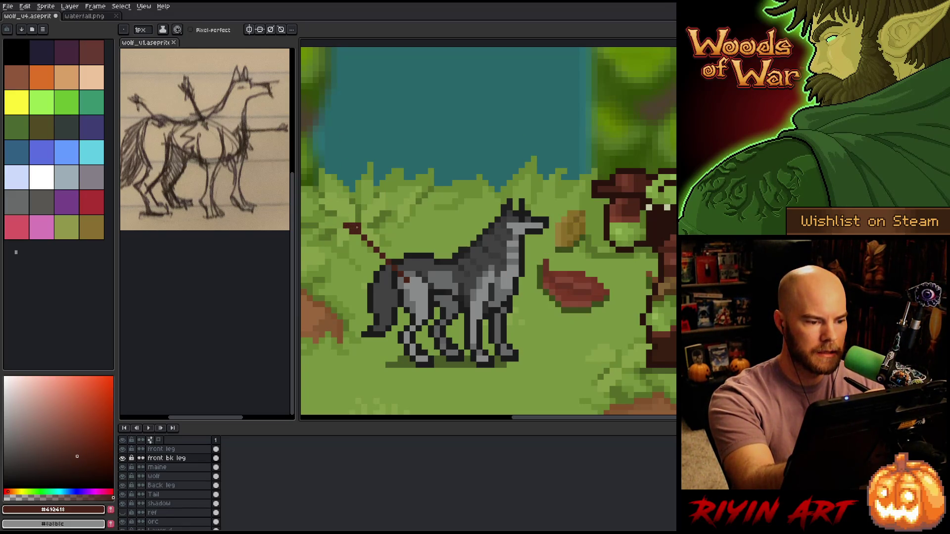
shift+click(346, 219)
key(e)
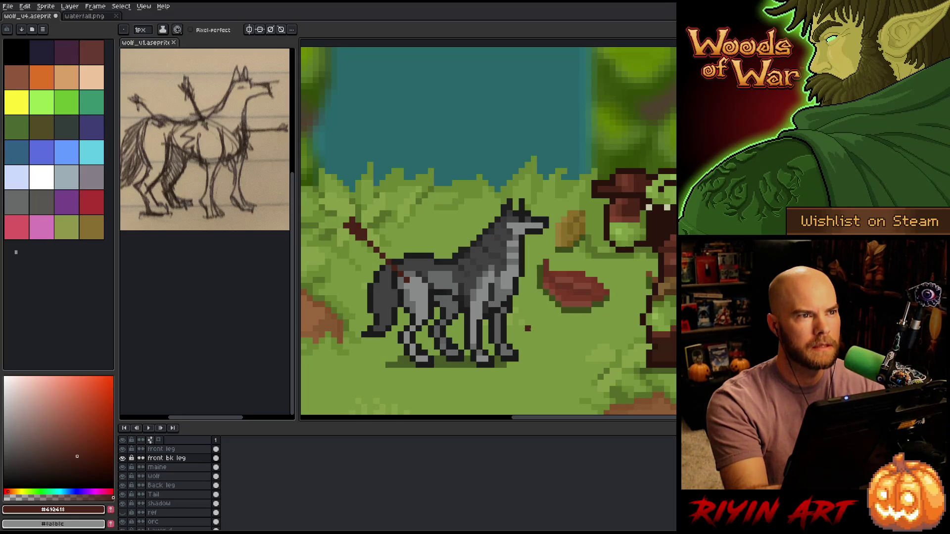
alt+click(497, 213)
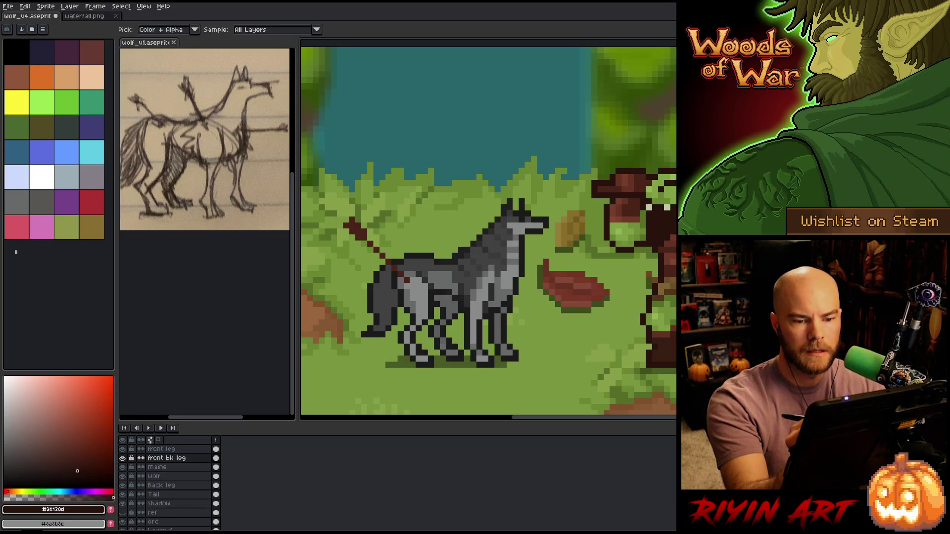
mouse_move(400, 269)
mouse_down()
mouse_move(375, 242)
mouse_move(391, 269)
mouse_up()
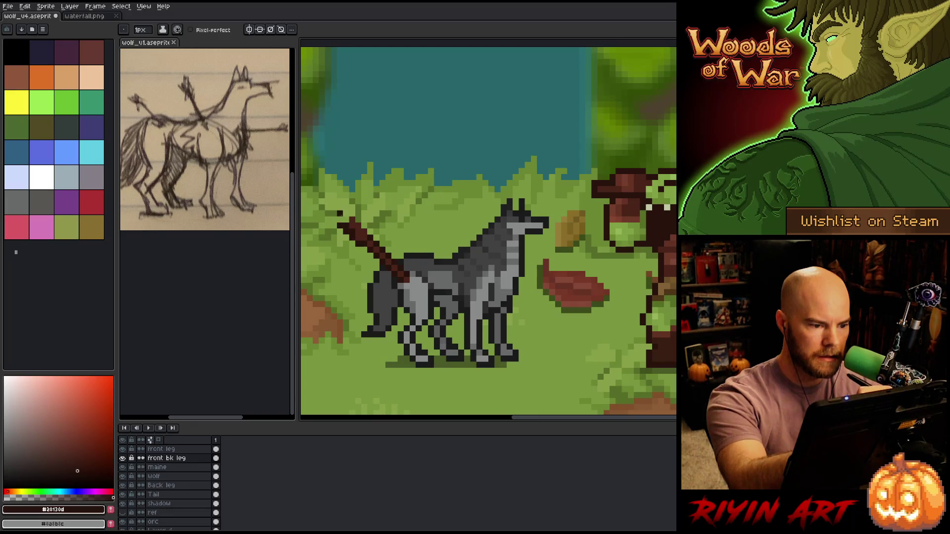
alt+click(350, 226)
alt+click(350, 226)
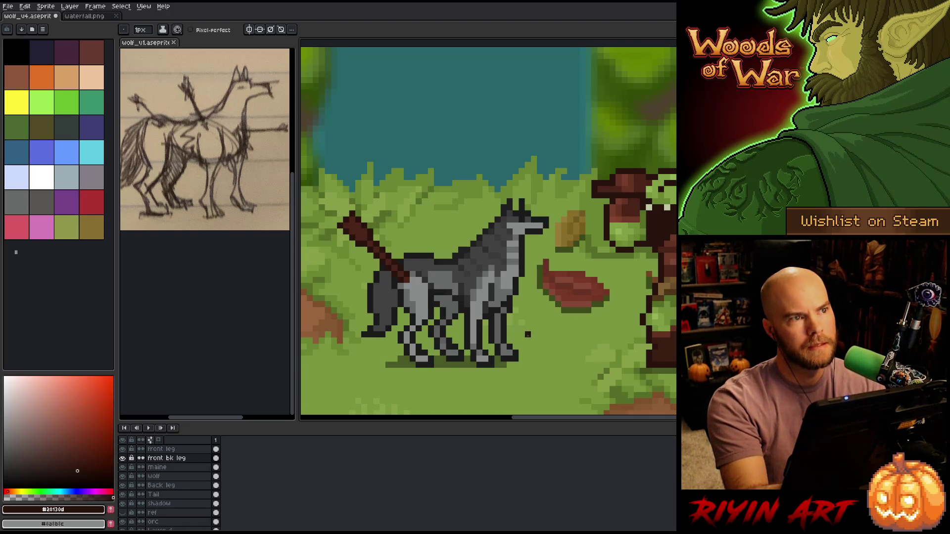
Rotate the arrow tip into line with the shaft.
key(m)
mouse_move(356, 190)
mouse_down()
mouse_move(360, 212)
mouse_move(352, 213)
mouse_up()
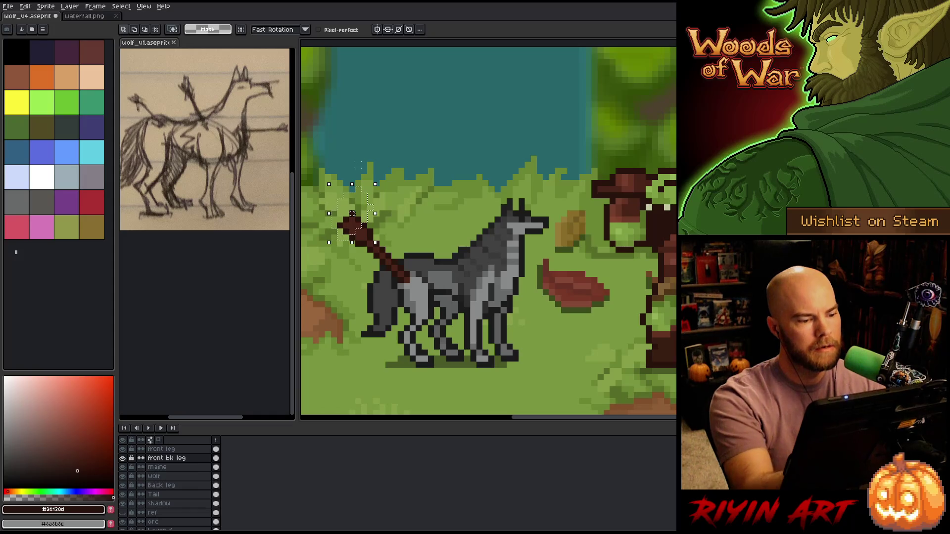
key(Return)
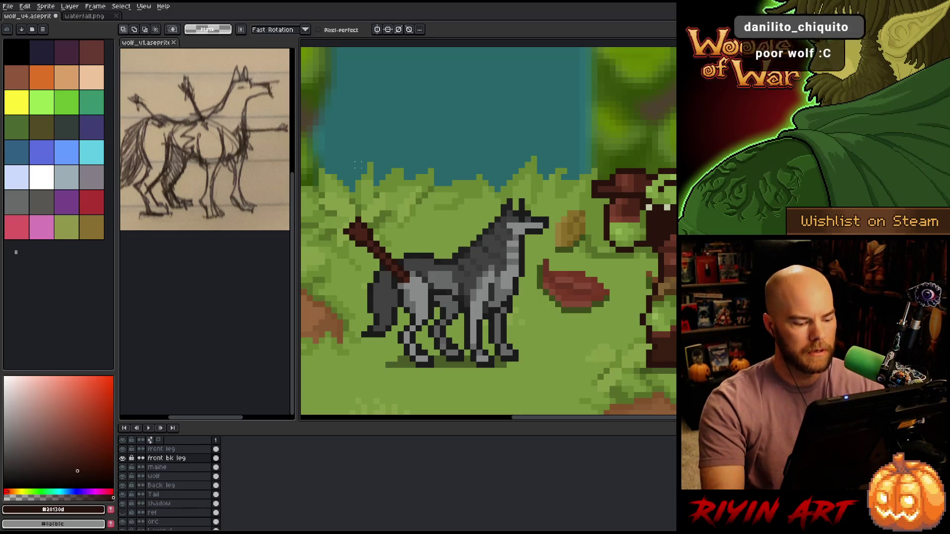
Select every pixel of the arrow shaft's brown with Color Range.
drag(341, 215, 435, 369)
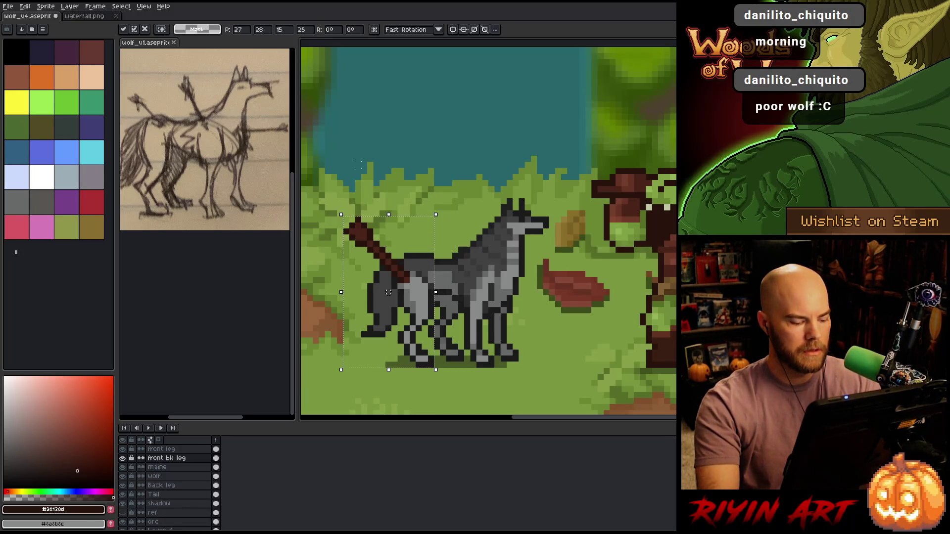
key(ctrl+shift+c)
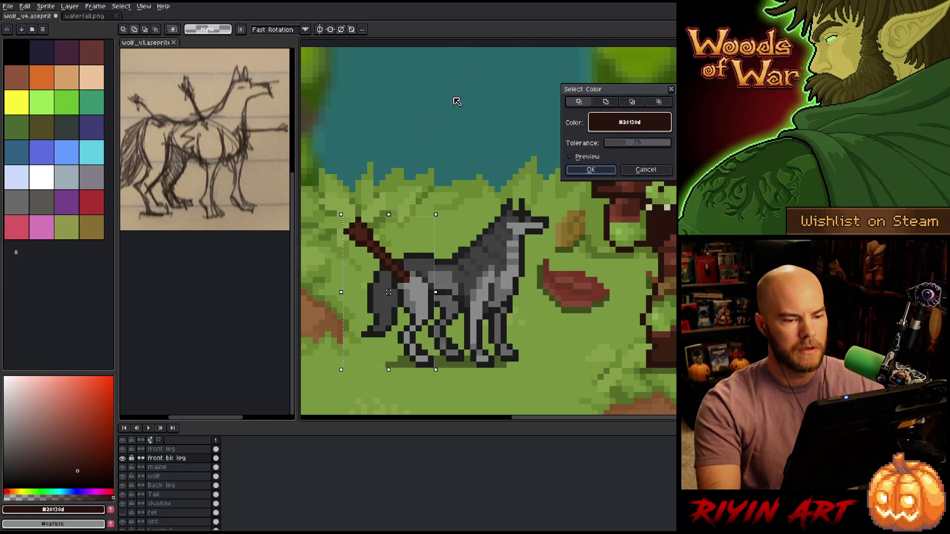
drag(631, 143, 612, 147)
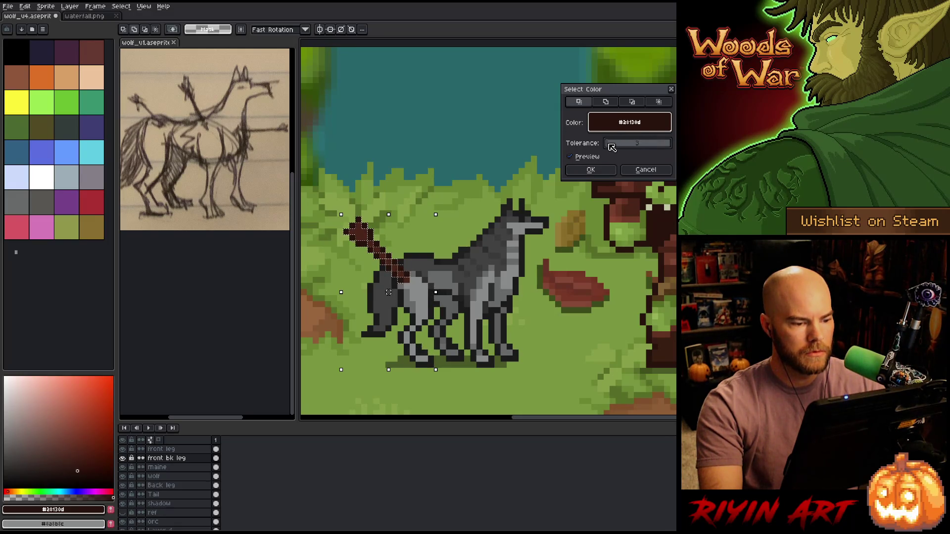
click(604, 170)
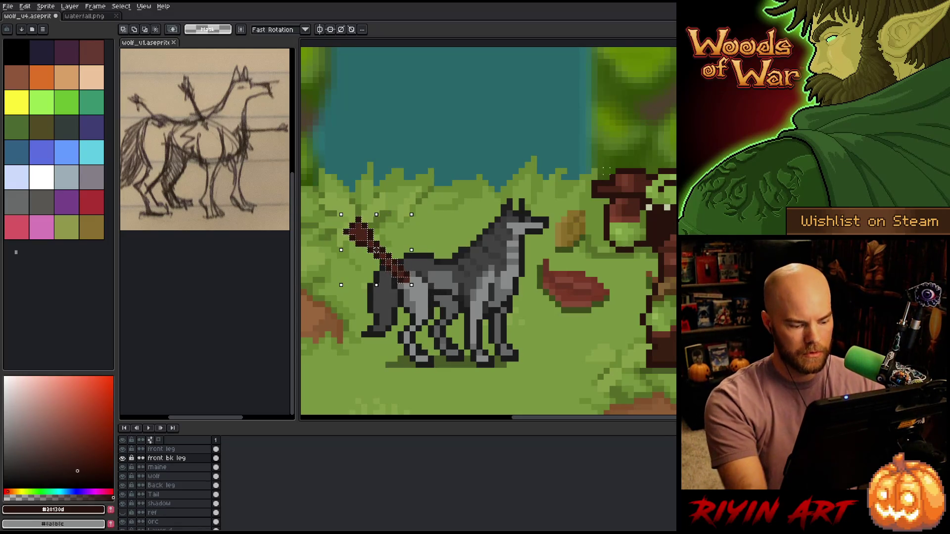
key(ctrl+shift+c)
mouse_move(604, 124)
mouse_down()
mouse_move(494, 139)
mouse_move(363, 225)
mouse_up()
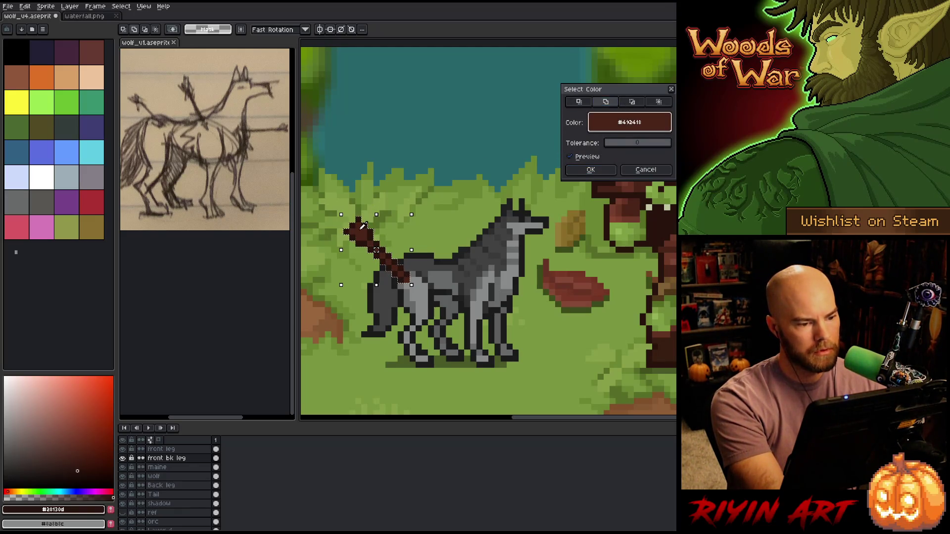
click(593, 171)
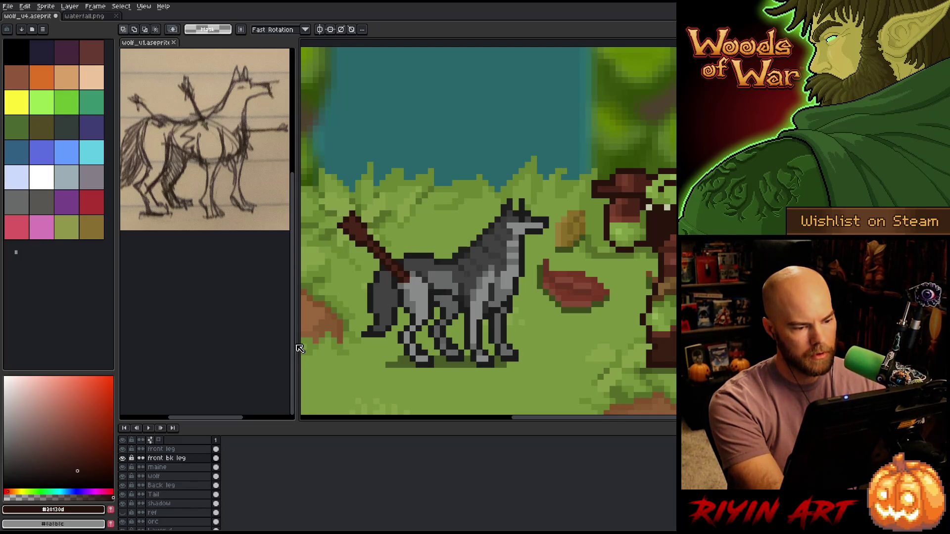
Angle the shaft steeper, move it to a new layer nudged right, and name it 'Arrow'.
drag(299, 349, 303, 341)
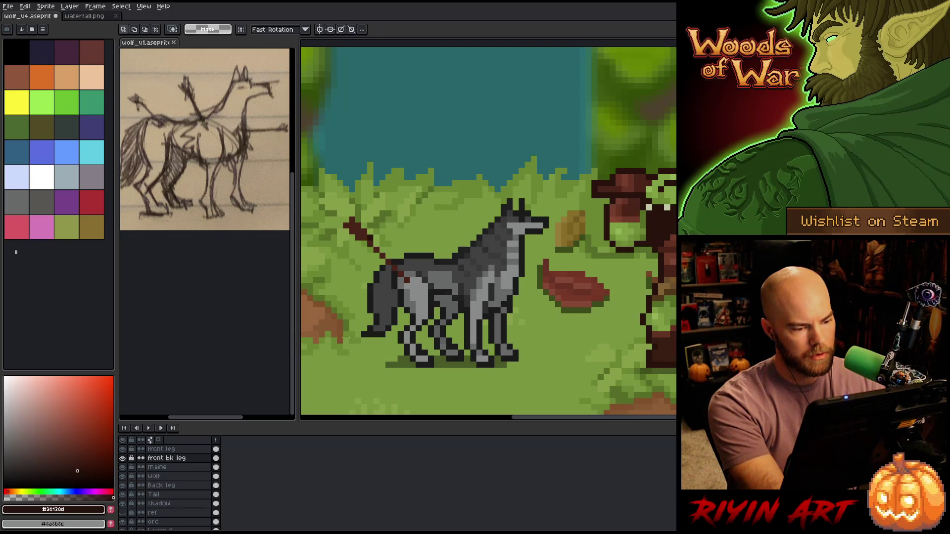
click(169, 458)
key(shift+n)
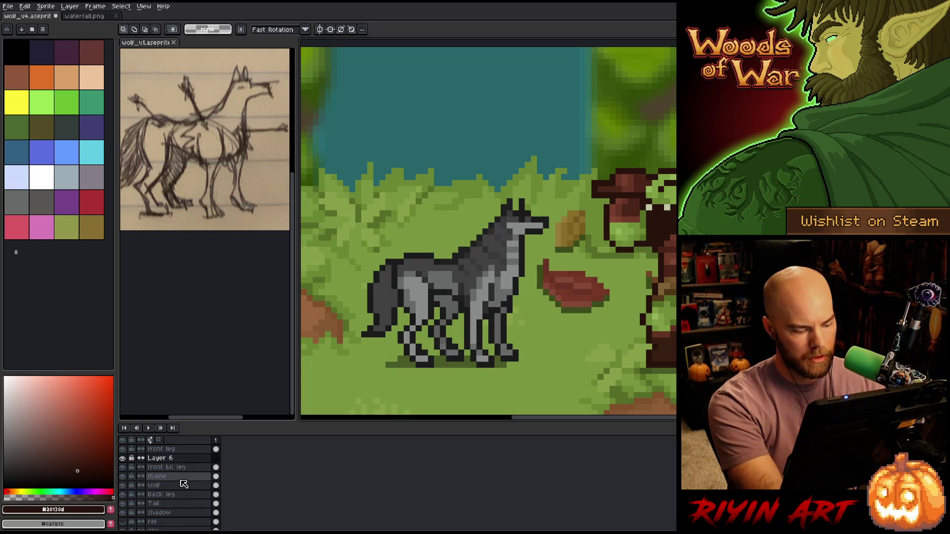
key(ctrl+v)
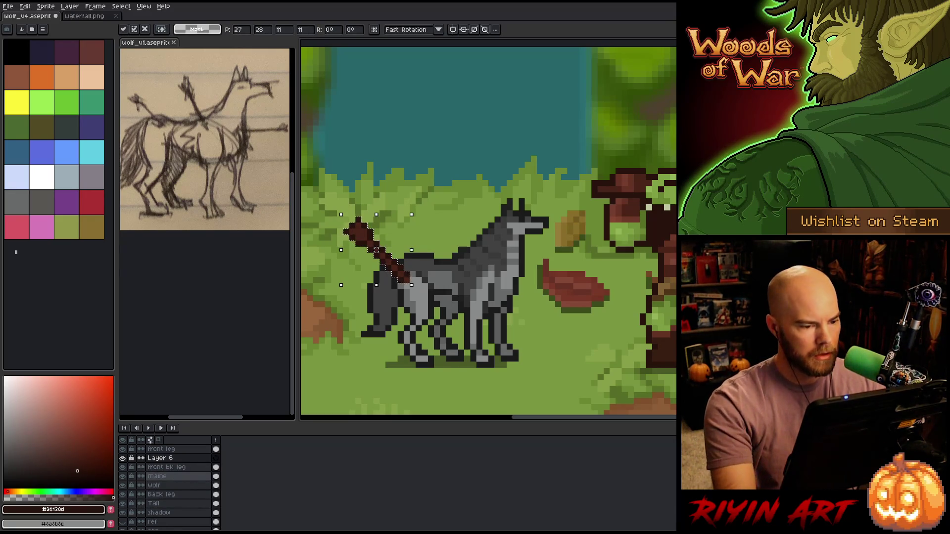
key(Right)
double_click(181, 459)
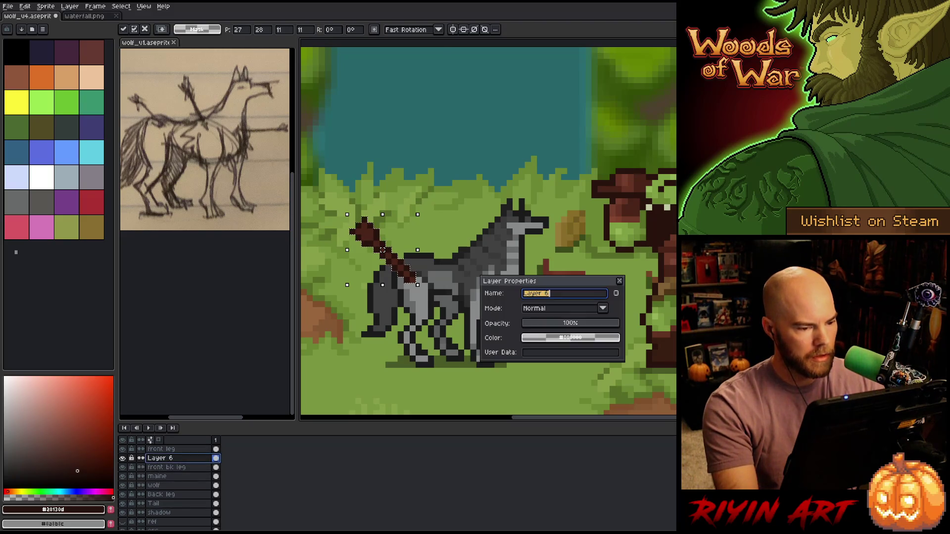
text(Arrow)
key(Return)
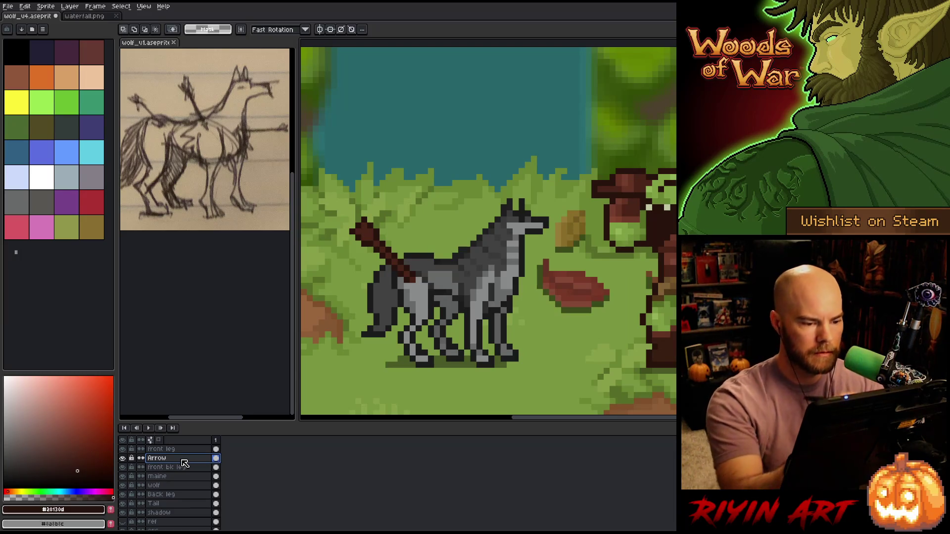
key(Return)
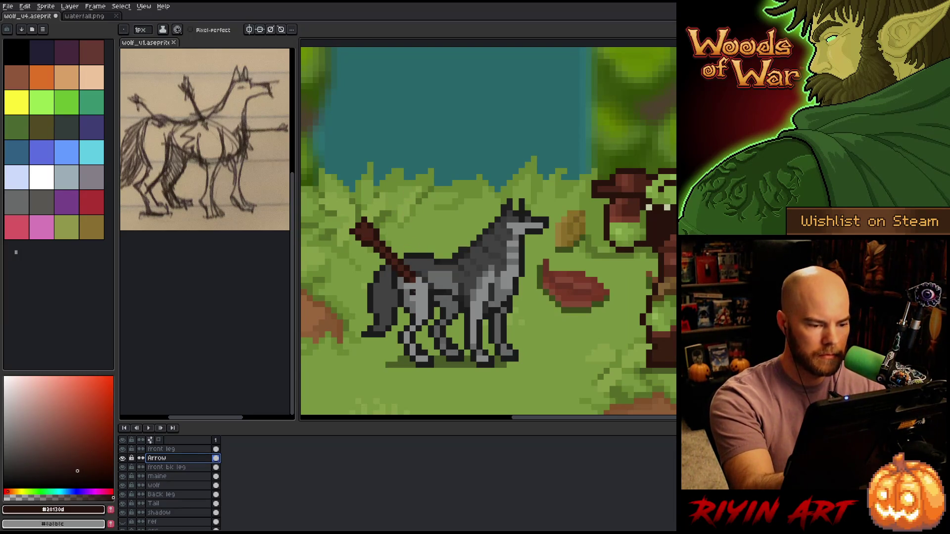
Paint a crimson wound below the arrow on the wolf's hip, then save the sprite.
drag(101, 409, 96, 390)
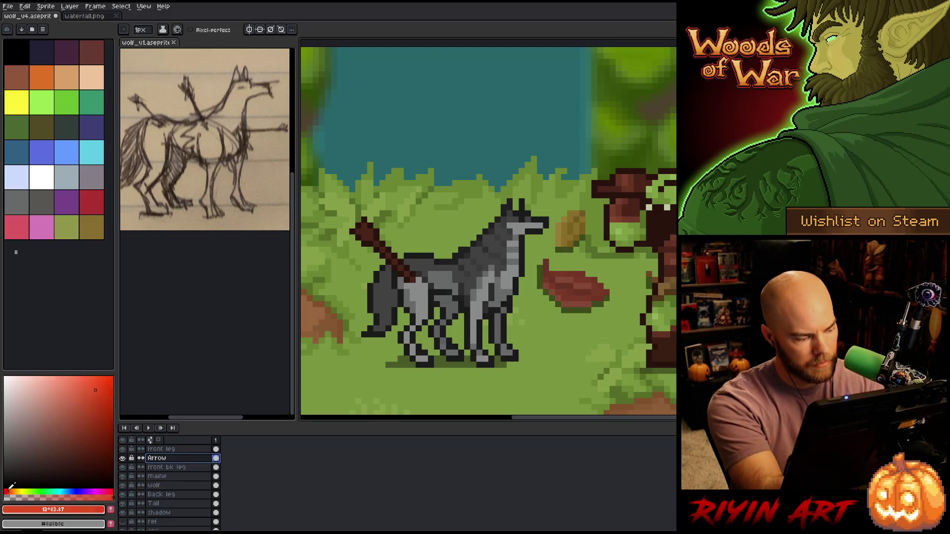
drag(8, 491, 5, 491)
mouse_move(77, 389)
mouse_down()
mouse_move(98, 384)
mouse_move(93, 414)
mouse_move(113, 423)
mouse_up()
click(419, 286)
drag(419, 287, 417, 297)
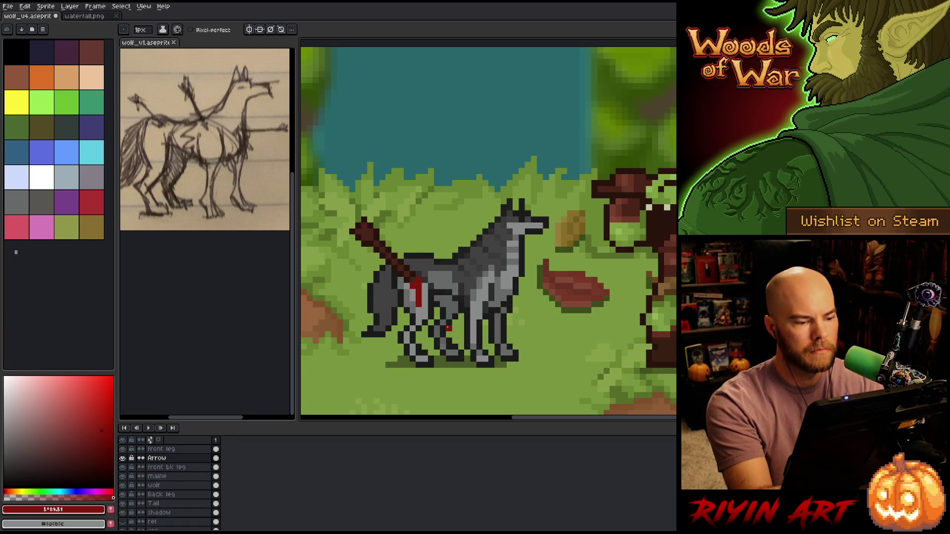
key(ctrl+s)
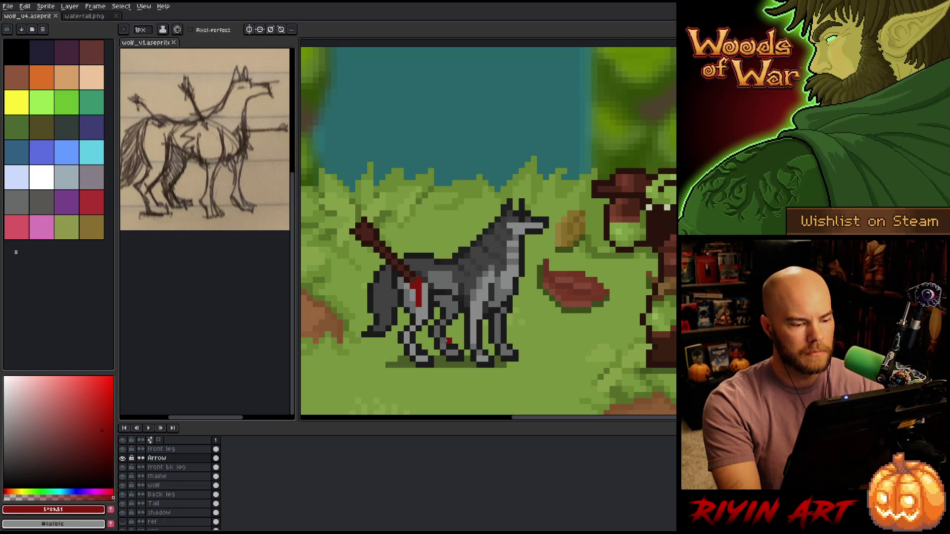
key(m)
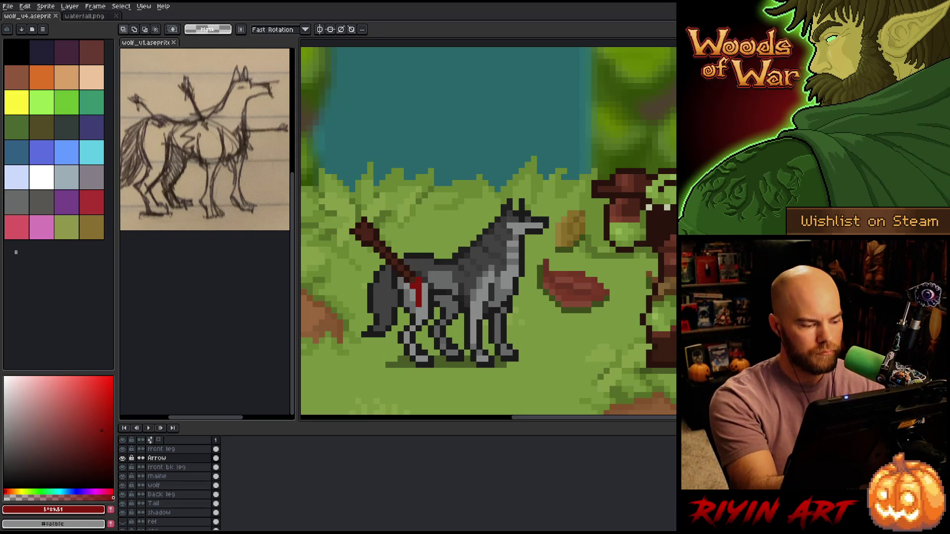
Rename the Arrow layer to 'Arrow Back'.
click(198, 449)
double_click(166, 459)
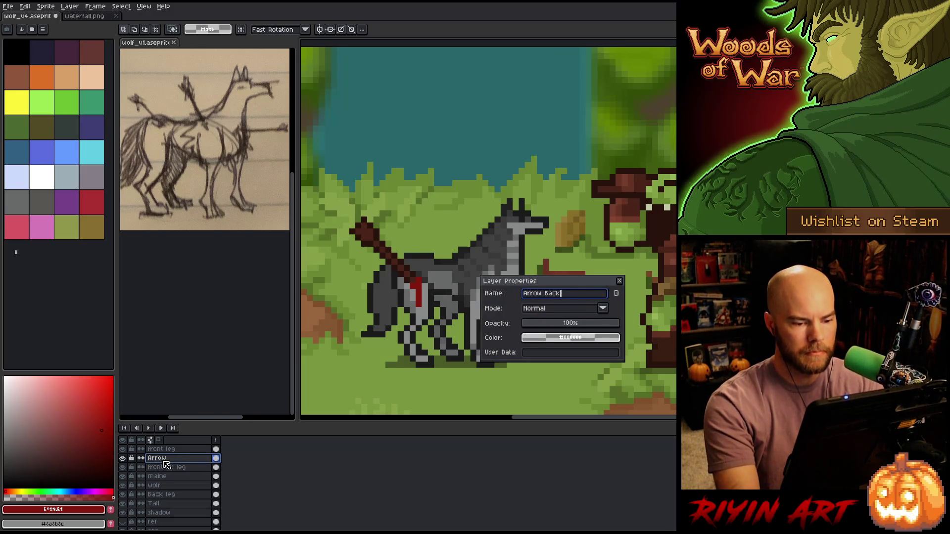
key(Return)
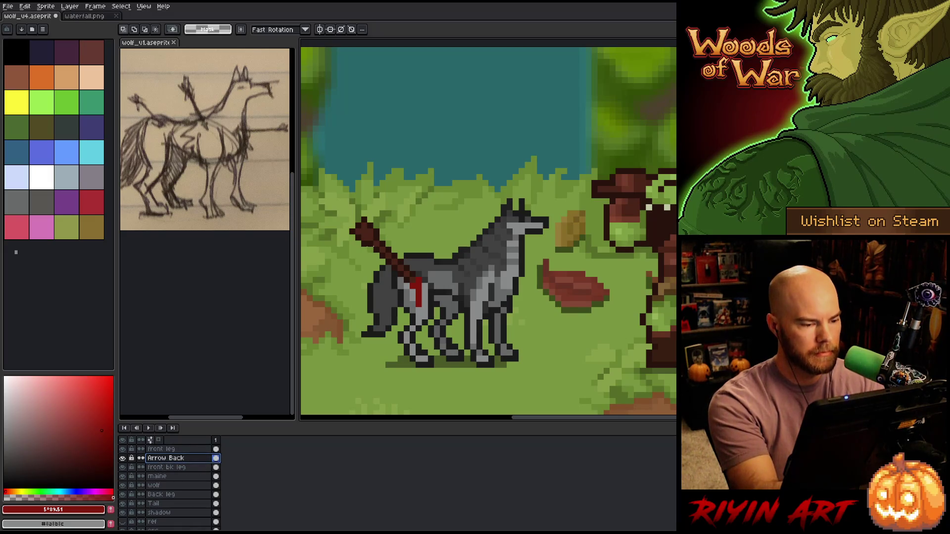
Shade the arrow's fletching with dark and light browns sampled from the shaft.
alt+click(373, 222)
alt+click(379, 232)
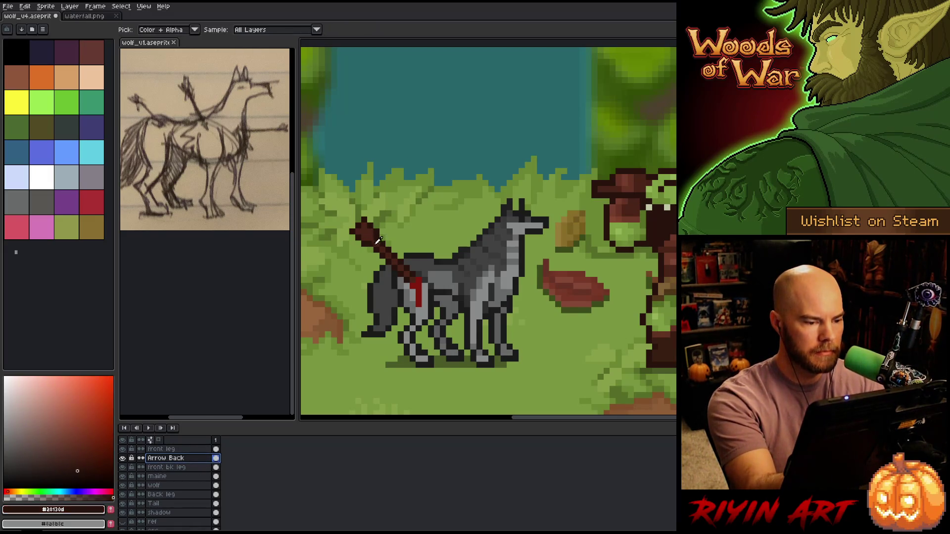
click(366, 225)
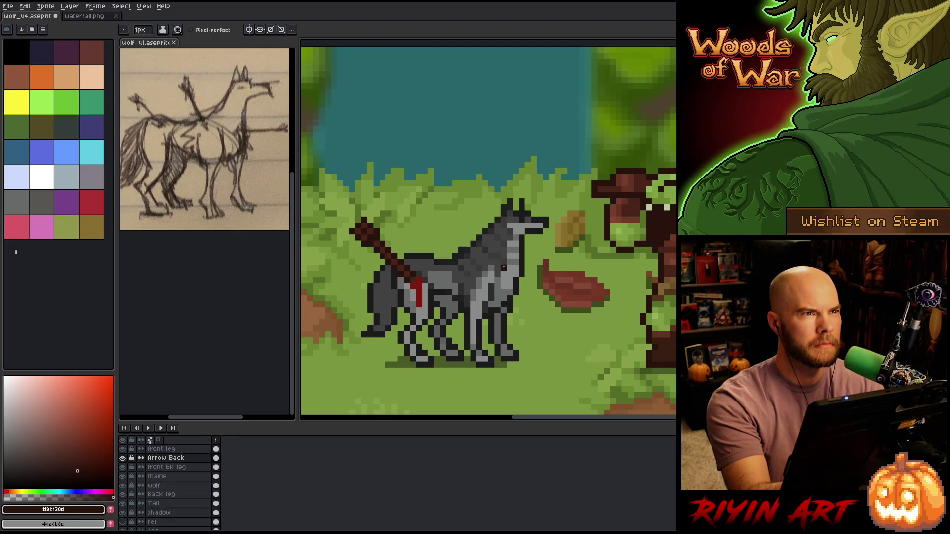
alt+click(381, 239)
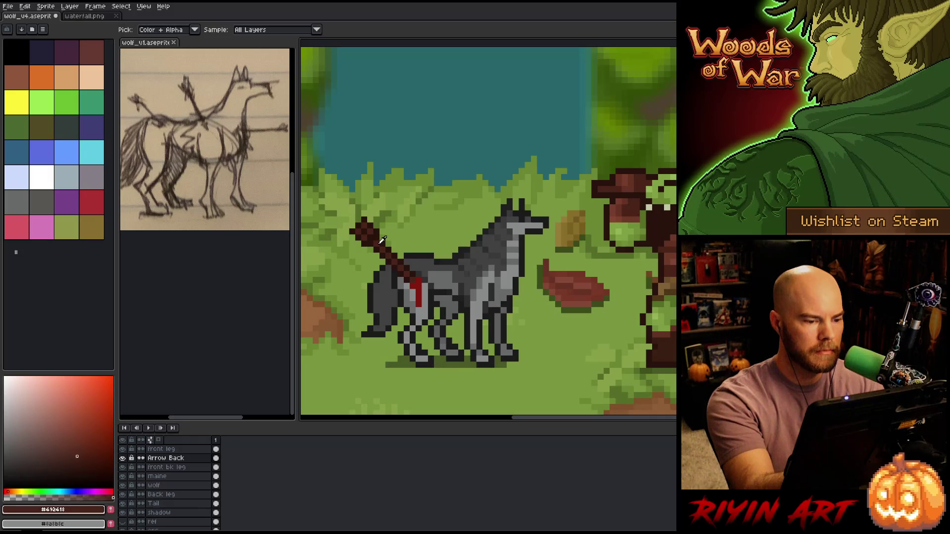
click(76, 445)
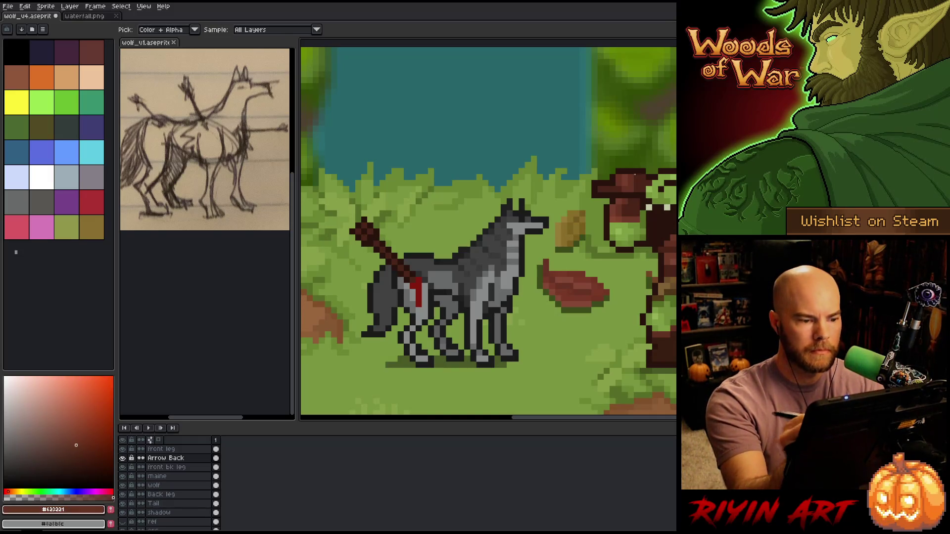
key(b)
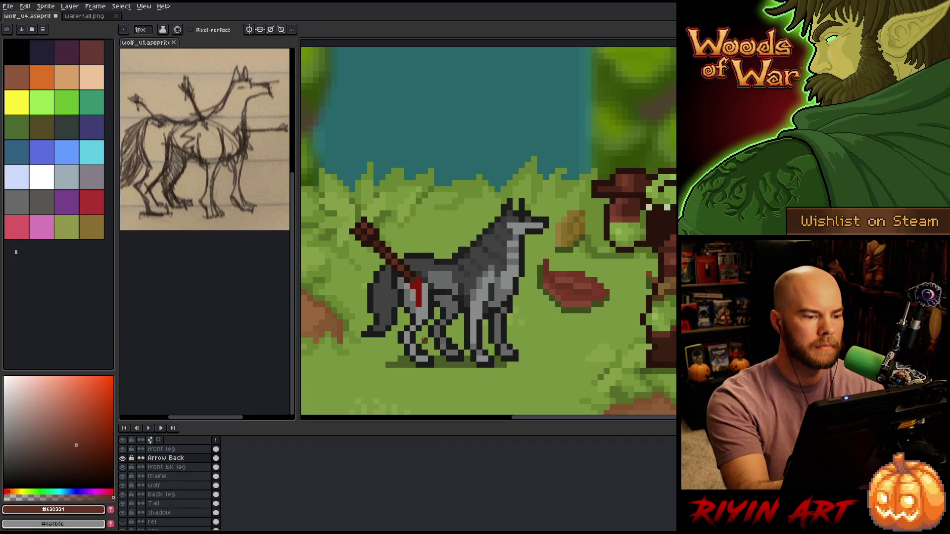
alt+click(364, 213)
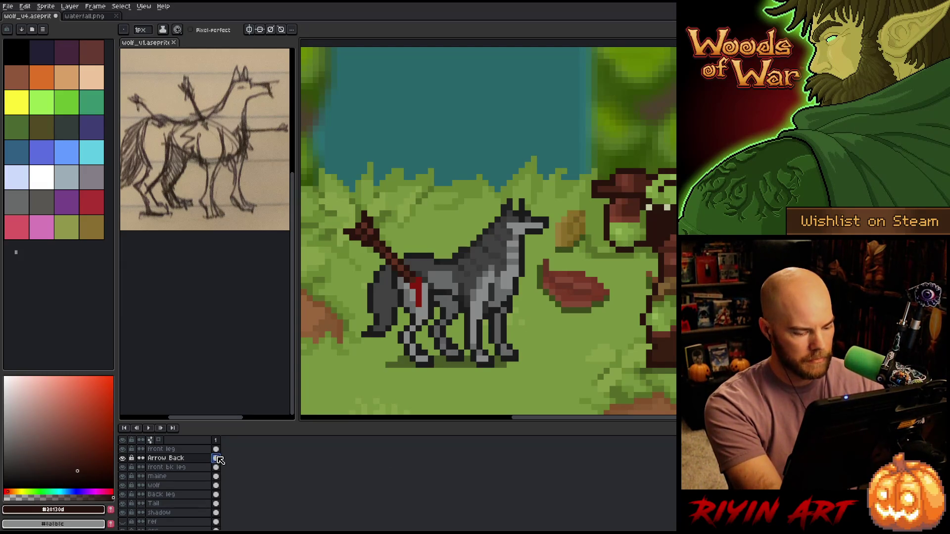
Add a new top layer named 'Arrow Front'.
key(shift+n)
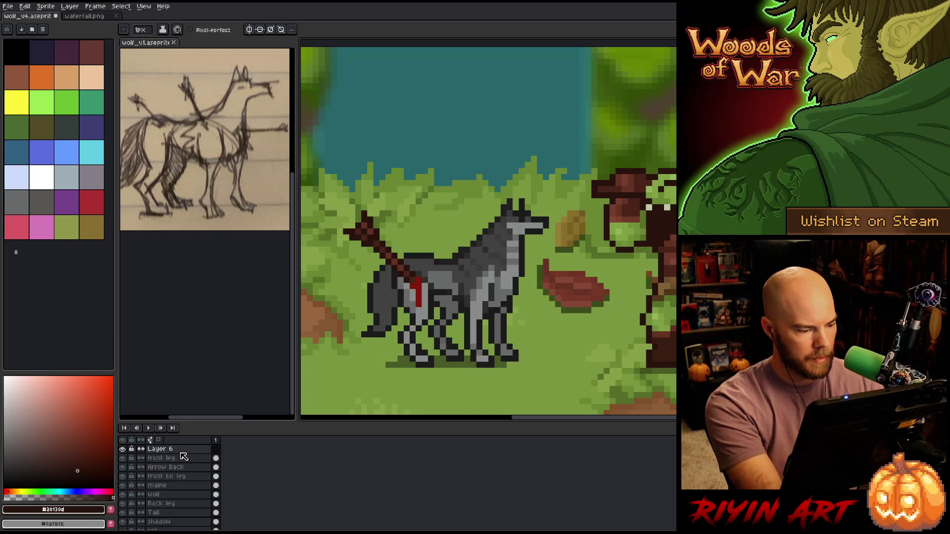
double_click(172, 450)
text(Arrow Font)
key(Return)
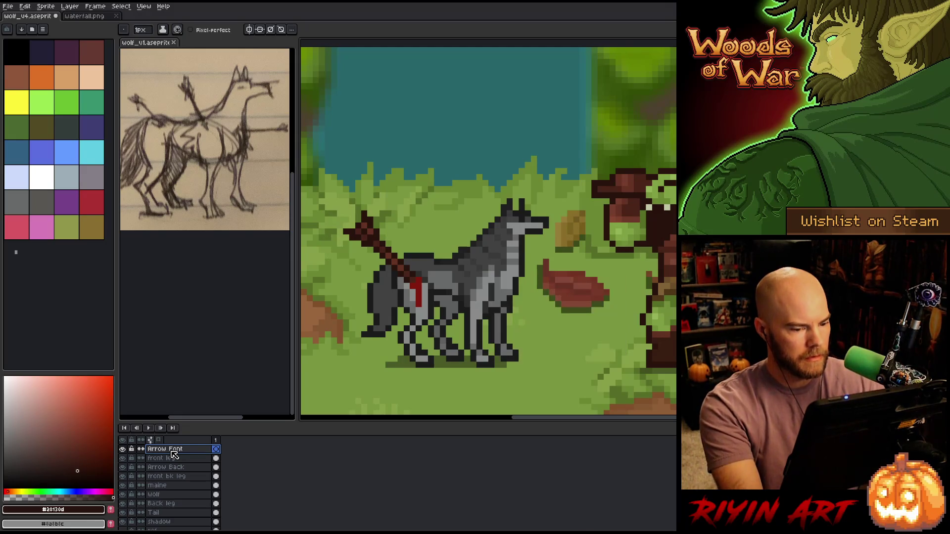
double_click(172, 451)
key(BackSpace)
text(Arrow Front)
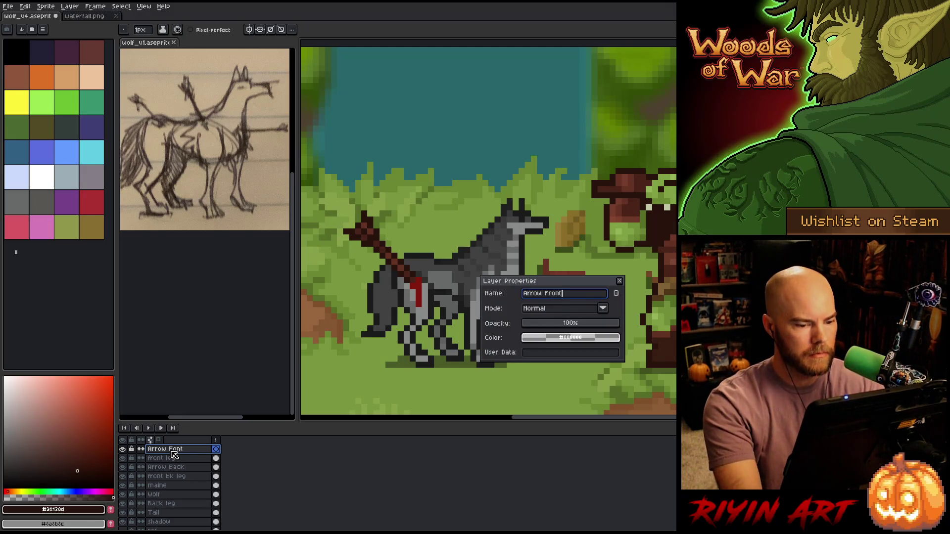
key(Return)
On Arrow Front, flip the arrow copy horizontally and place it across the wolf's neck.
key(v)
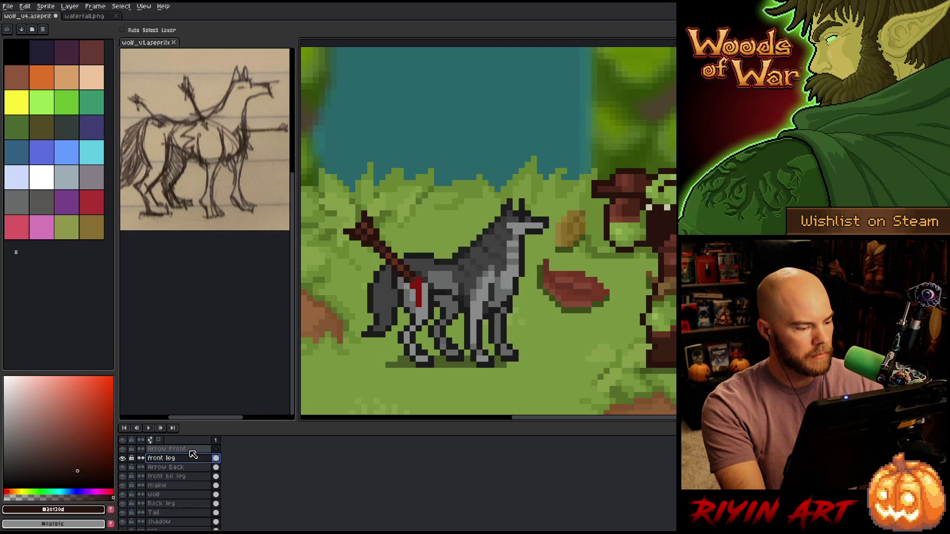
click(194, 468)
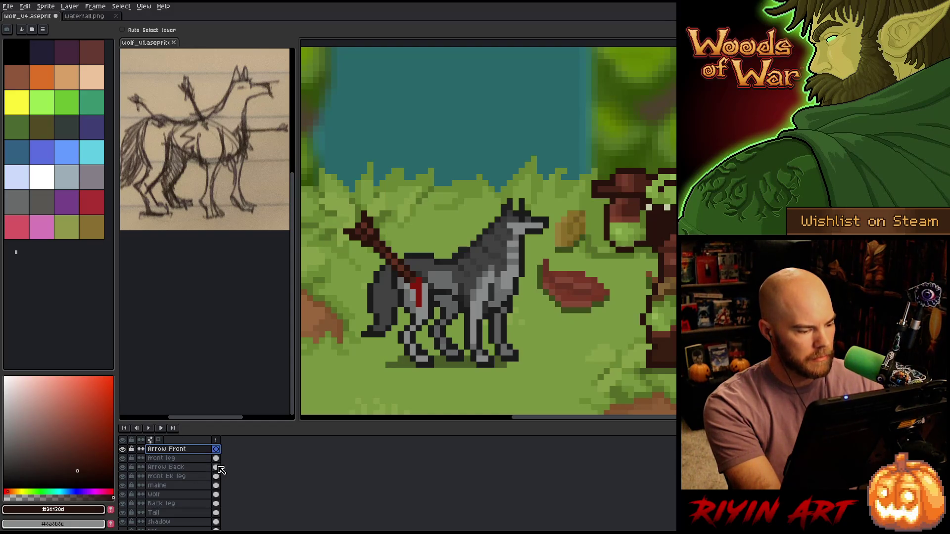
click(214, 448)
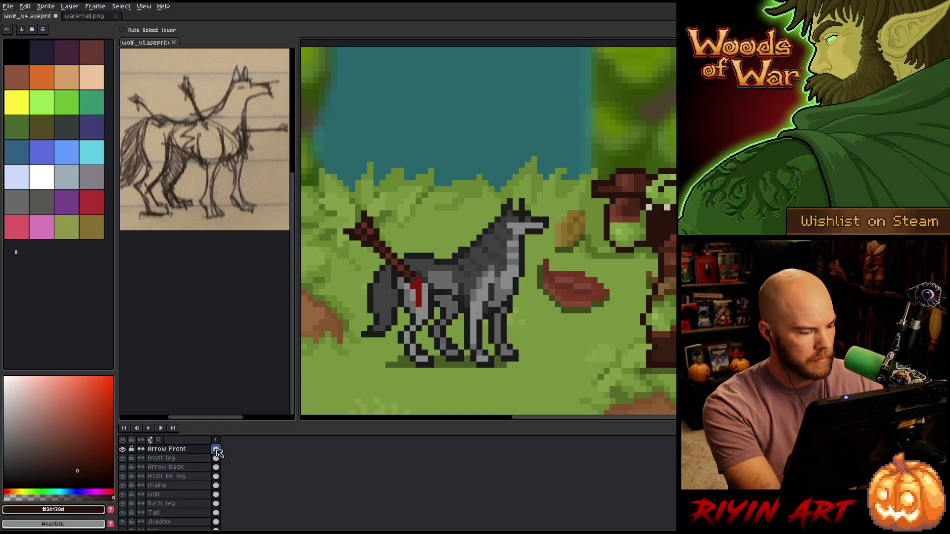
key(b)
click(170, 459)
click(173, 449)
key(v)
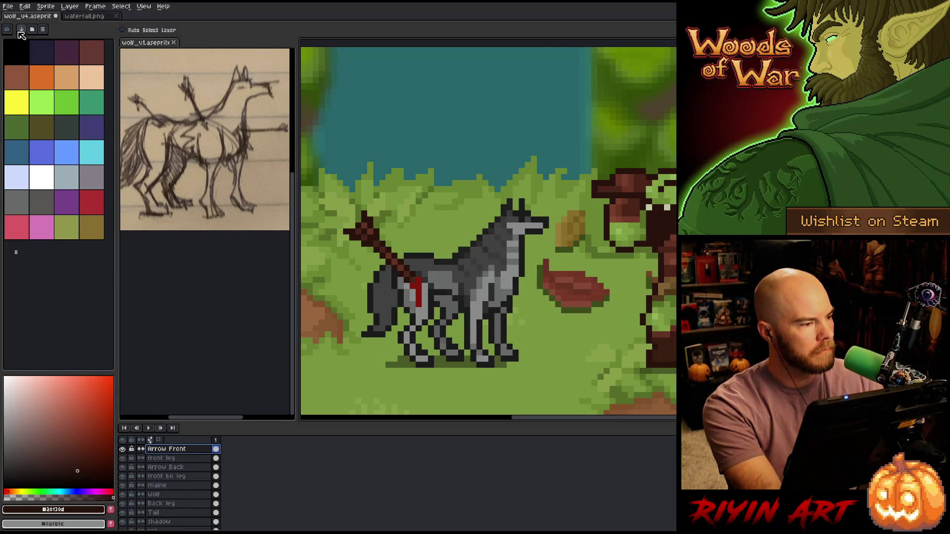
click(29, 8)
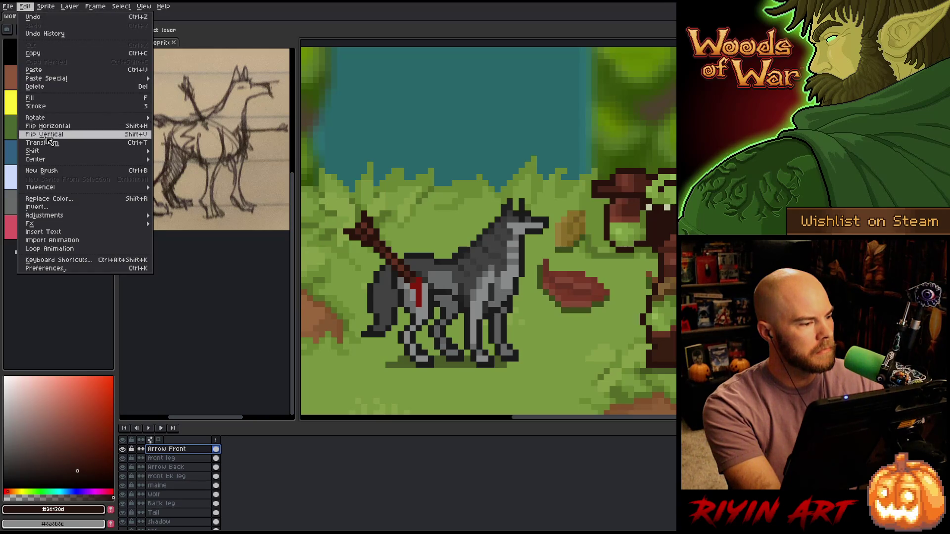
mouse_move(45, 6)
mouse_move(86, 69)
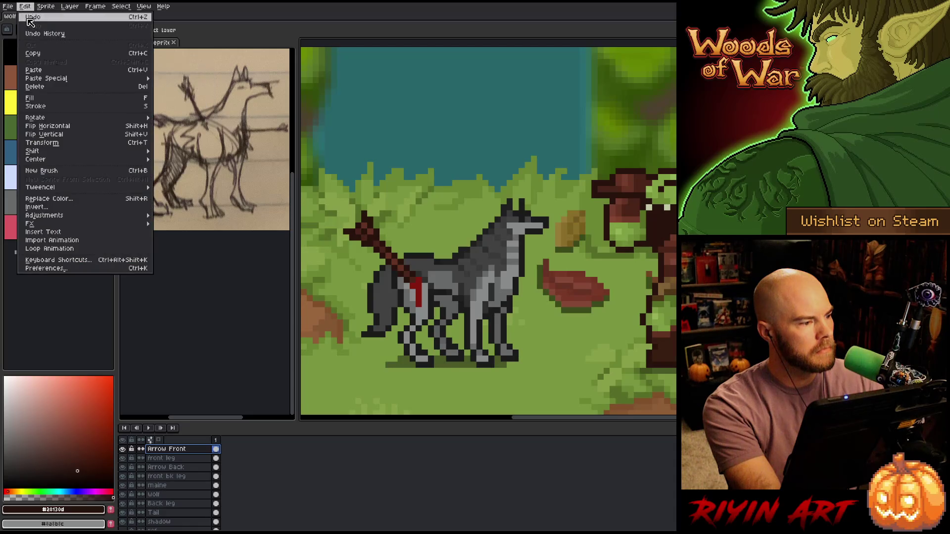
click(62, 127)
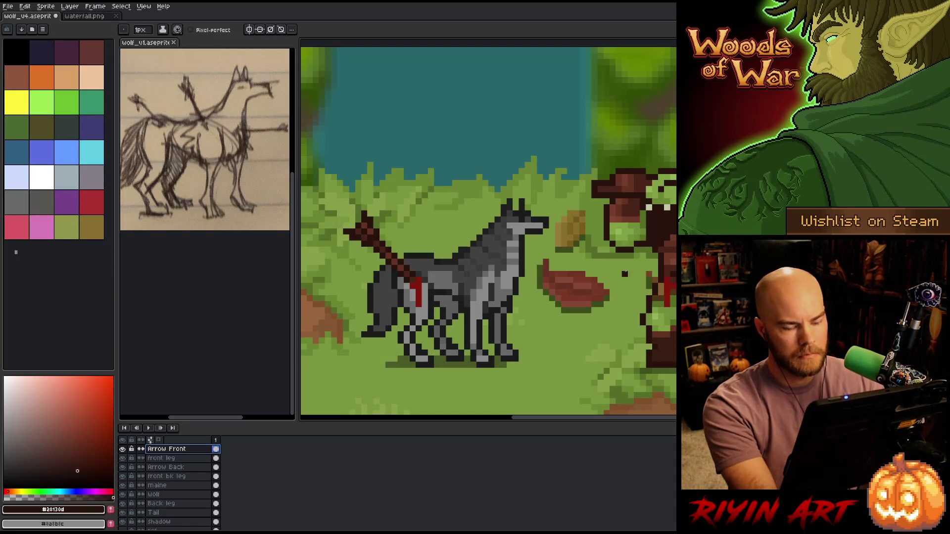
drag(559, 275, 540, 275)
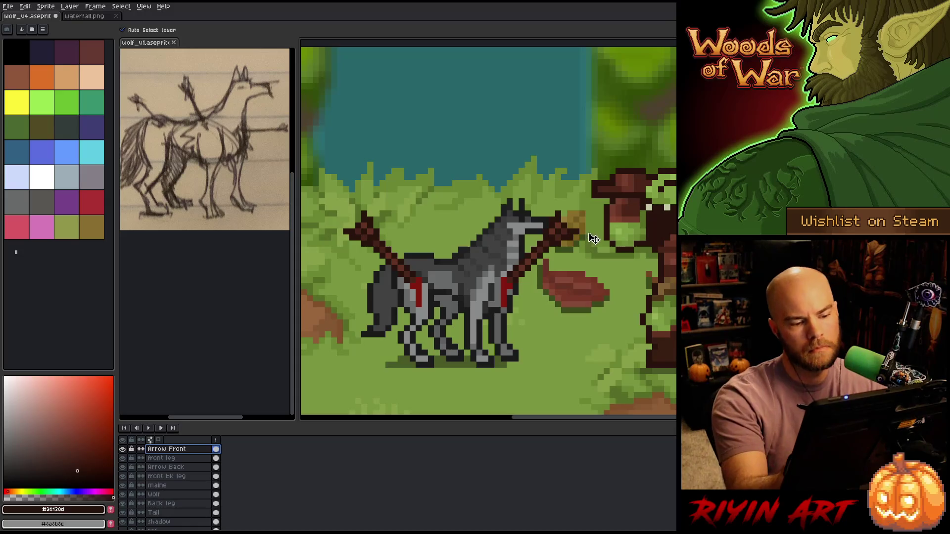
Lasso an area by the wolf's head and delete its pixels.
key(q)
mouse_move(594, 250)
mouse_down()
mouse_move(563, 198)
mouse_move(509, 267)
mouse_move(616, 248)
mouse_up()
key(Delete)
key(ctrl+d)
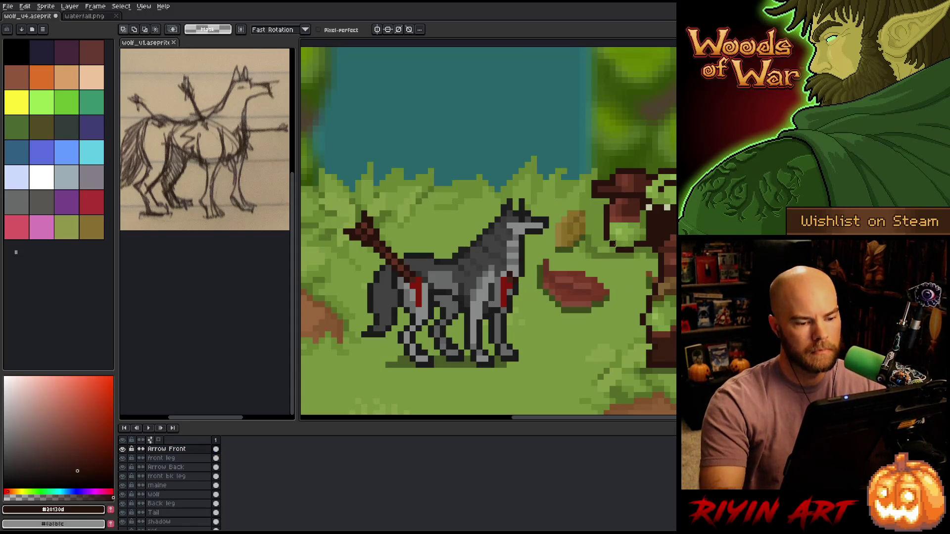
Draw a brown arrow shaft sticking out from the wolf's chest.
key(b)
alt+click(514, 280)
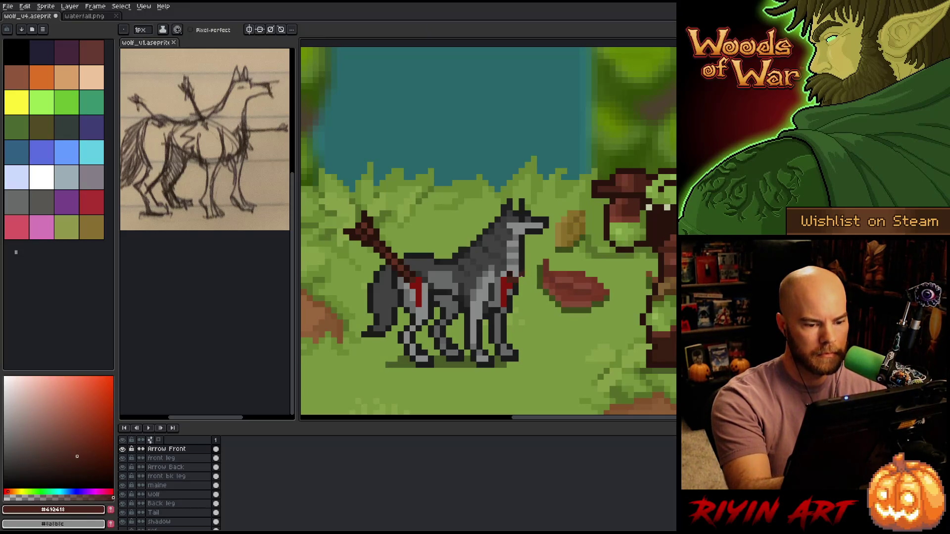
drag(533, 268, 553, 260)
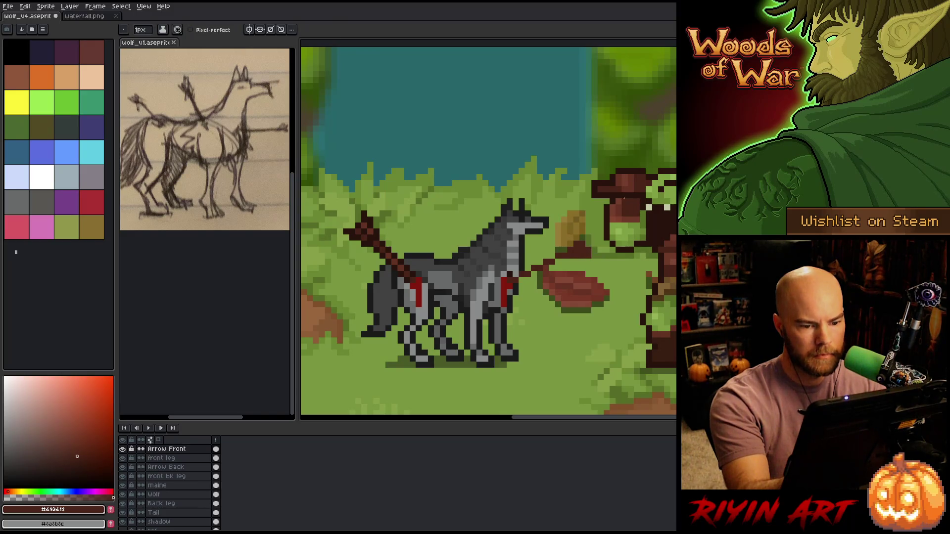
key(b)
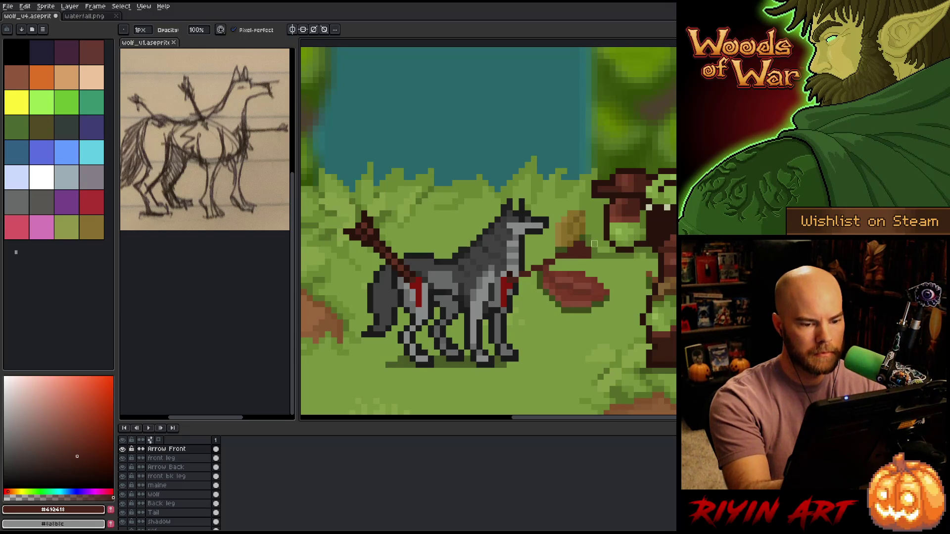
key(e)
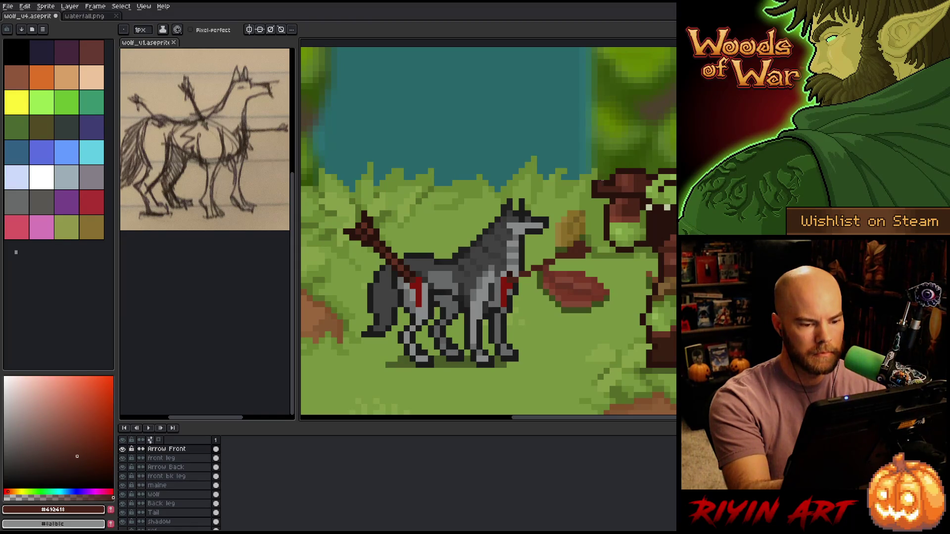
alt+click(564, 261)
Lasso the arrowhead and apply a dark brown Outline effect to it.
key(q)
mouse_move(616, 257)
mouse_down()
mouse_move(536, 257)
mouse_move(514, 284)
mouse_move(529, 295)
mouse_up()
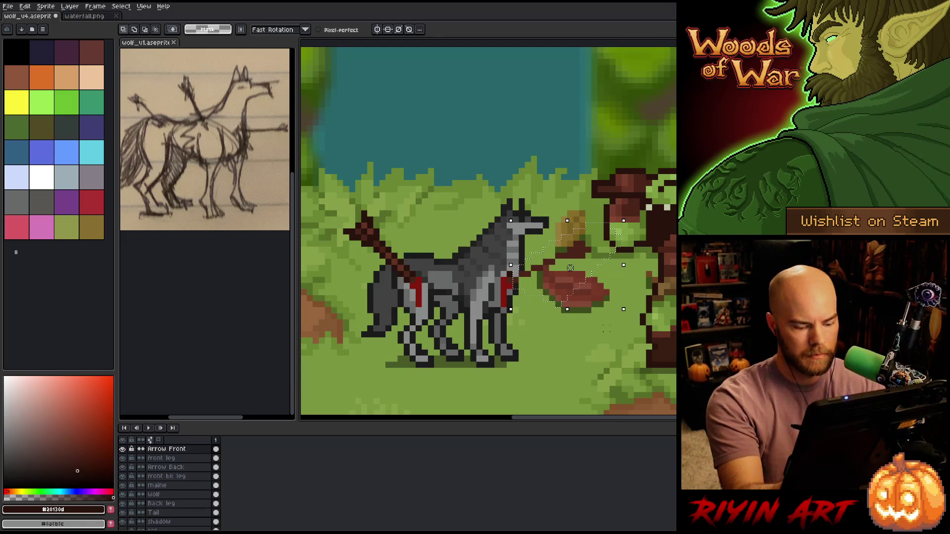
key(shift+o)
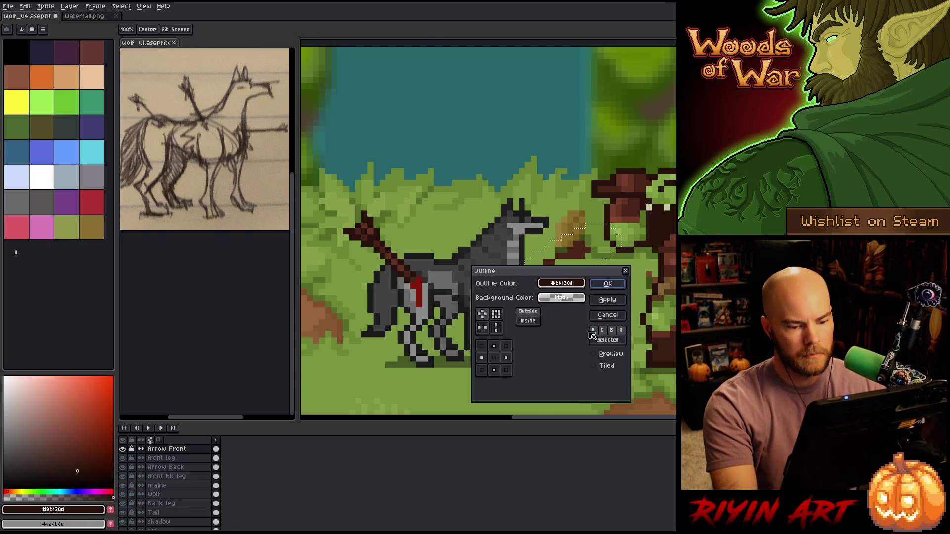
click(593, 354)
click(608, 283)
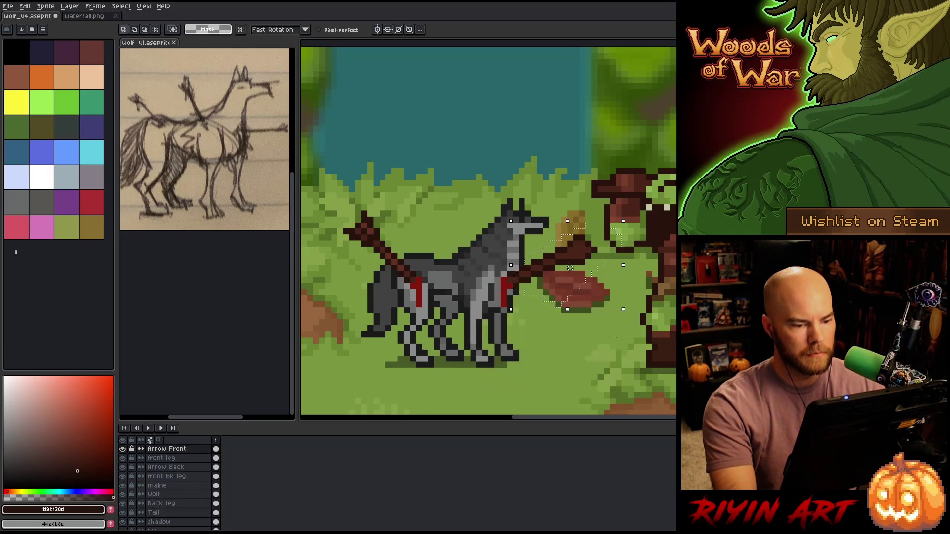
Touch up the chest arrow with the pencil and eraser.
key(ctrl+d)
key(i)
key(b)
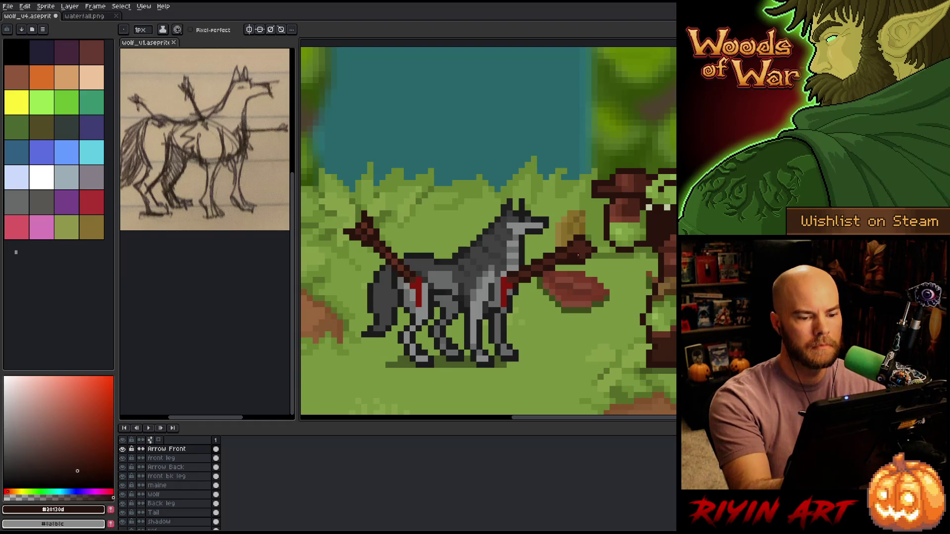
key(e)
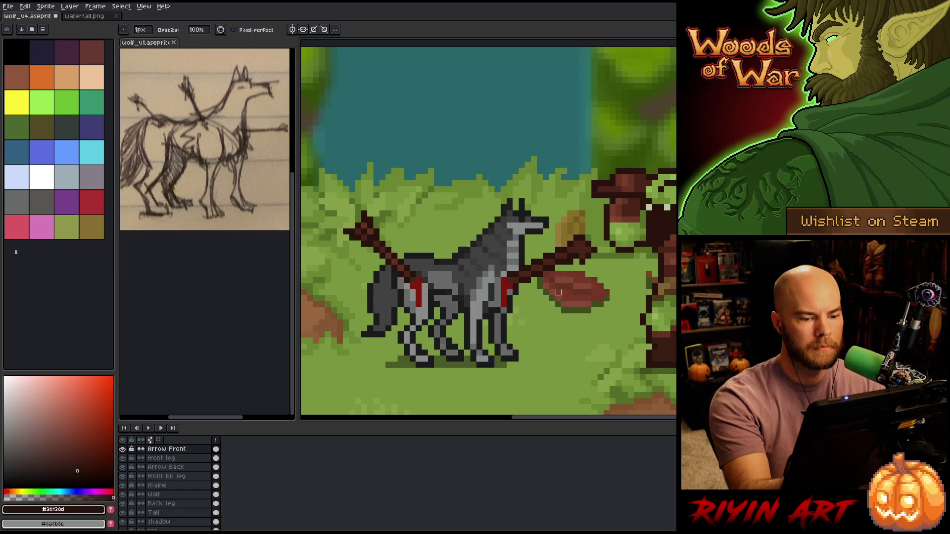
key(b)
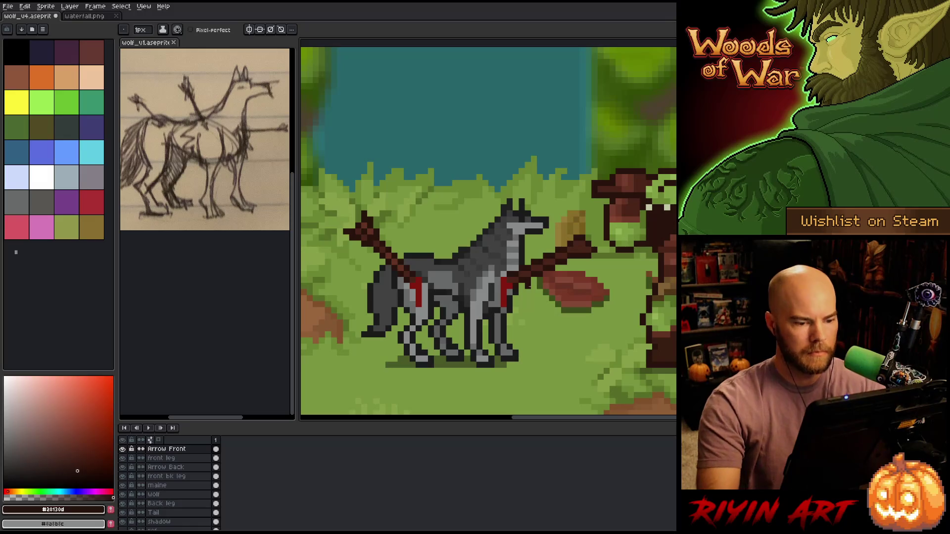
Lasso the chest arrow's shaft and mark its entry point with dark red blood.
key(q)
drag(611, 225, 527, 257)
key(b)
alt+click(504, 290)
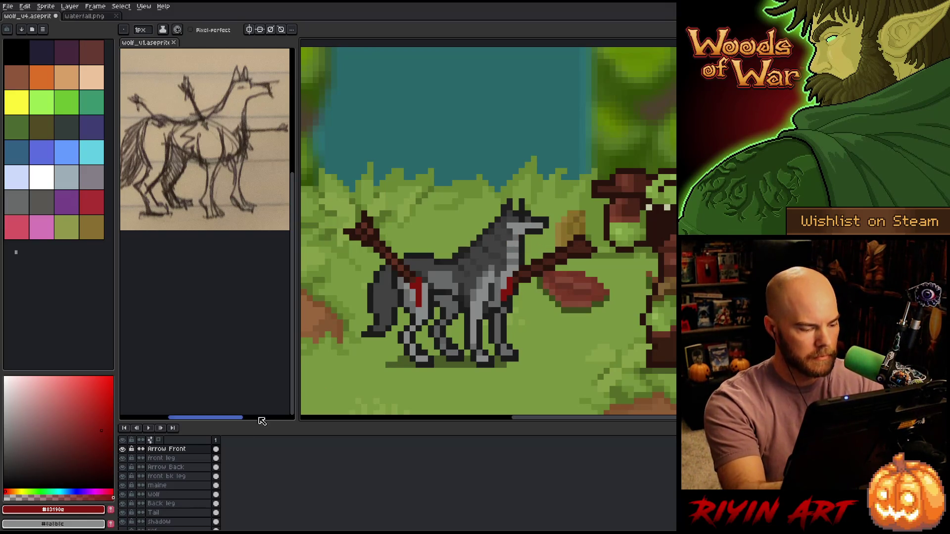
click(183, 504)
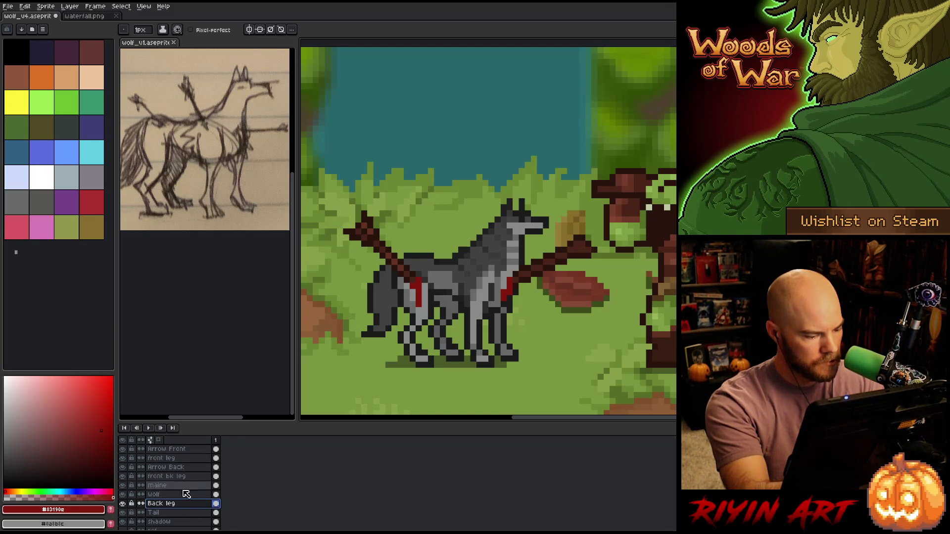
On a new layer above Back leg, draw a brown shaft slanting up from the wolf's back.
key(shift+n)
alt+click(376, 242)
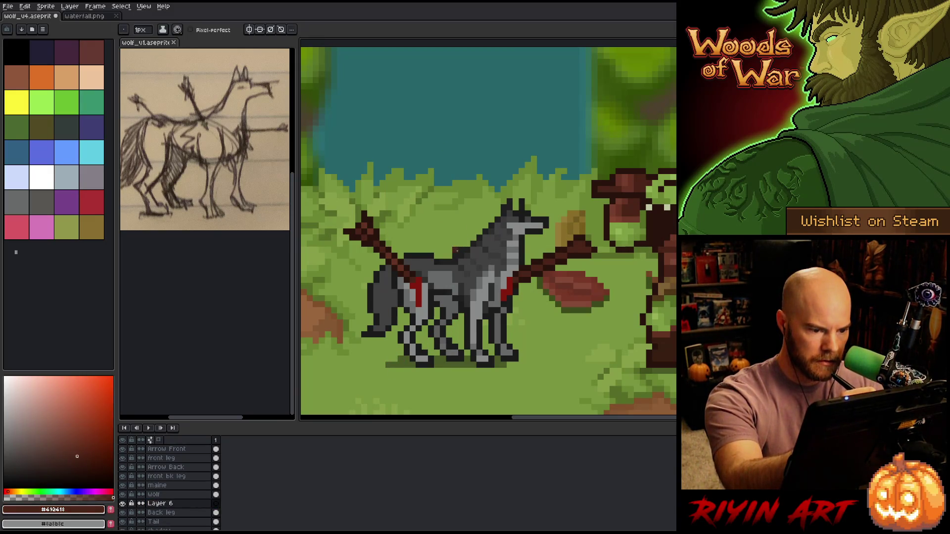
drag(455, 252, 455, 217)
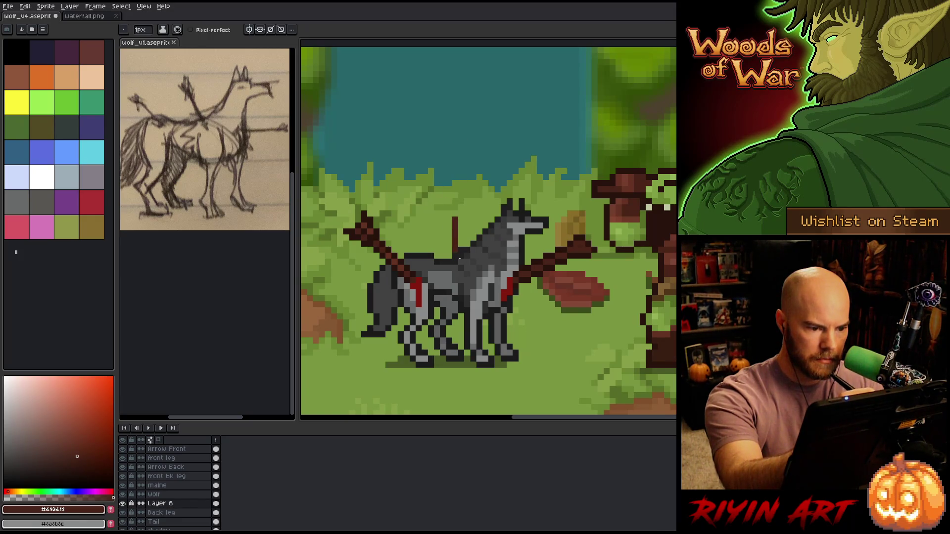
key(ctrl+z)
mouse_move(451, 251)
mouse_down()
mouse_move(443, 201)
mouse_move(447, 210)
mouse_up()
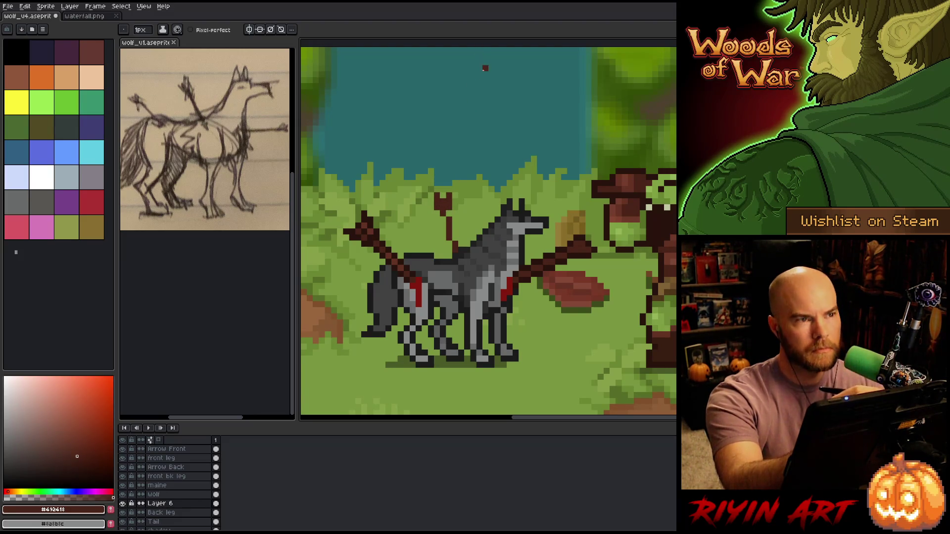
Extend the upright arrow's shaft down into the wolf's back and lasso around it.
key(b)
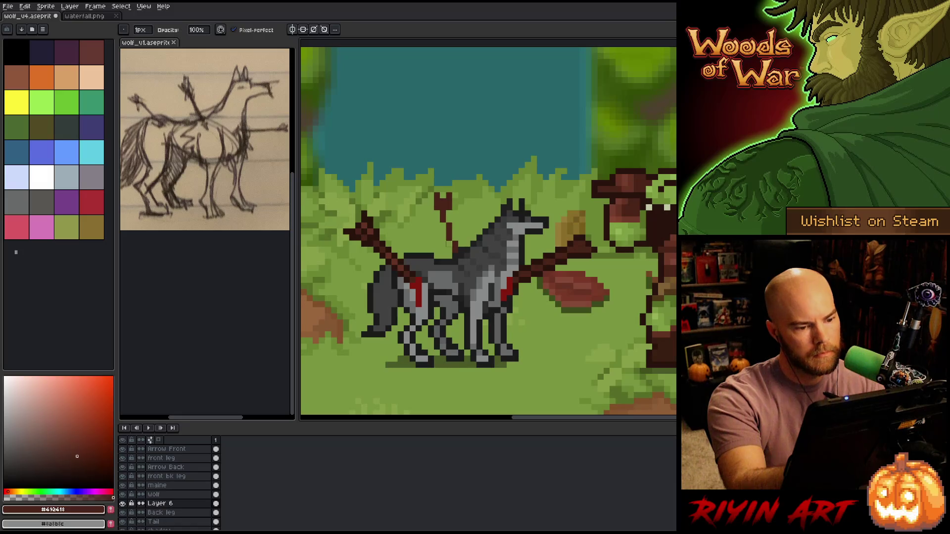
key(e)
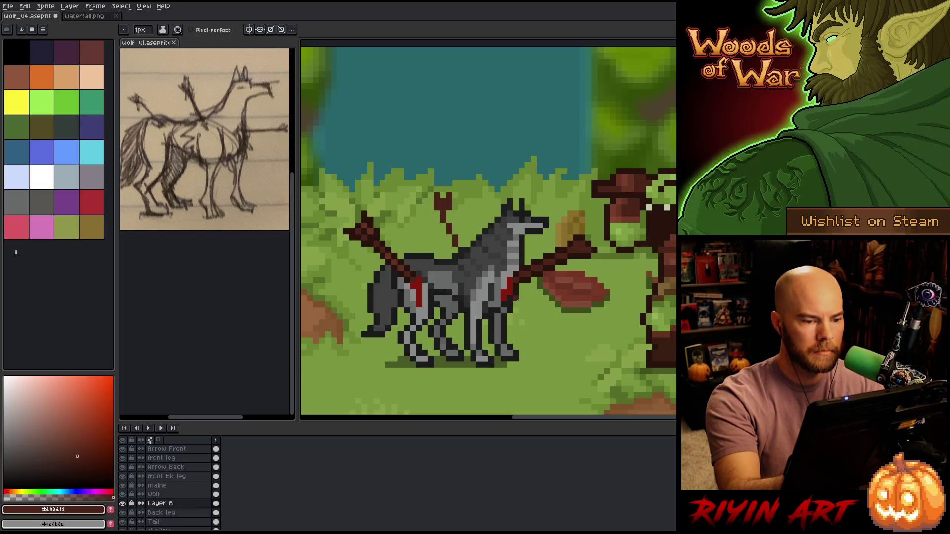
drag(447, 216, 448, 258)
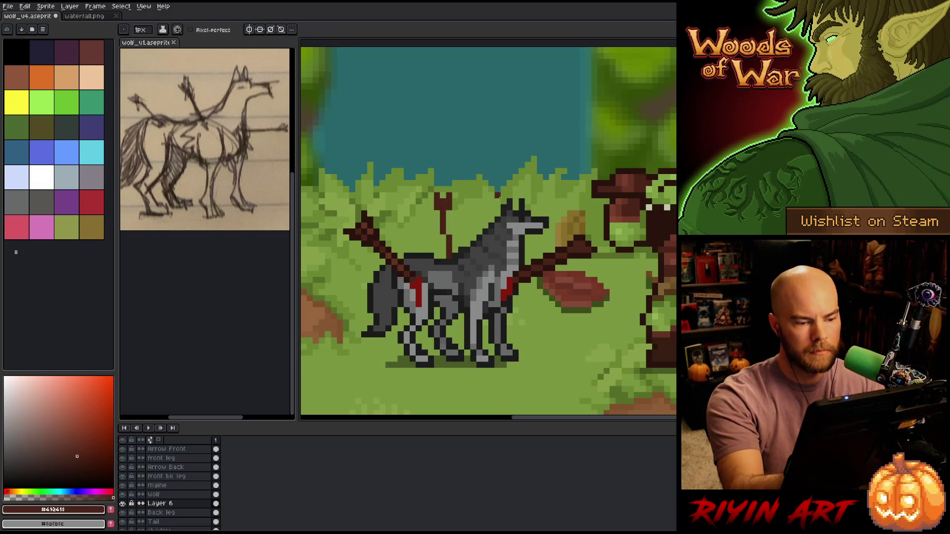
key(q)
drag(465, 186, 409, 216)
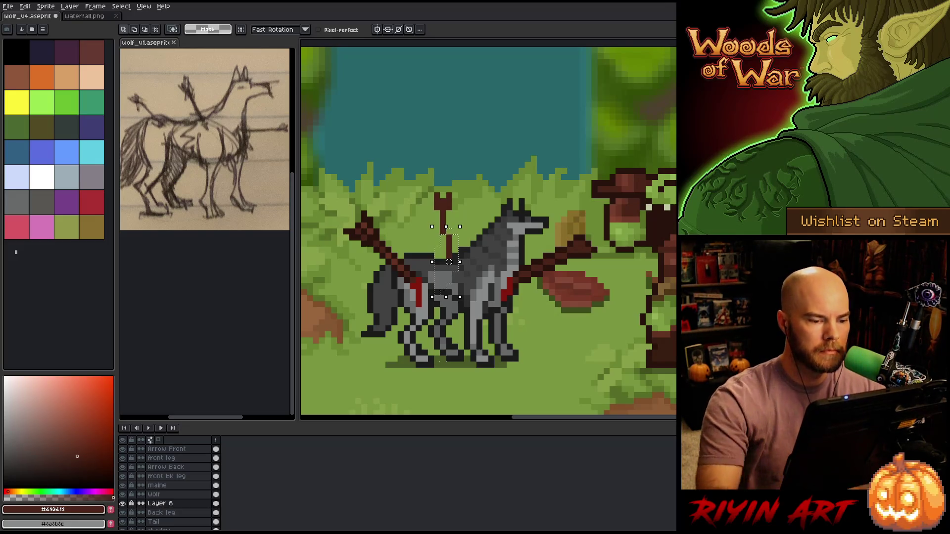
Lasso the upright arrow shaft and give it a dark brown outline.
key(b)
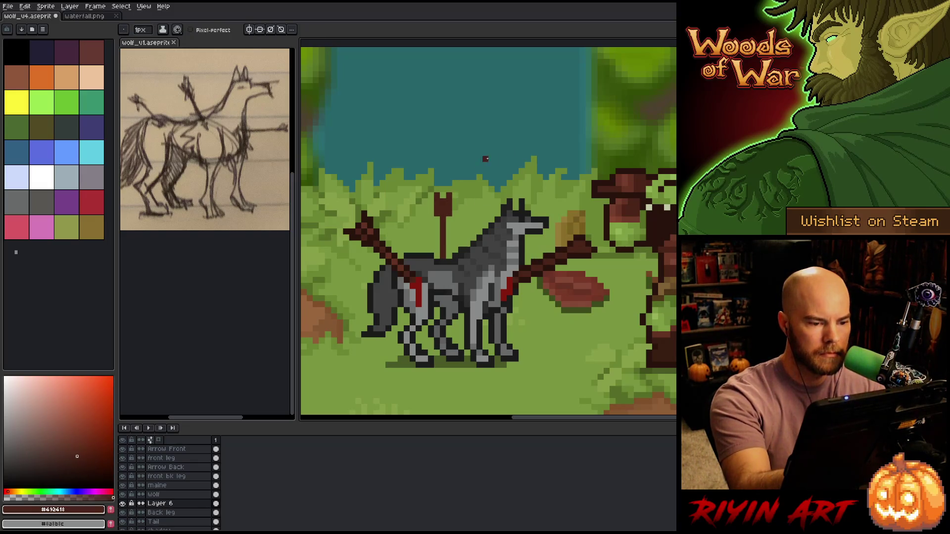
alt+click(582, 233)
key(q)
mouse_move(471, 277)
mouse_down()
mouse_move(469, 165)
mouse_move(463, 338)
mouse_up()
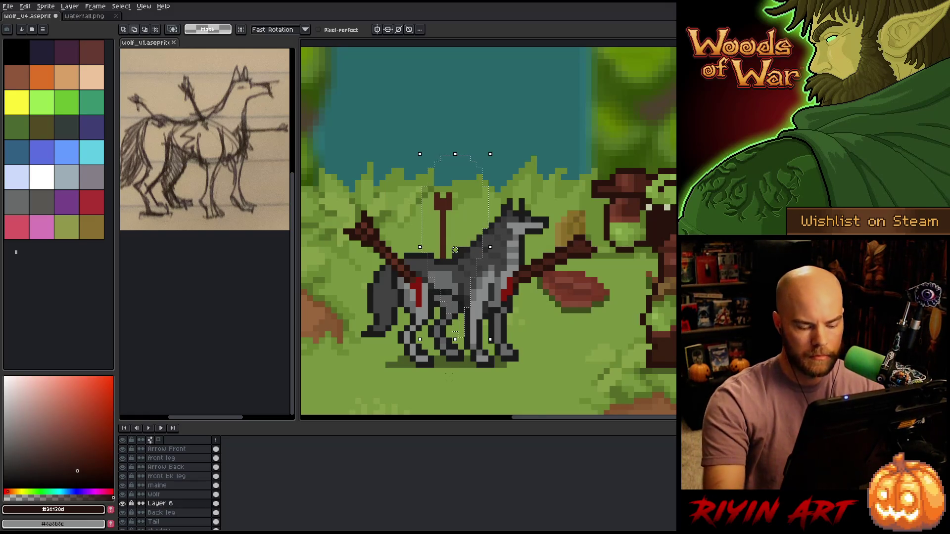
key(shift+o)
key(Return)
key(ctrl+d)
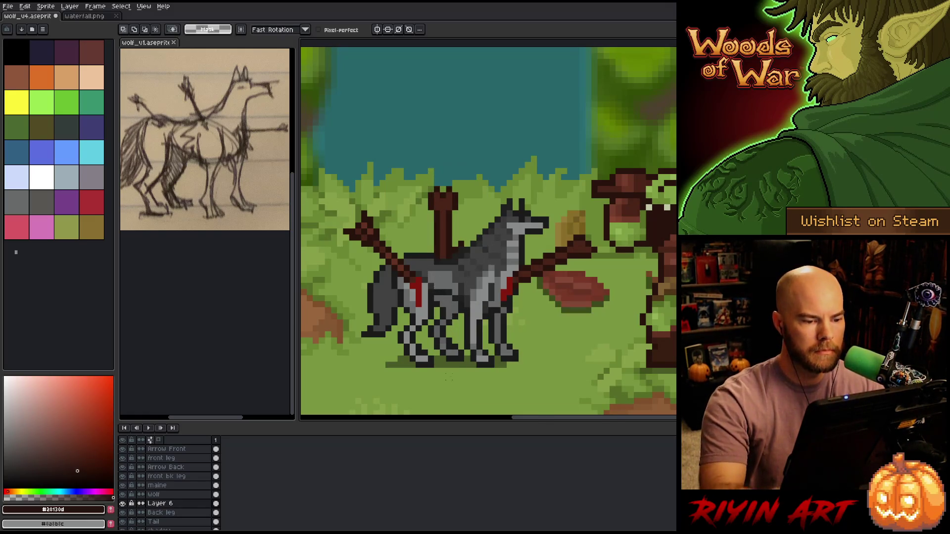
Shade the upright arrow with mid and dark browns sampled from the other arrows.
key(b)
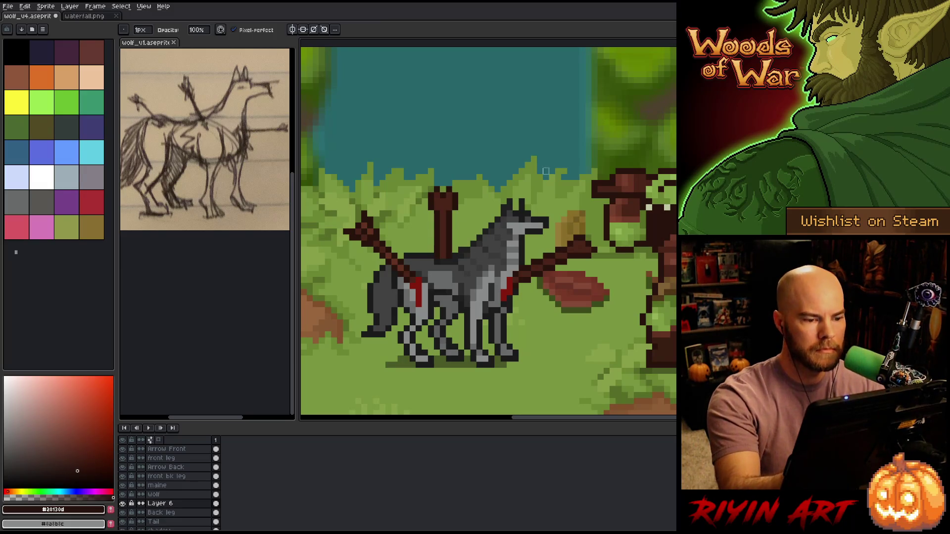
key(i)
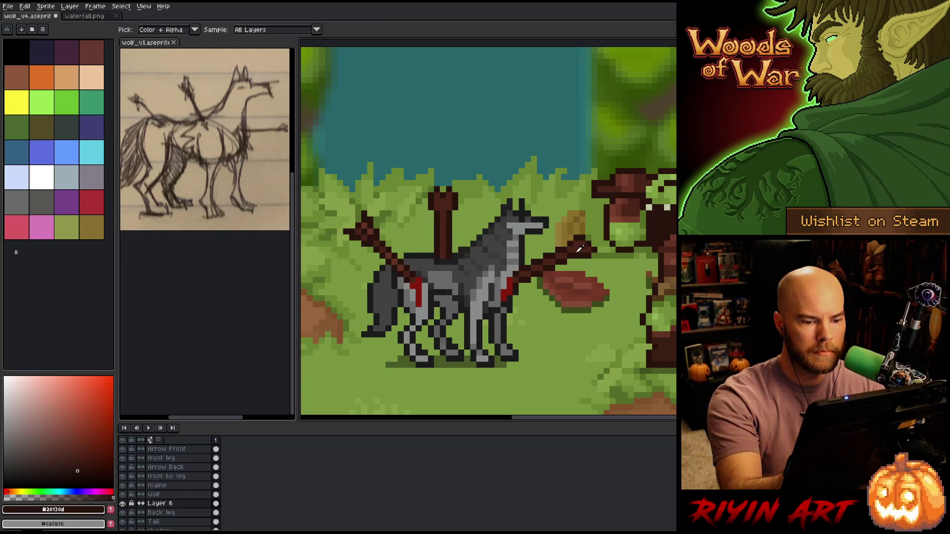
click(394, 252)
key(b)
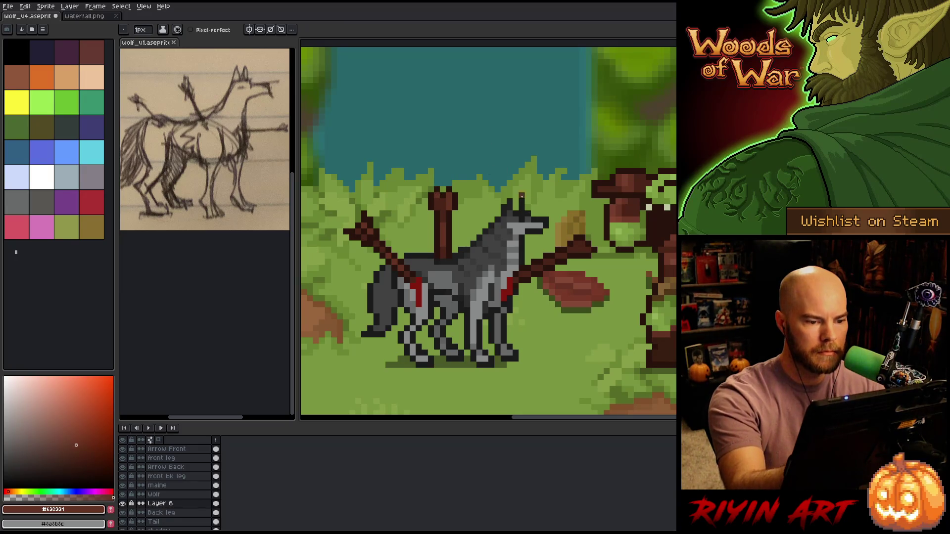
alt+click(442, 207)
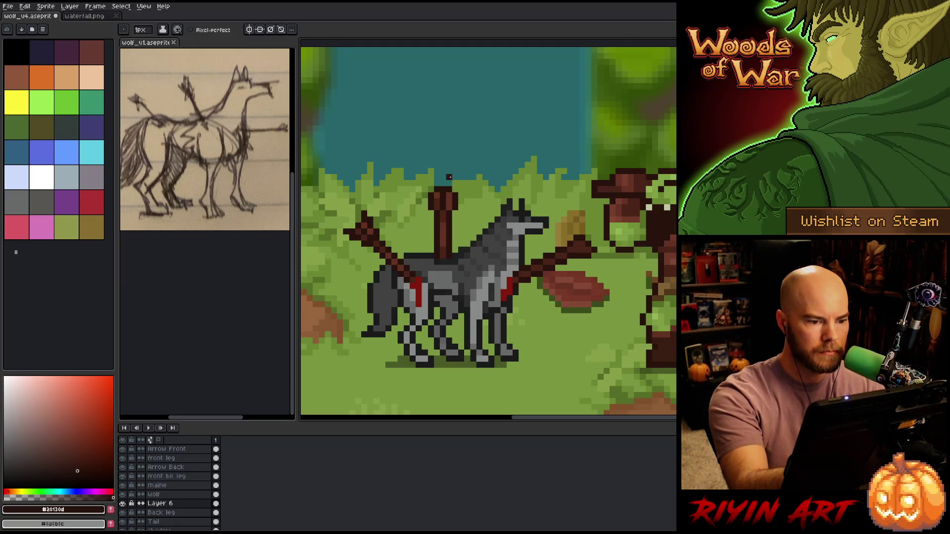
key(e)
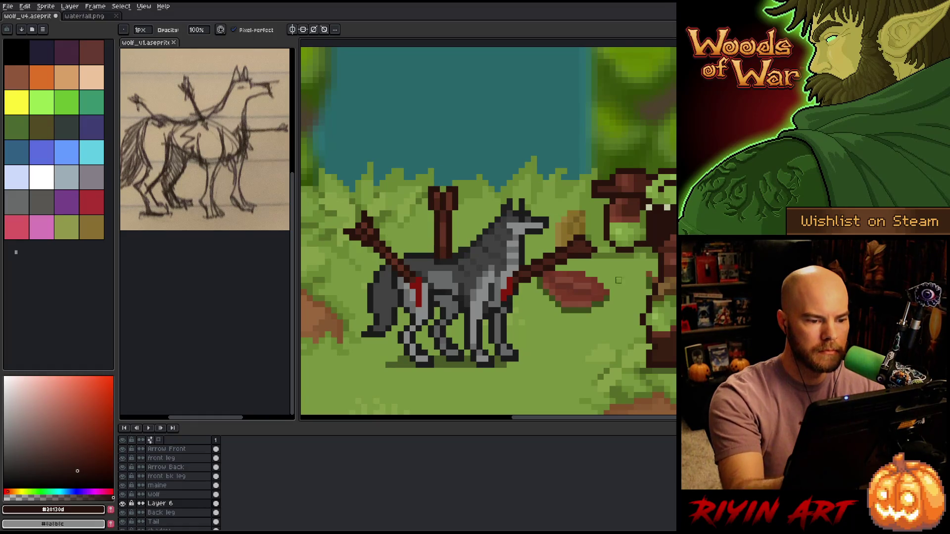
alt+click(570, 231)
key(b)
Check the Arrow Front layer, then return to Layer 6 with the upright arrow.
click(179, 449)
click(570, 249)
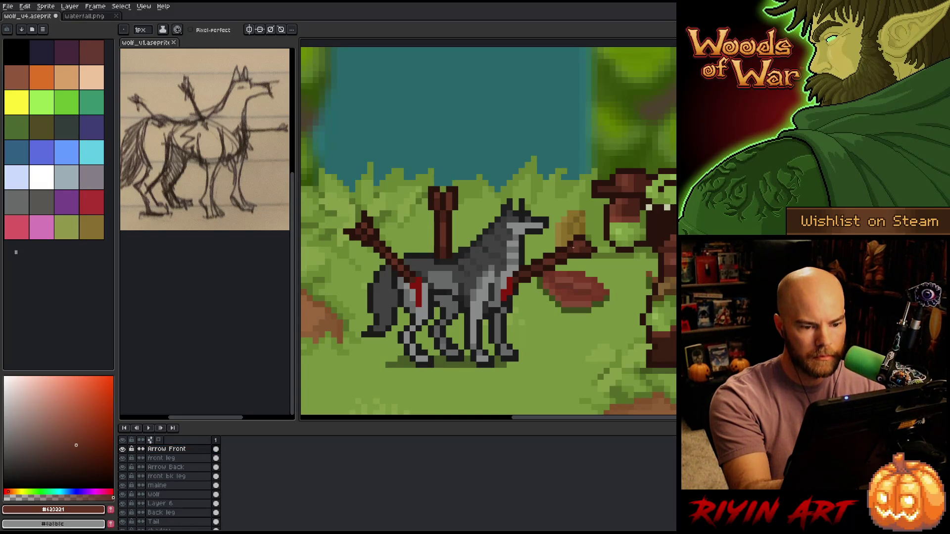
key(alt)
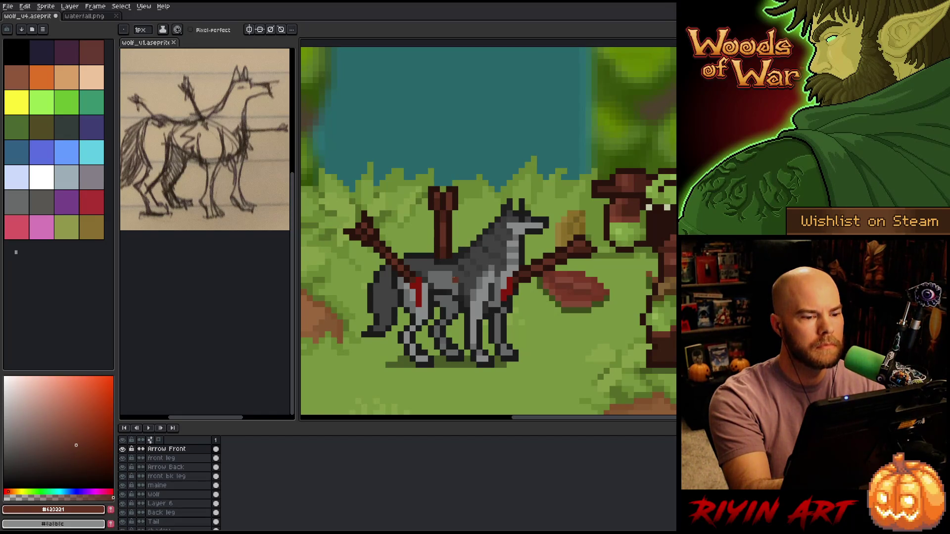
click(160, 503)
Select the upright arrow and tilt it about 14° counter-clockwise.
key(m)
drag(425, 184, 460, 267)
drag(465, 175, 443, 178)
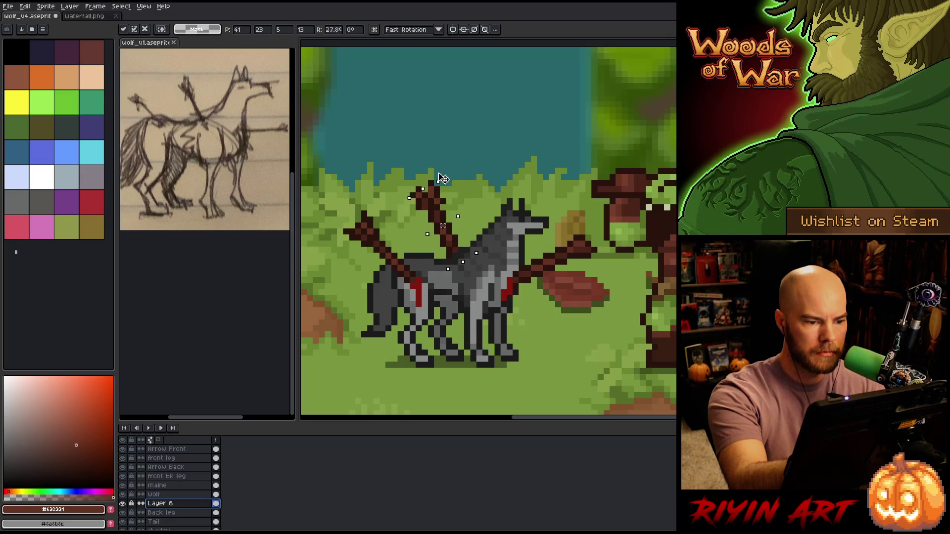
key(Return)
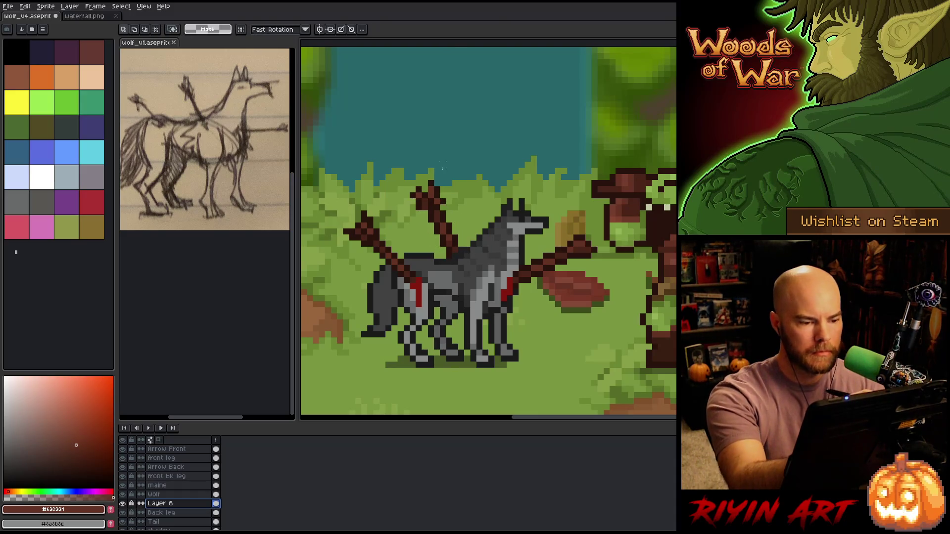
Retouch the arrow with darker and lighter browns sampled from it, and save the file.
alt+click(442, 184)
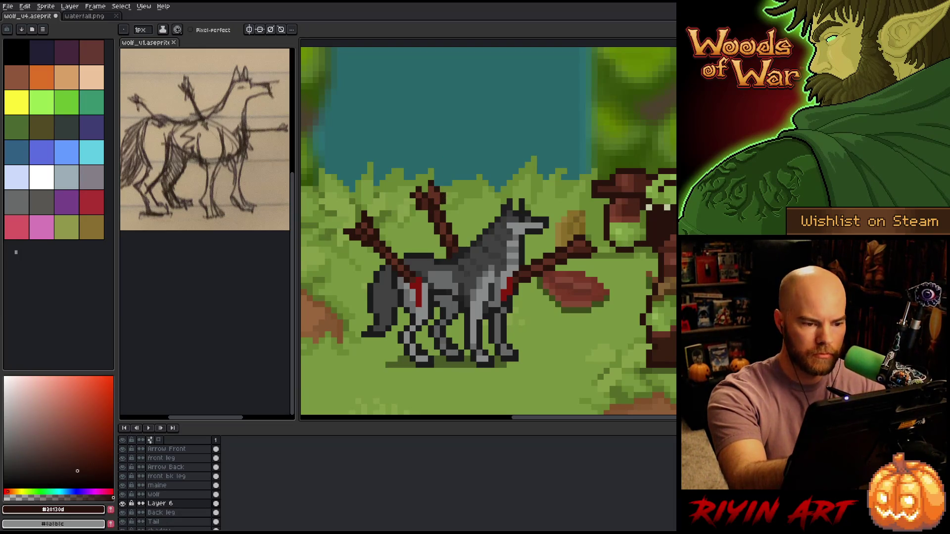
key(e)
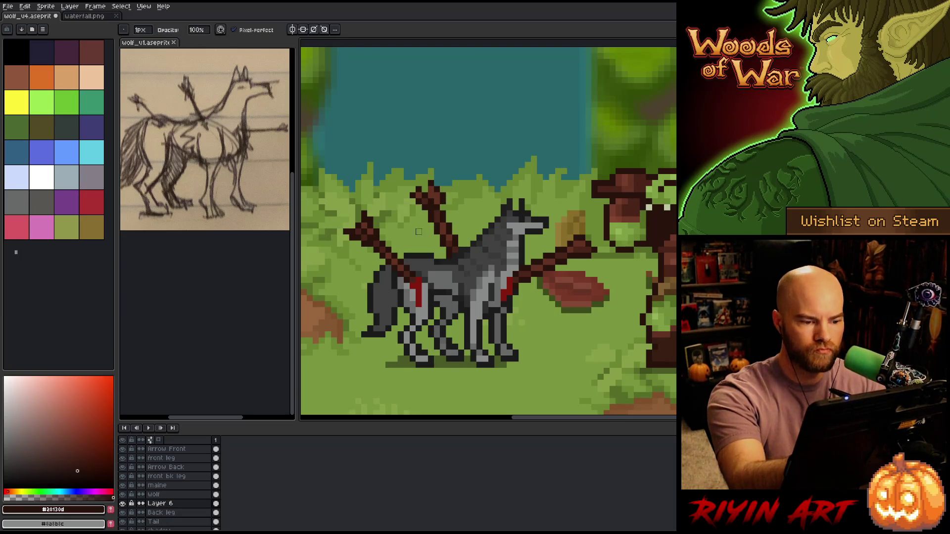
key(b)
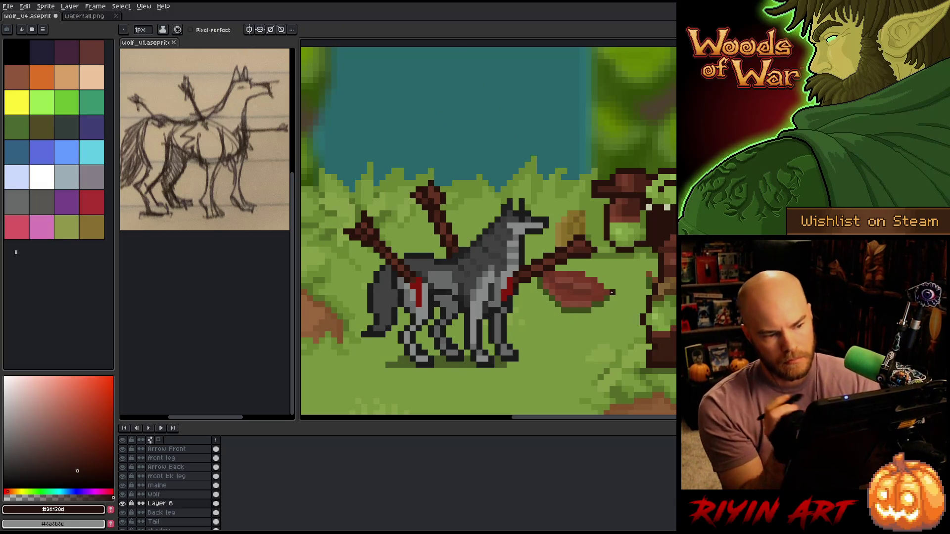
key(i)
click(434, 191)
key(b)
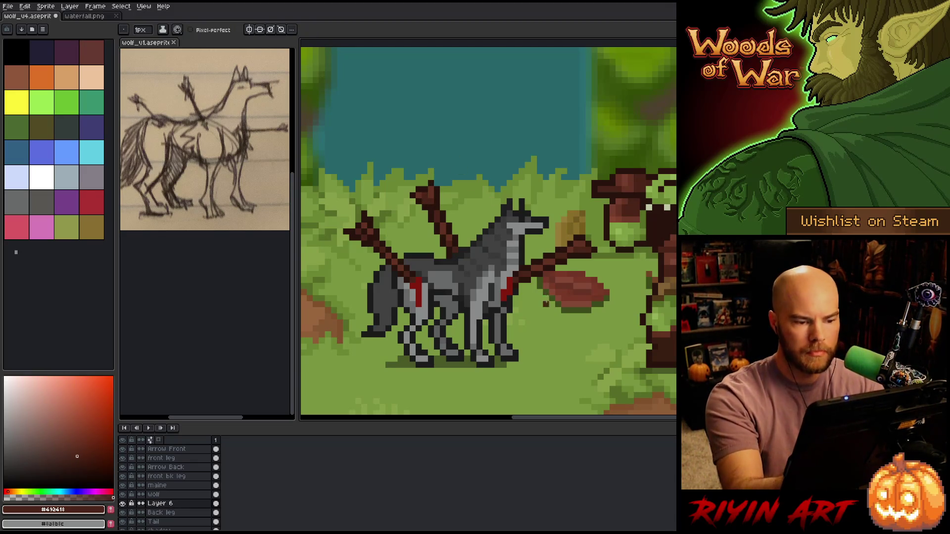
alt+click(461, 238)
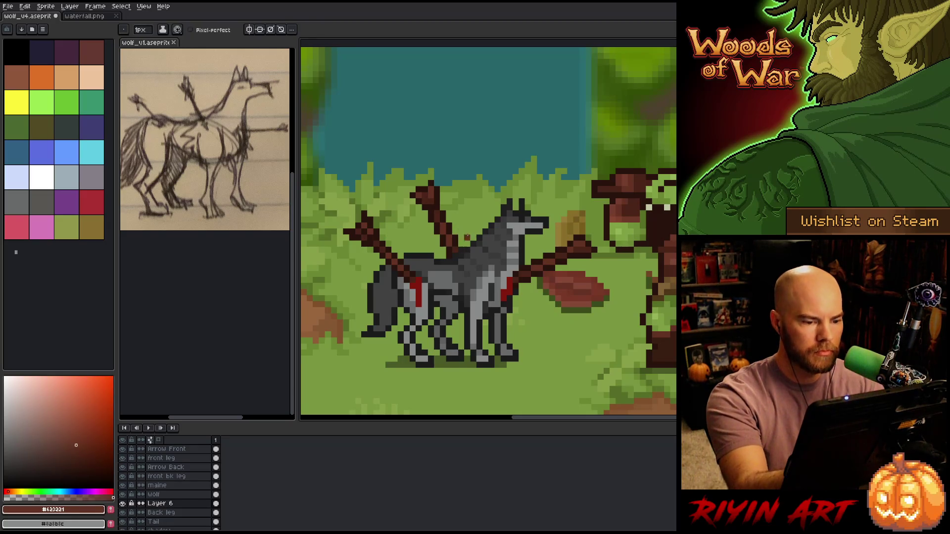
key(b)
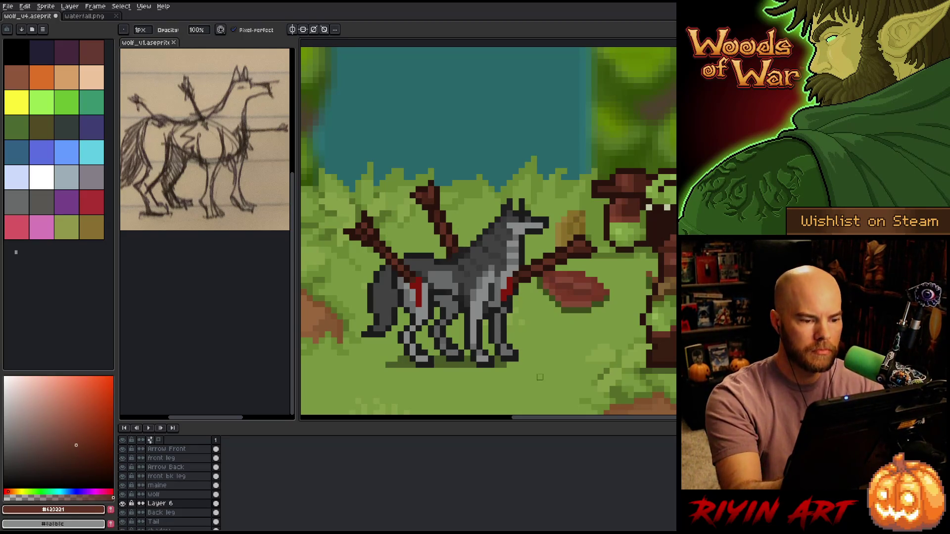
key(ctrl+s)
Move the upright arrow slightly further right and commit it.
key(ctrl+t)
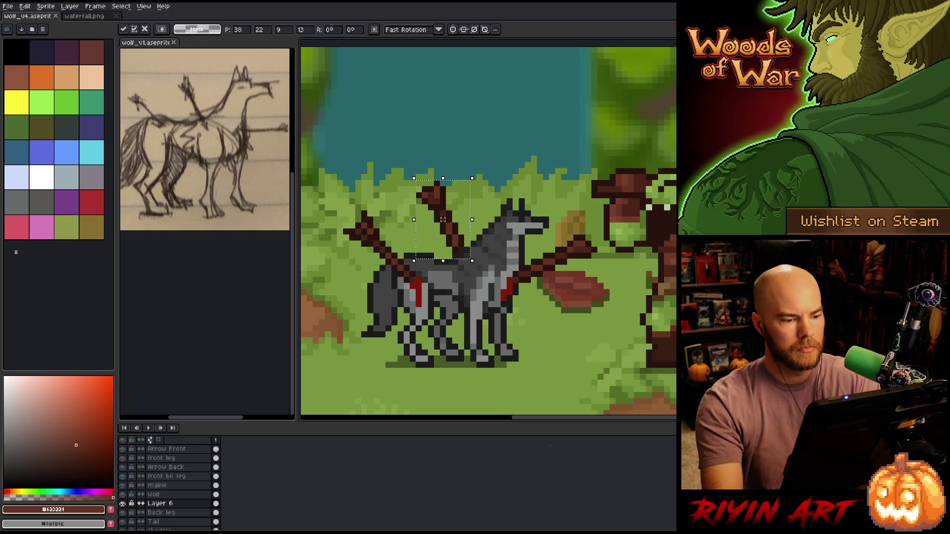
key(ctrl+d)
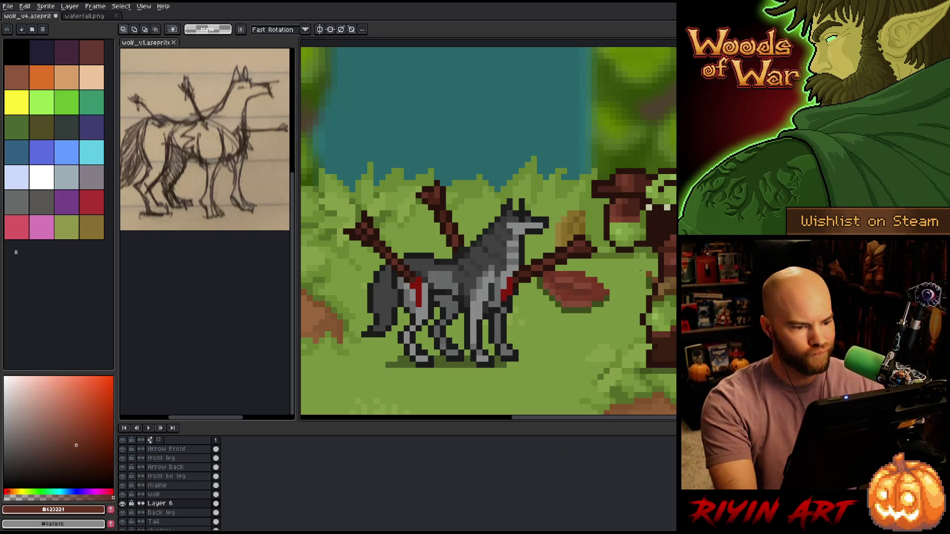
mouse_move(509, 134)
mouse_down()
mouse_move(399, 201)
mouse_move(388, 237)
mouse_move(433, 241)
mouse_up()
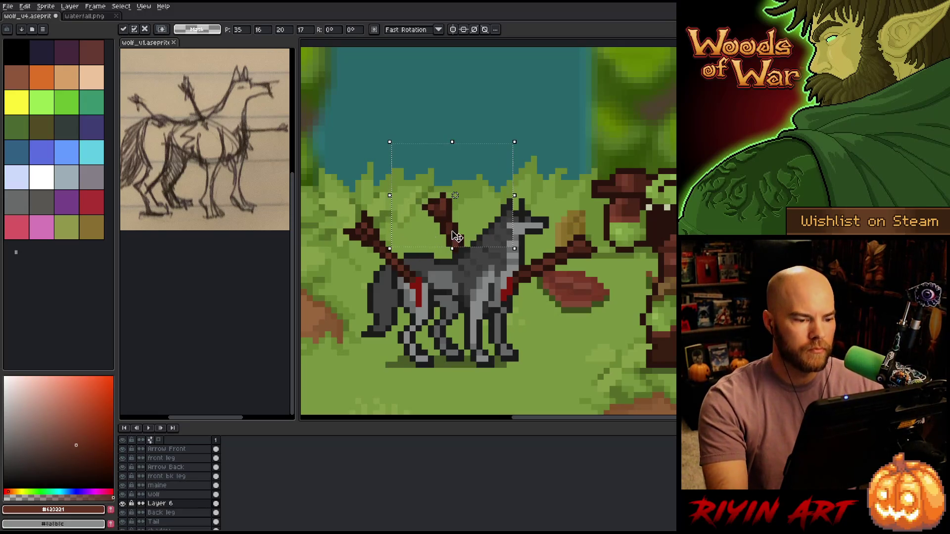
click(588, 201)
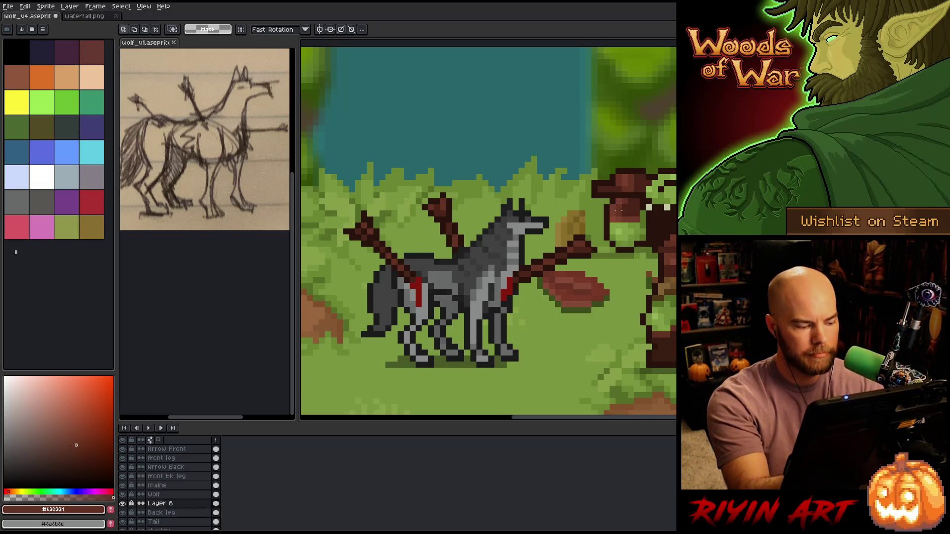
Rename Layer 6 to 'Back arrow' and save the wolf file.
double_click(159, 503)
text(Back)
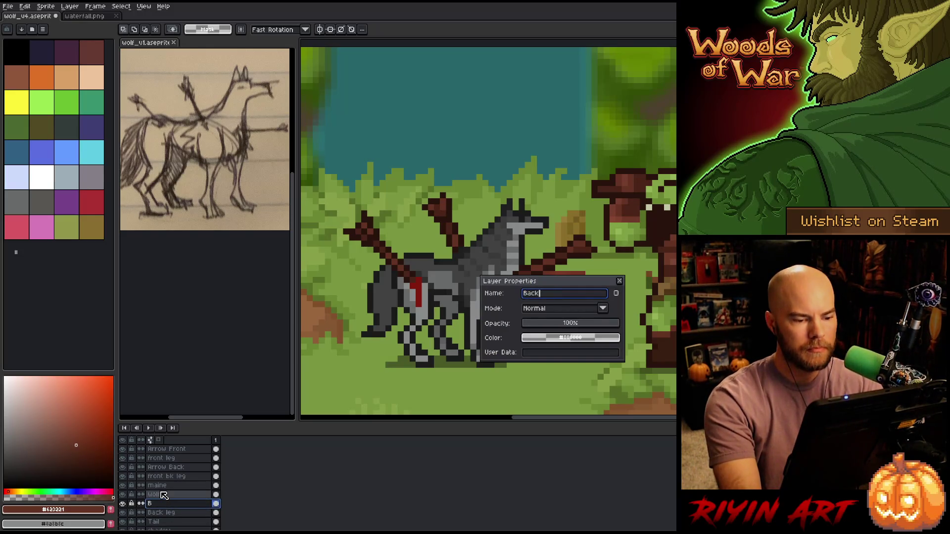
text( arrow)
key(Return)
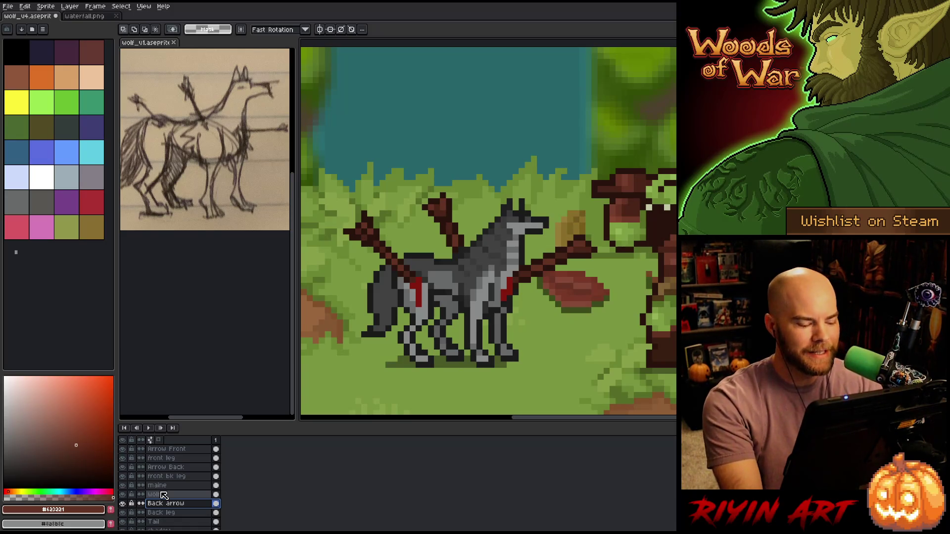
key(ctrl+s)
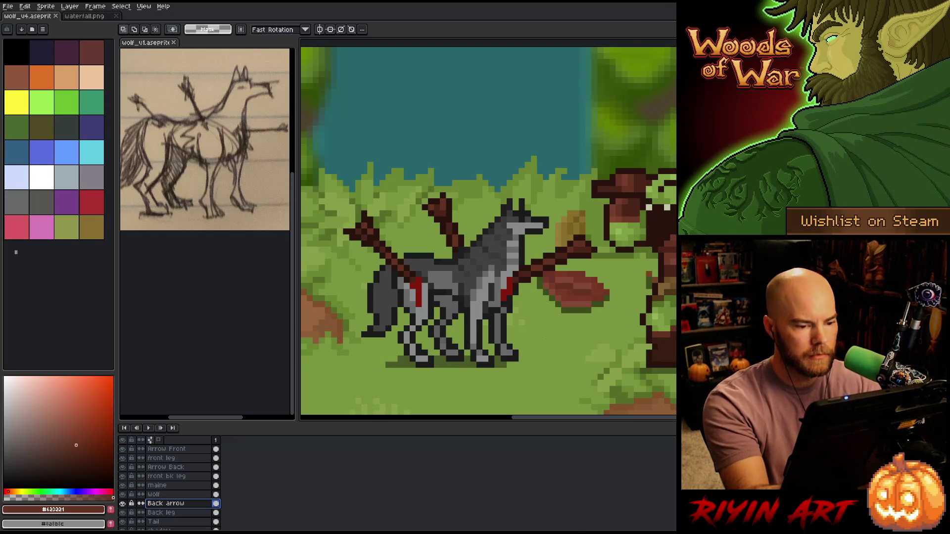
Make Back leg the active layer and bring up the File menu.
mouse_move(452, 352)
mouse_down()
mouse_move(351, 346)
mouse_move(510, 334)
mouse_up()
click(161, 512)
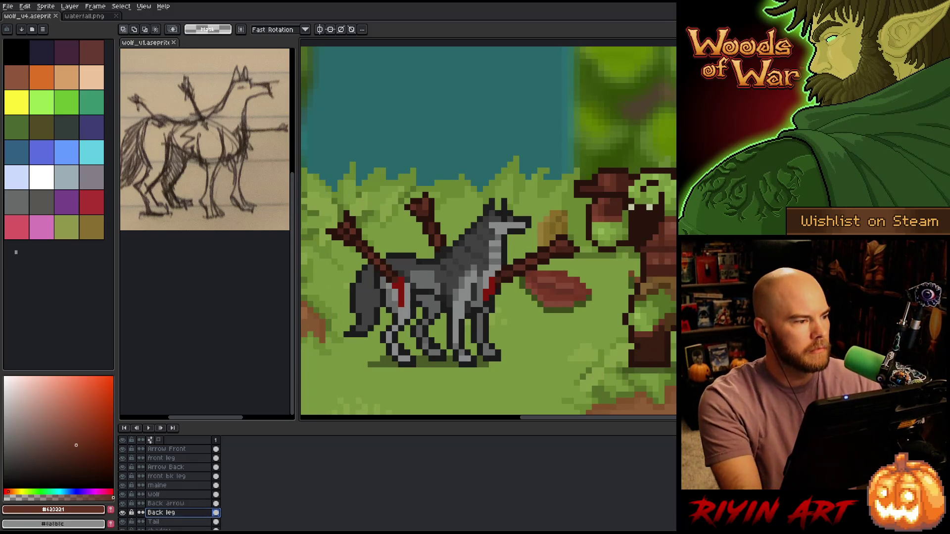
click(8, 6)
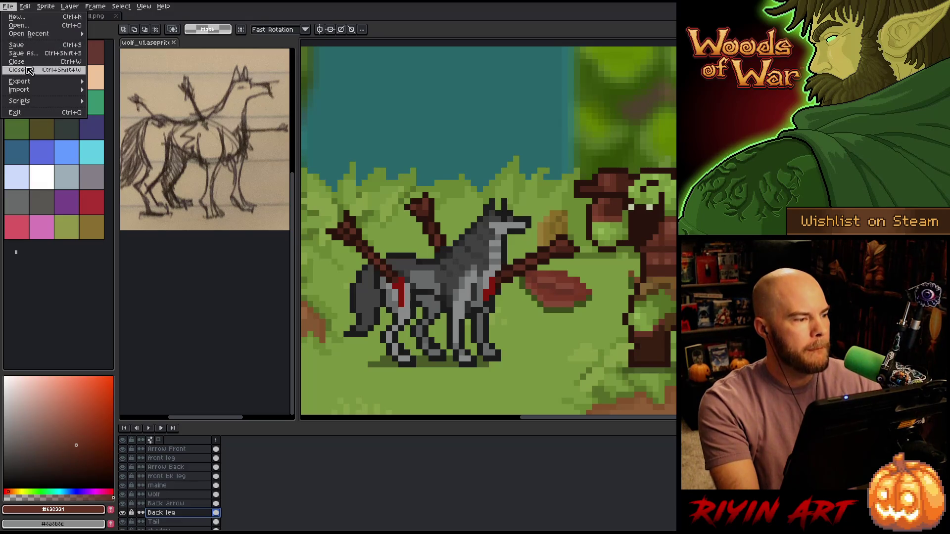
Save the file as wolf_v5 by changing the version number from 4 to 5.
click(37, 59)
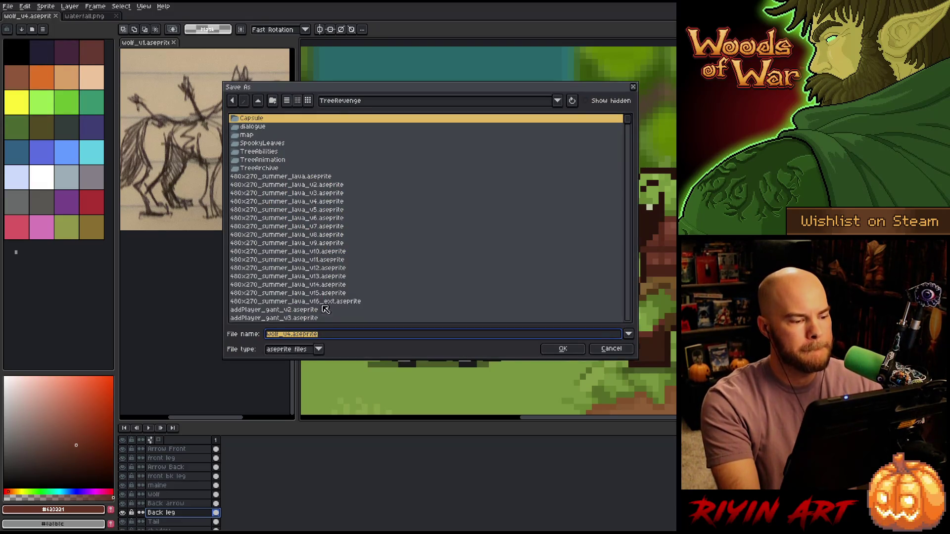
click(292, 336)
key(BackSpace)
text(5)
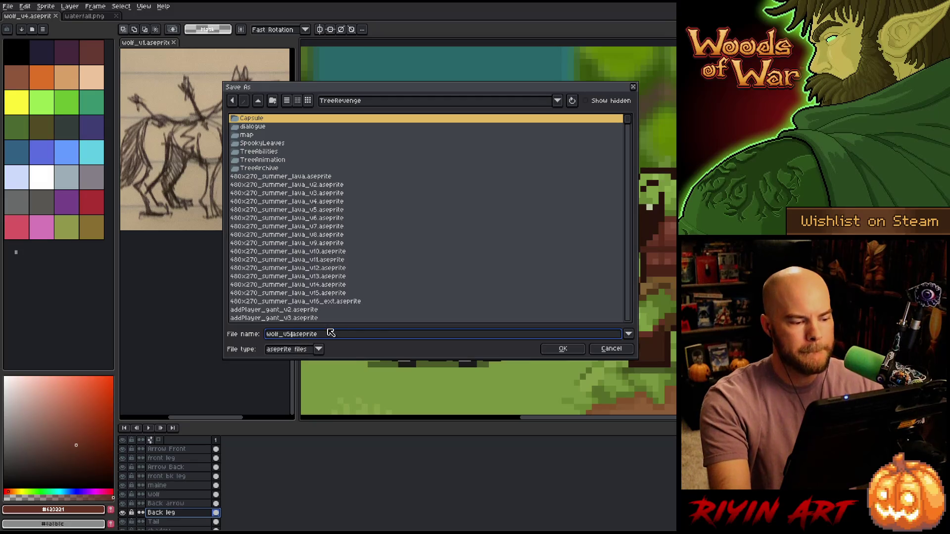
key(Return)
Toggle the Arrow Front layer's visibility to check it, then select Arrow Back.
mouse_move(456, 324)
mouse_down()
mouse_move(416, 319)
mouse_move(534, 325)
mouse_up()
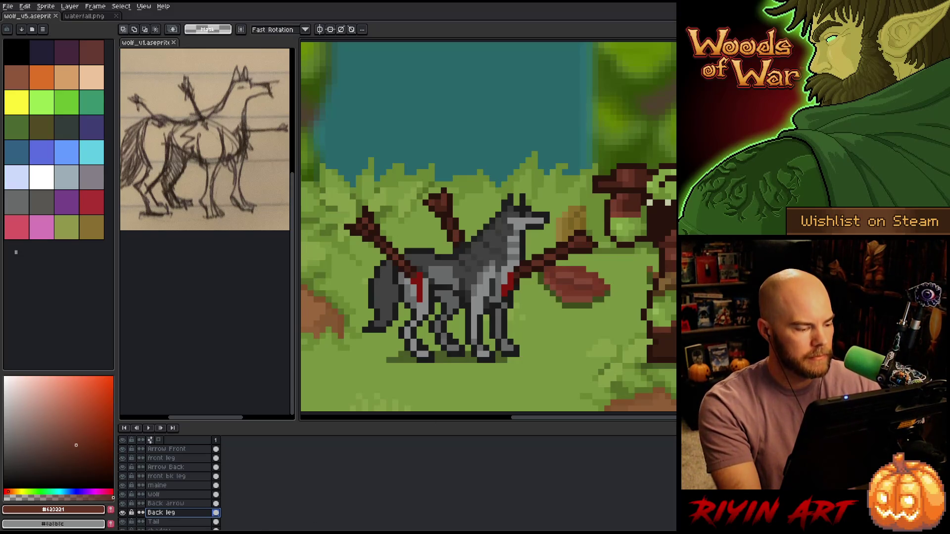
drag(518, 347, 496, 346)
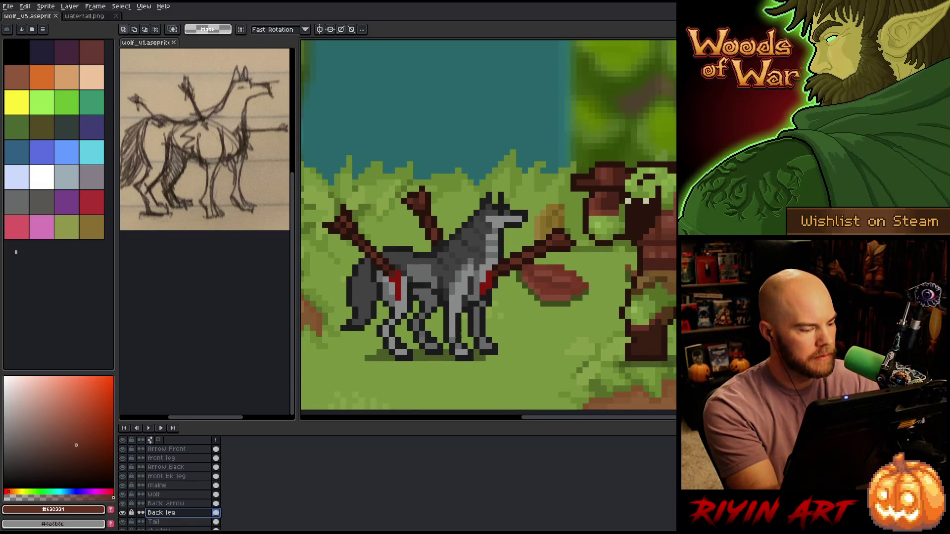
click(185, 449)
click(122, 450)
click(122, 450)
click(164, 458)
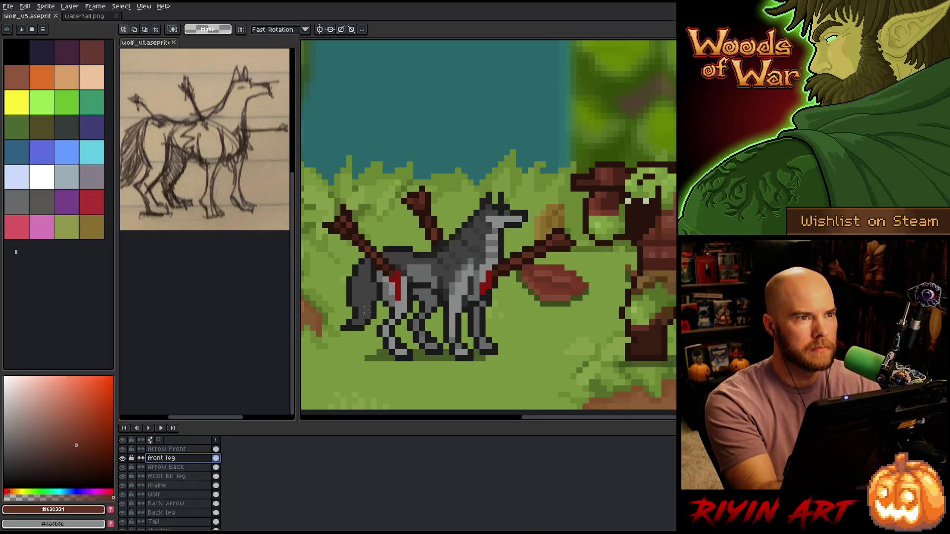
click(185, 467)
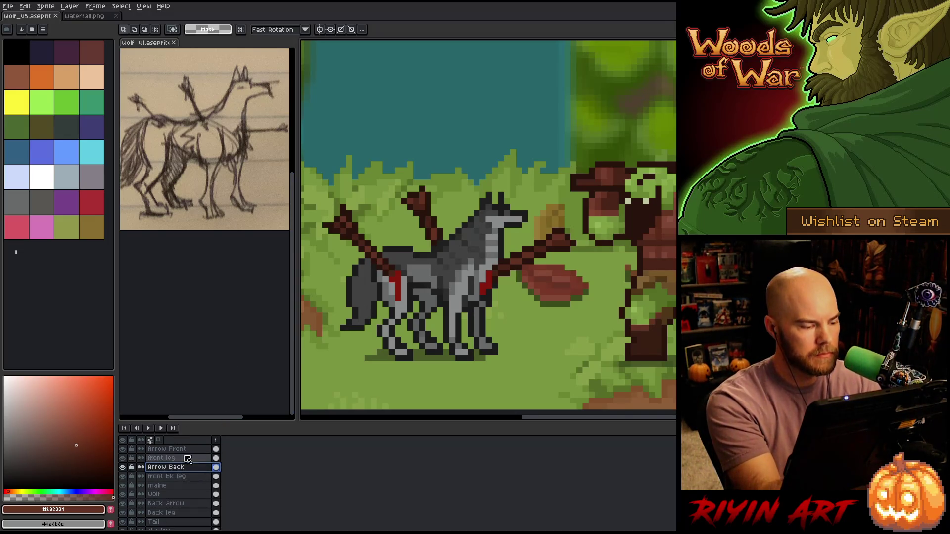
Toggle the Arrow Back and Wolf layers on and off to check them.
click(122, 466)
click(122, 467)
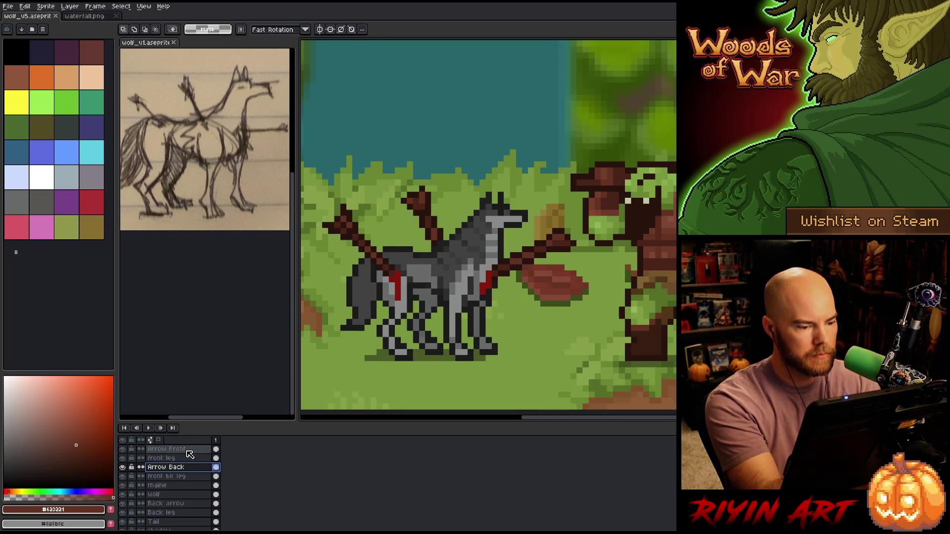
click(189, 476)
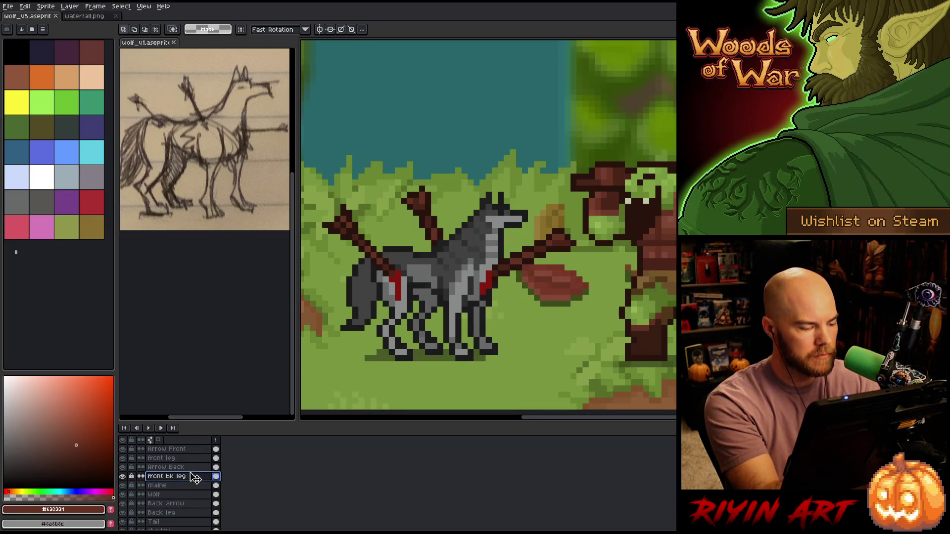
click(187, 494)
click(122, 494)
click(122, 494)
click(122, 494)
click(122, 494)
click(123, 494)
click(122, 494)
drag(118, 495, 121, 495)
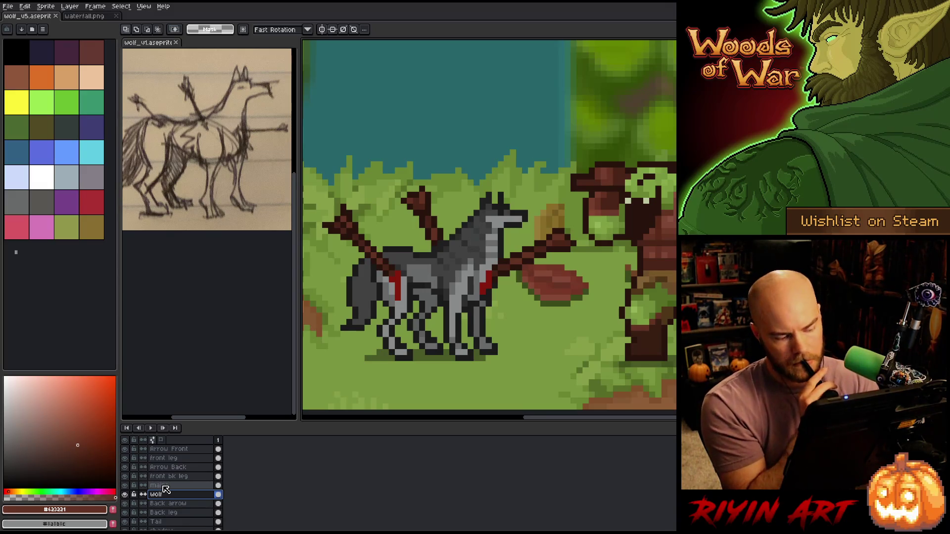
Delete the mane layer and compare the wolf head and body with it gone.
click(165, 487)
key(ctrl+e)
click(125, 485)
click(125, 485)
click(125, 485)
click(125, 486)
click(126, 487)
click(126, 487)
click(126, 488)
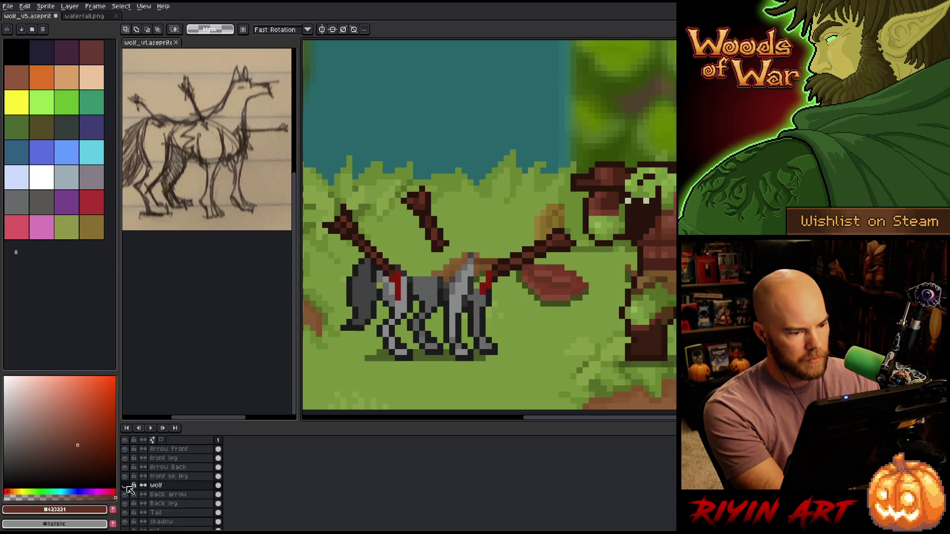
click(127, 487)
click(127, 487)
Check the front bk leg, pick a dark grey, and re-check the Wolf and Arrow Back layers.
click(128, 477)
click(127, 477)
click(127, 476)
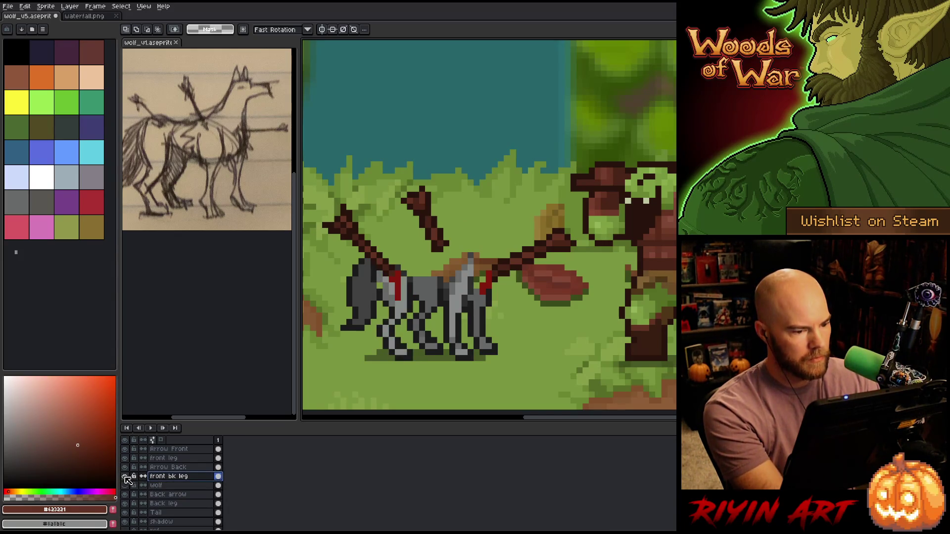
key(b)
alt+click(384, 288)
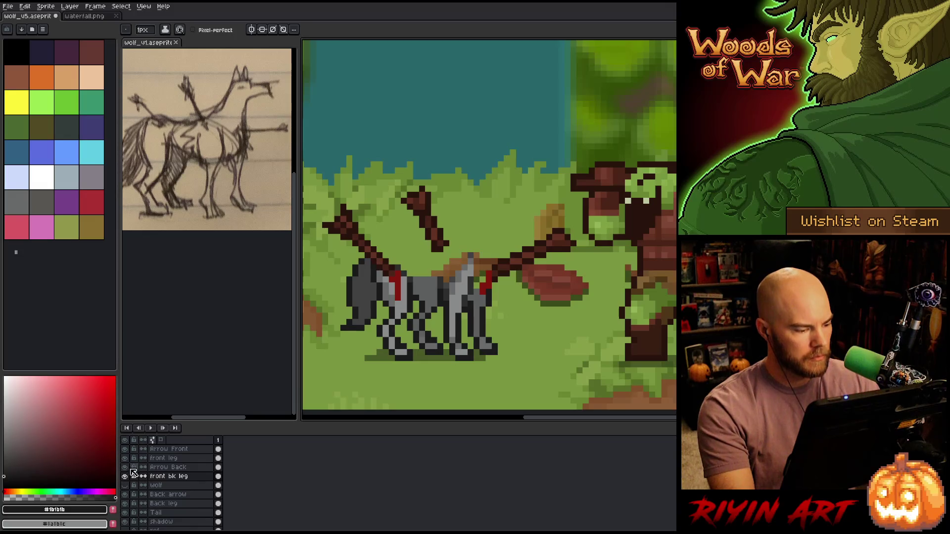
click(124, 485)
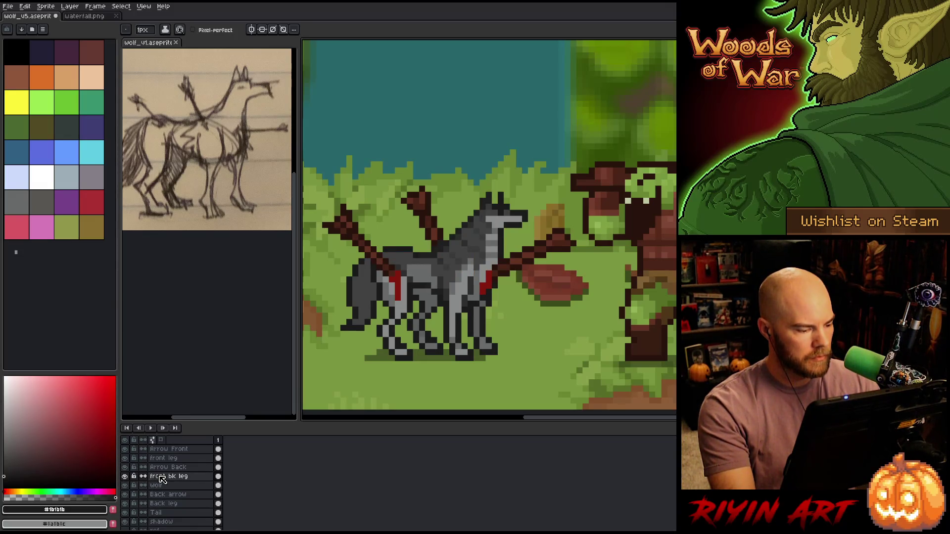
click(159, 467)
click(125, 467)
click(125, 468)
click(124, 467)
click(124, 467)
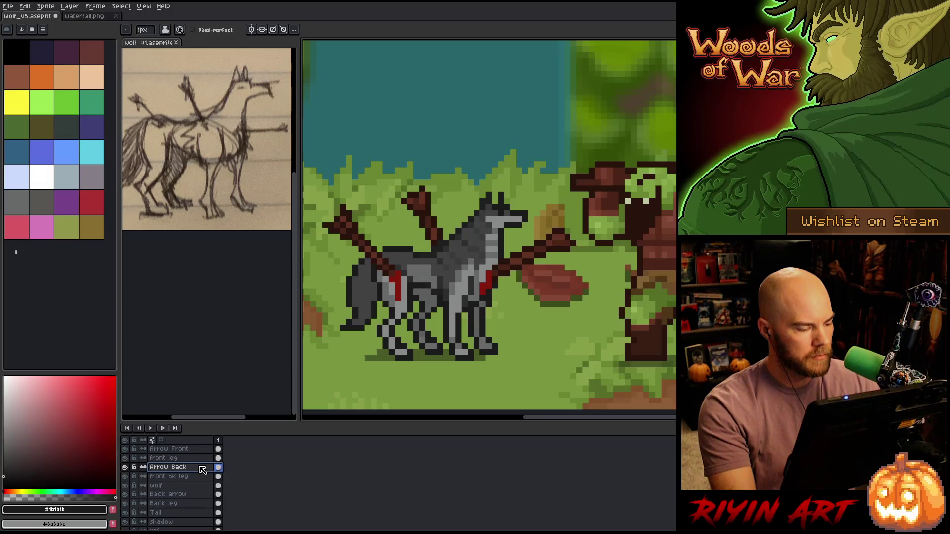
Rename the front leg layer to 'Front Leg' and toggle its visibility to check it.
click(166, 459)
double_click(166, 459)
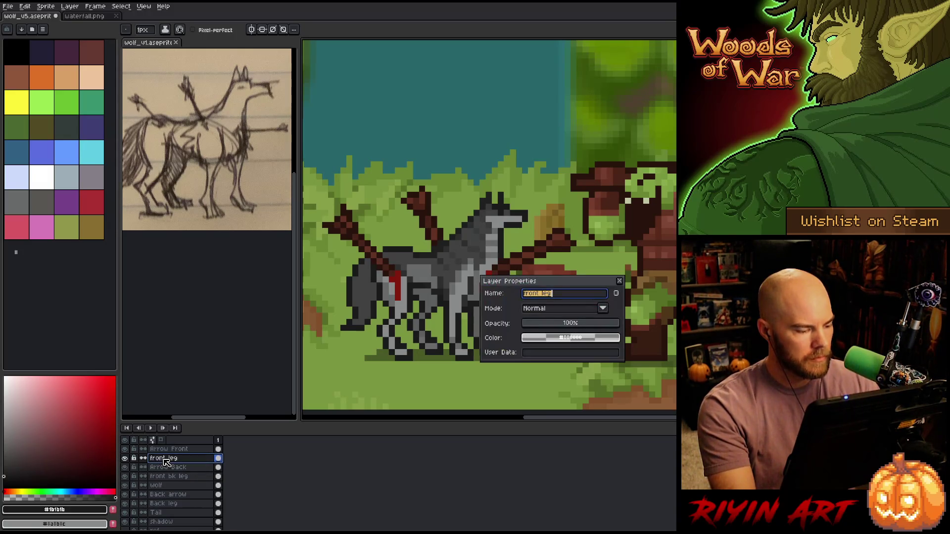
text(Front Leg)
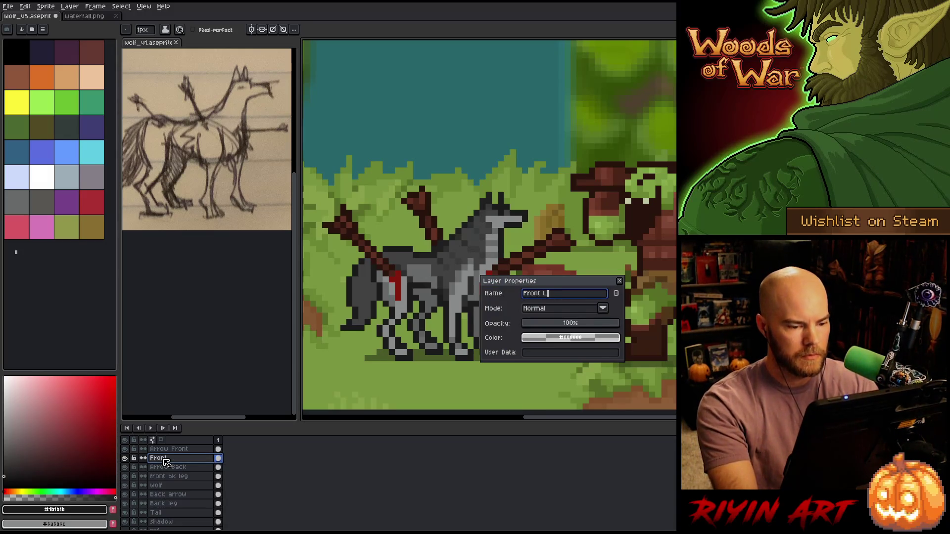
key(Return)
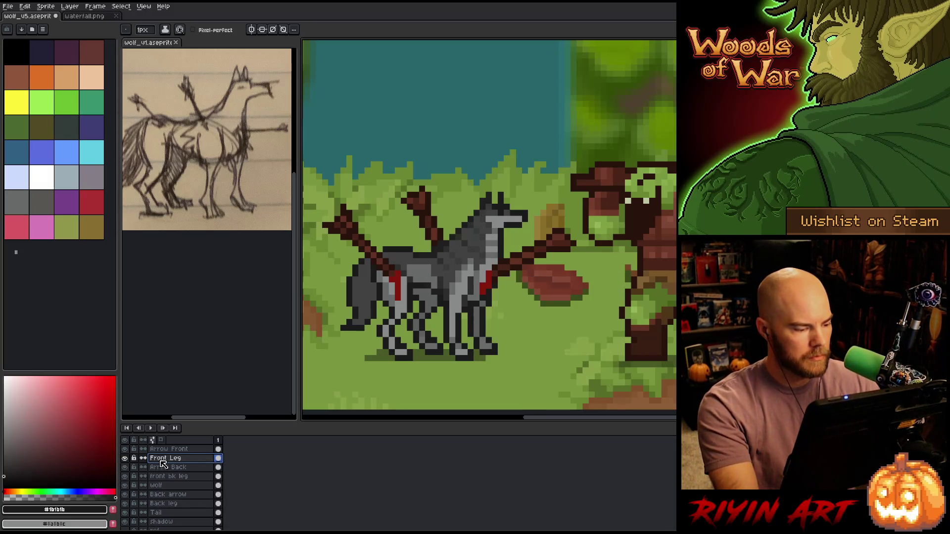
click(124, 458)
click(125, 458)
click(125, 459)
click(125, 459)
click(124, 459)
click(124, 458)
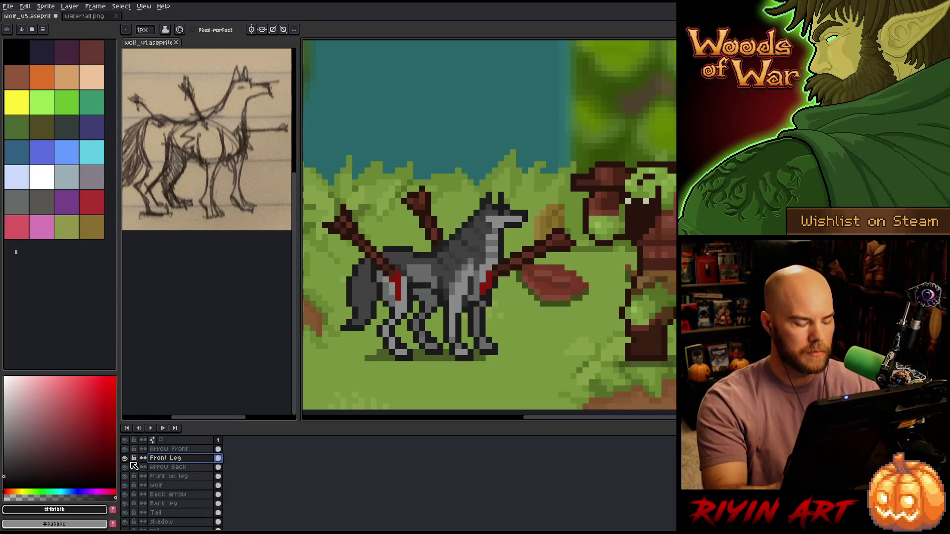
Solo the Front Leg layer and delete the stray pixels around the leg.
alt+click(125, 458)
mouse_move(403, 346)
mouse_down()
mouse_move(416, 243)
mouse_move(398, 292)
mouse_up()
key(Delete)
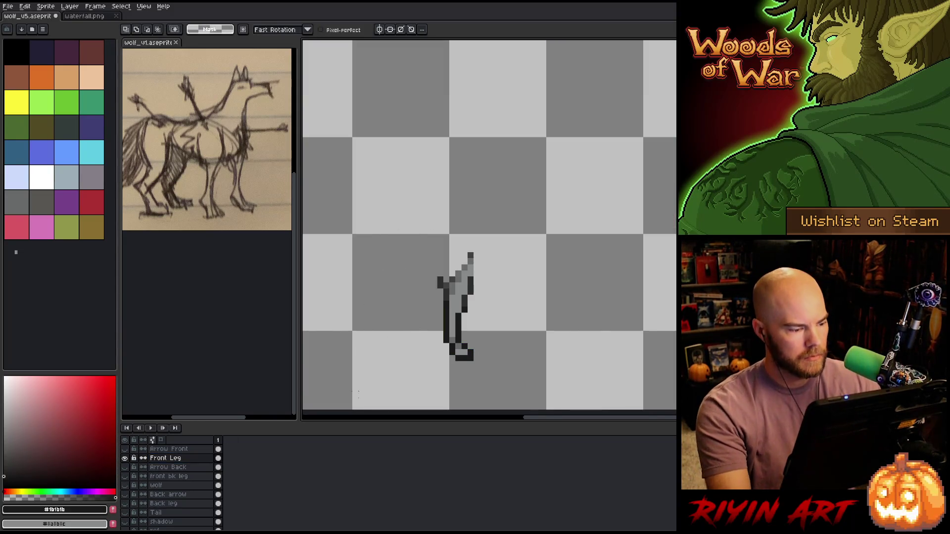
alt+click(127, 459)
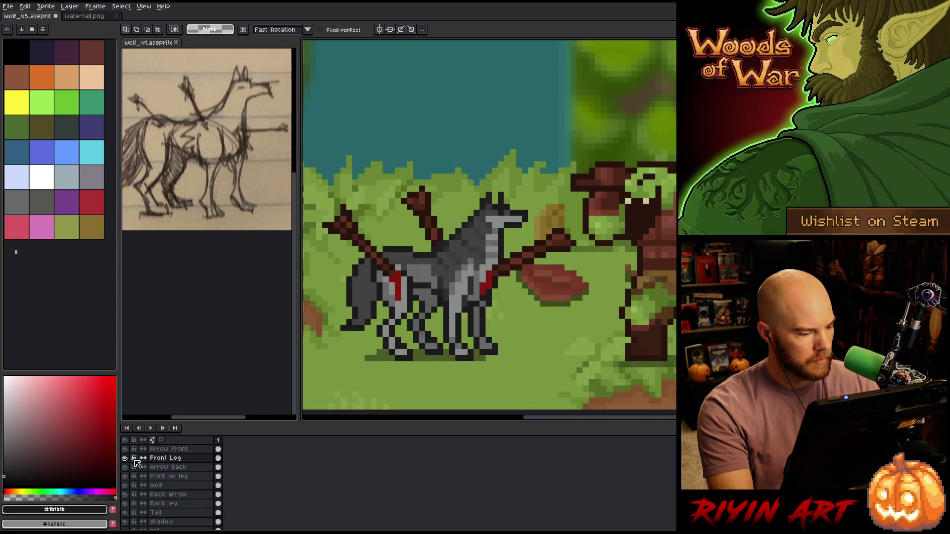
Solo the front bk leg layer and erase stray pixels at the top of the leg.
click(168, 477)
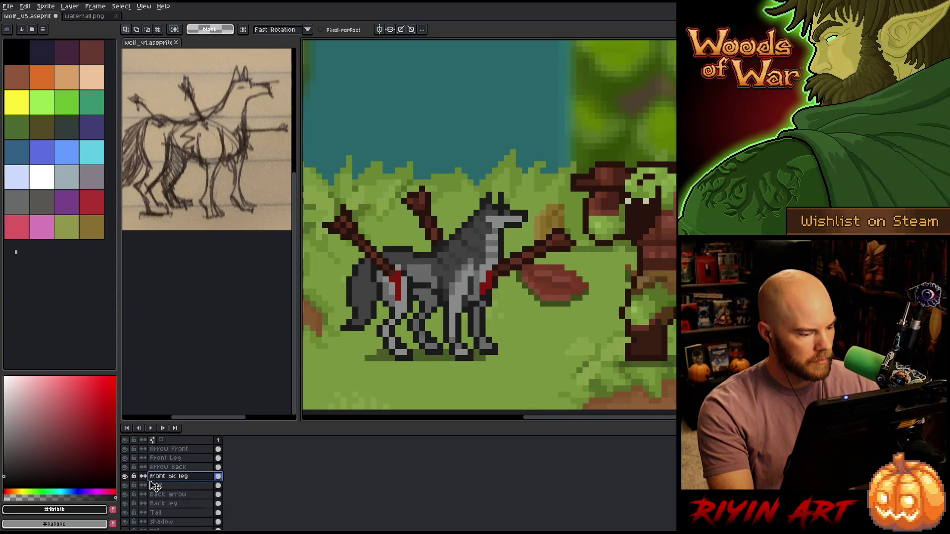
click(126, 476)
click(125, 477)
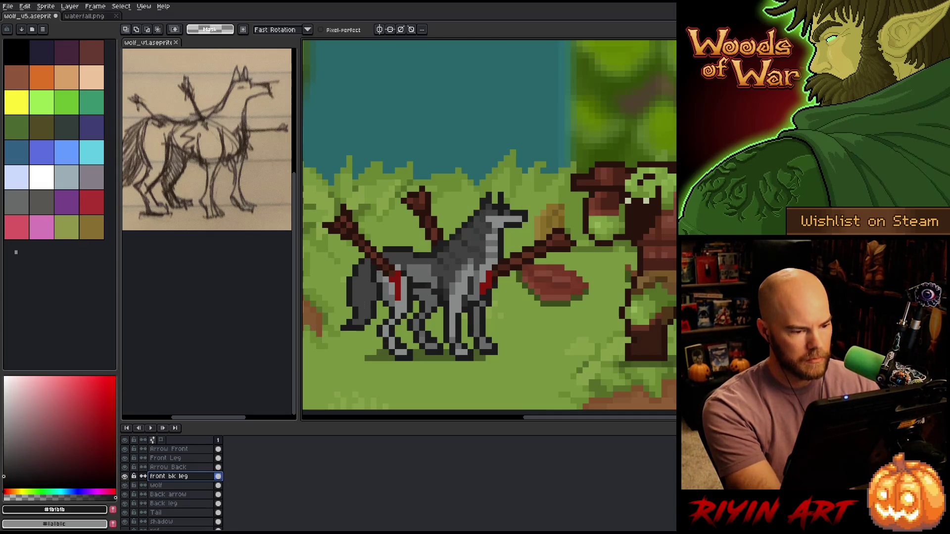
key(ctrl+t)
key(Return)
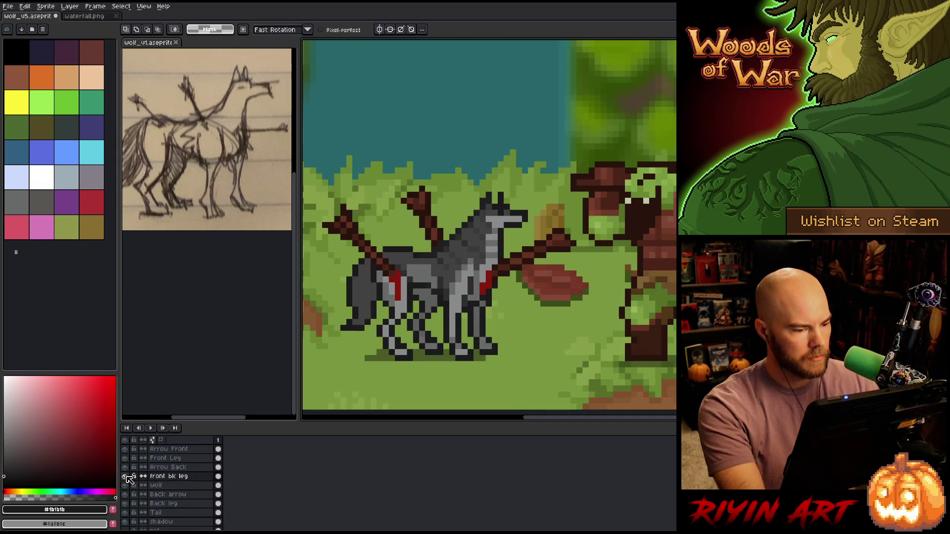
alt+click(126, 476)
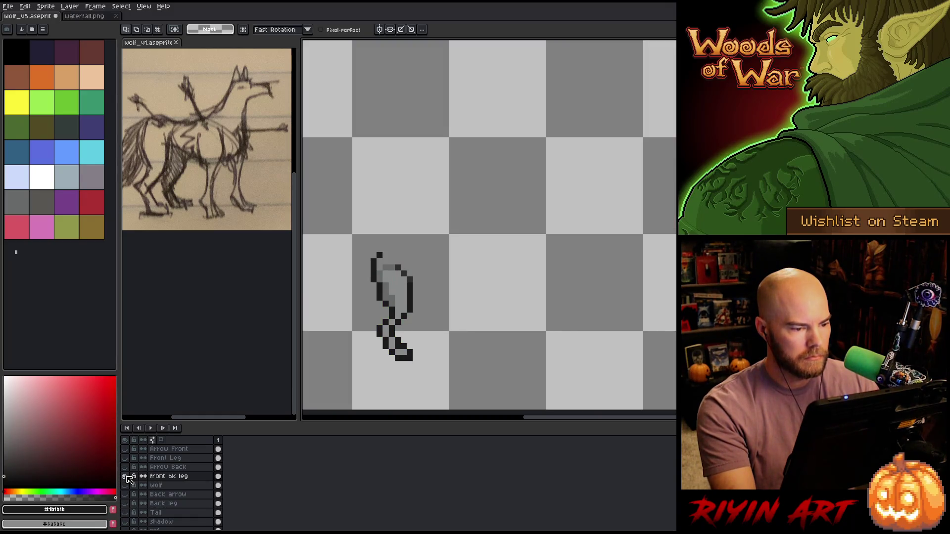
alt+click(126, 476)
alt+click(126, 477)
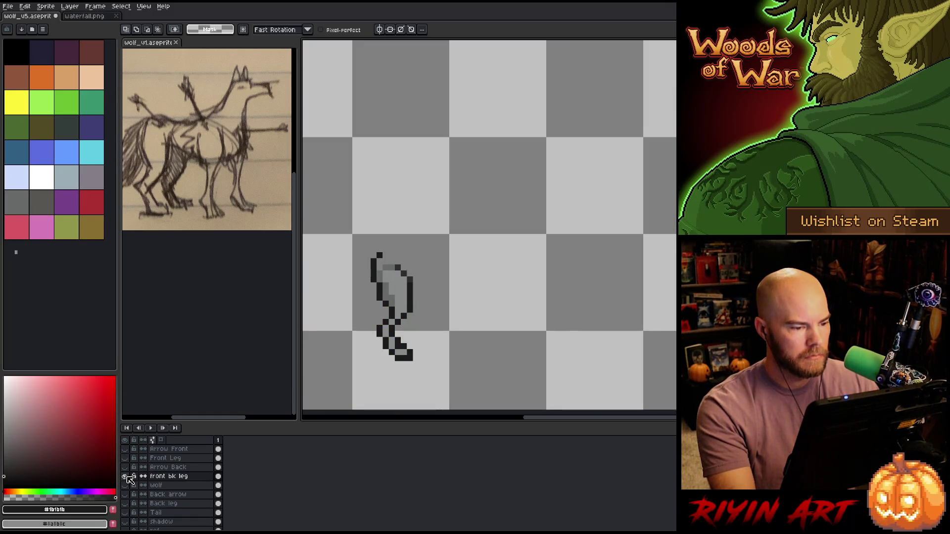
alt+click(126, 477)
alt+click(126, 477)
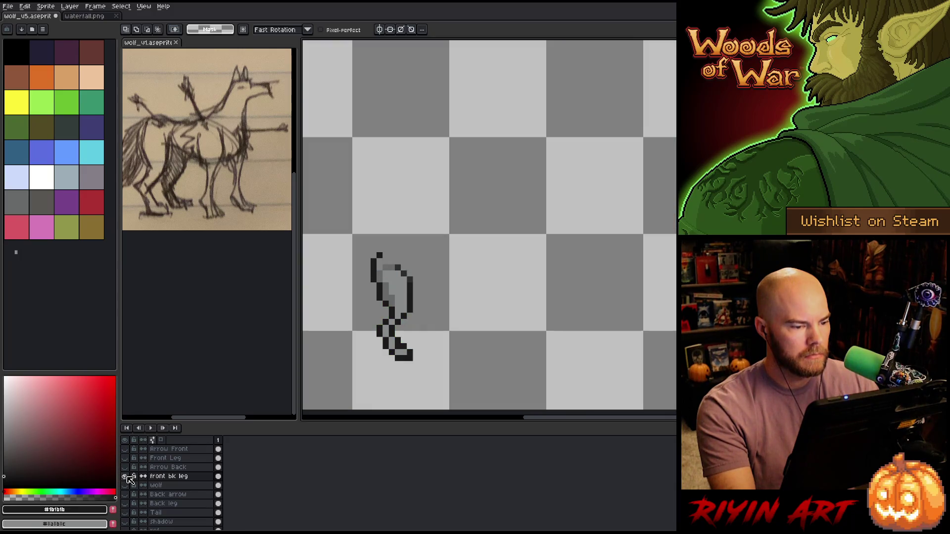
key(e)
drag(372, 270, 379, 253)
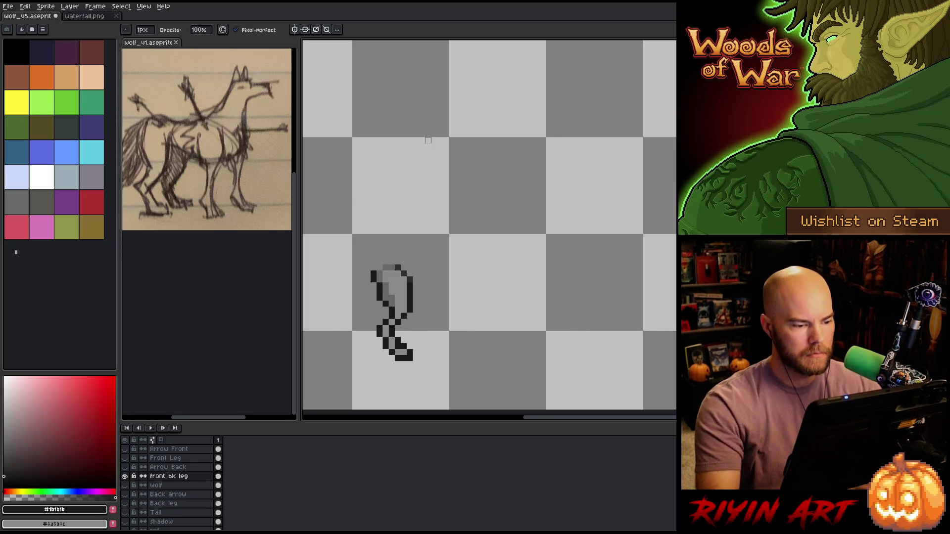
alt+click(126, 476)
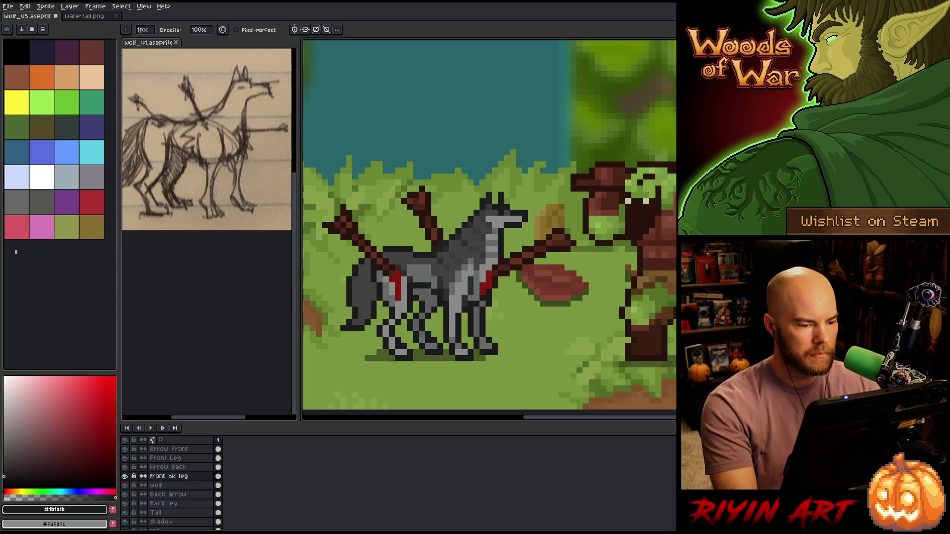
Solo-check the wolf body and individual leg layers against the full scene.
alt+click(125, 486)
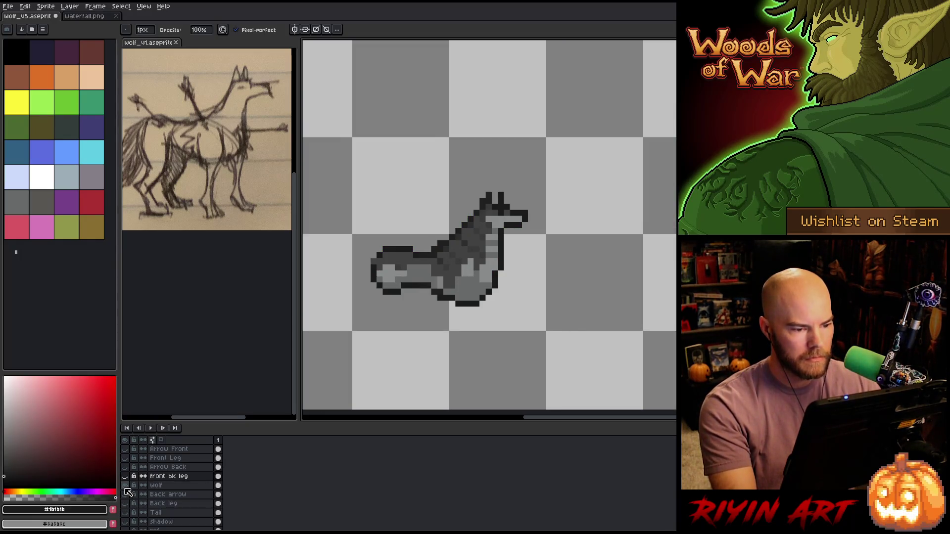
alt+click(126, 488)
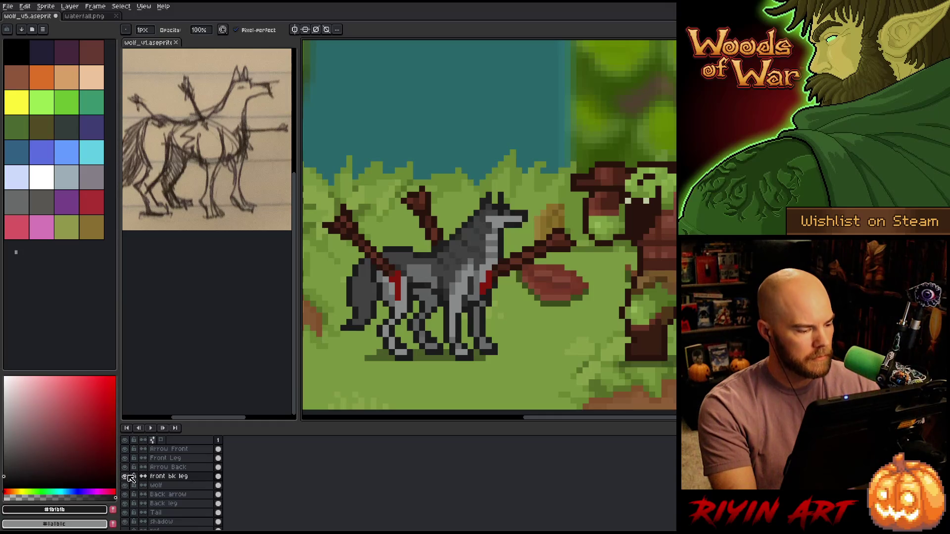
alt+click(125, 459)
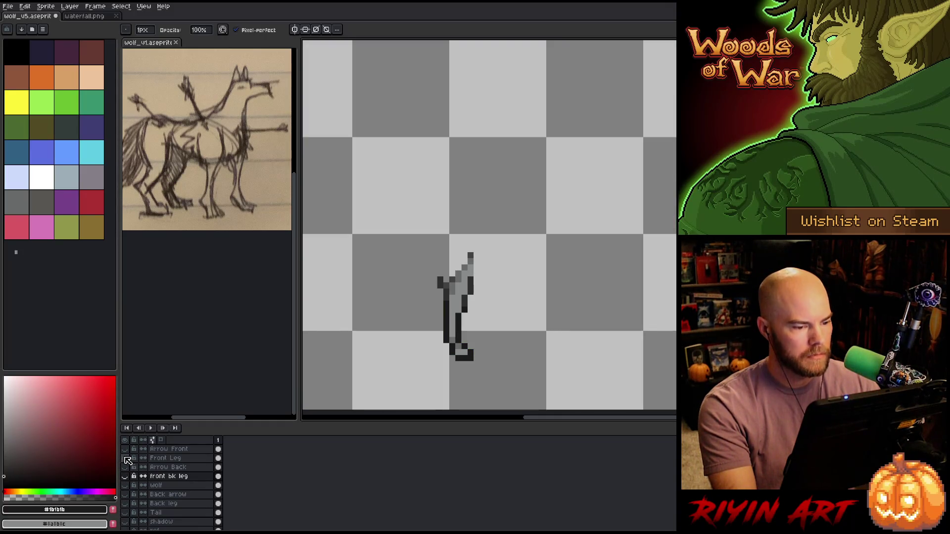
alt+click(126, 459)
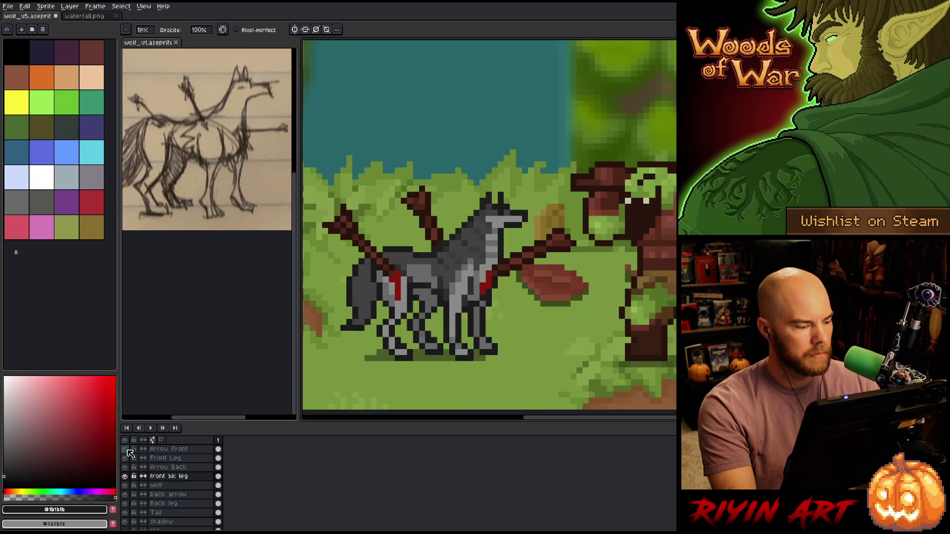
alt+click(126, 501)
alt+click(125, 500)
alt+click(126, 498)
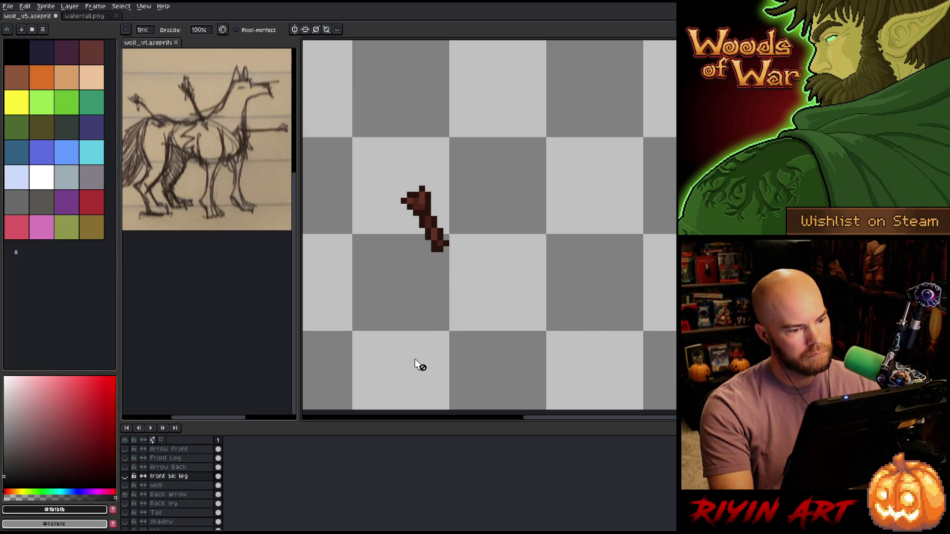
alt+click(126, 496)
Compare the leg layers with the scene, then isolate the Tail layer.
alt+click(127, 504)
alt+click(126, 504)
alt+click(126, 504)
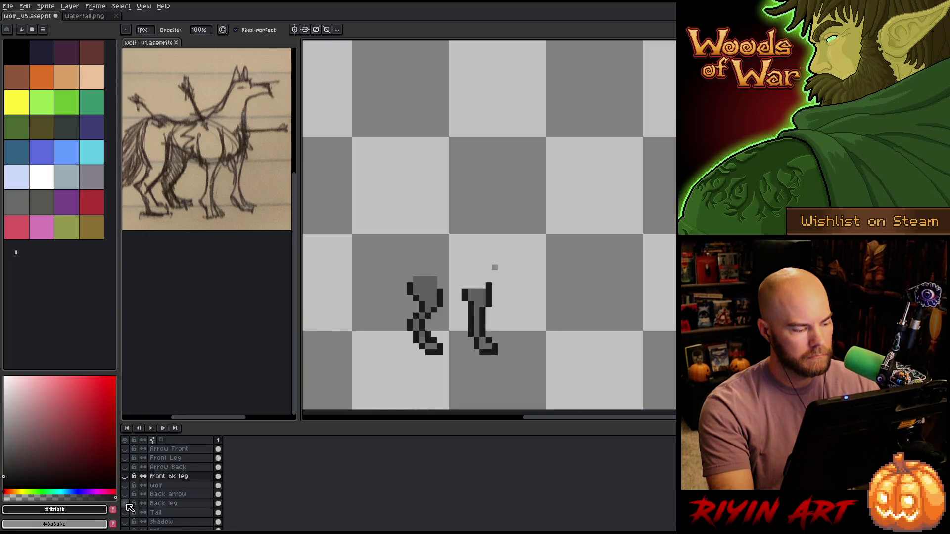
alt+click(126, 504)
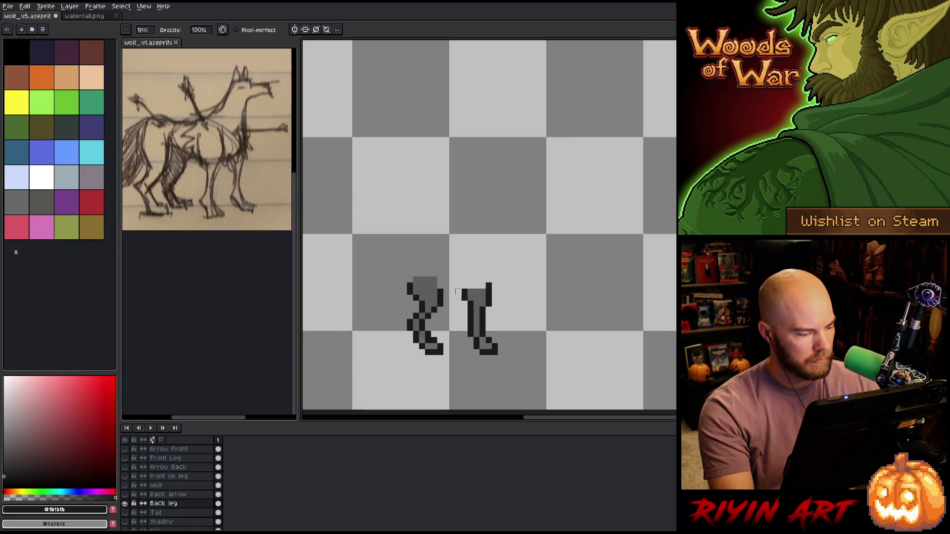
alt+click(127, 503)
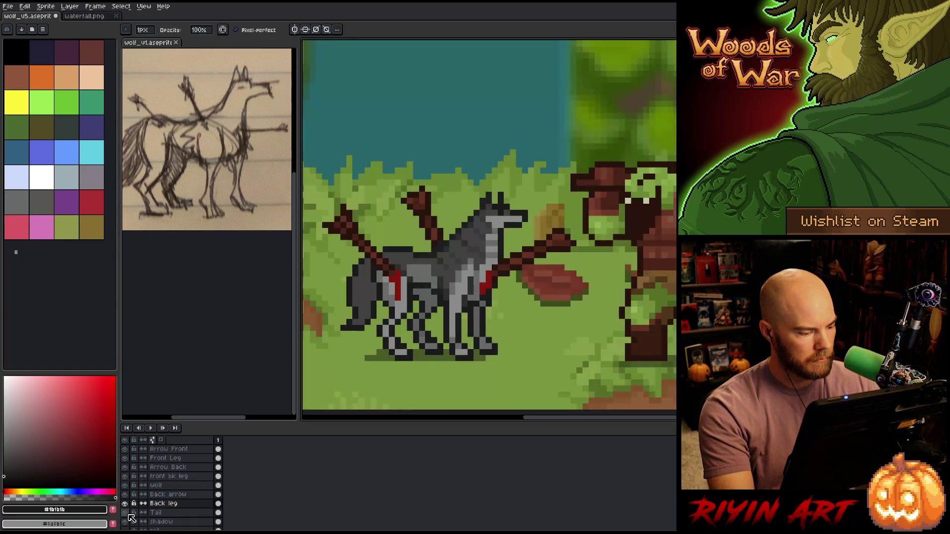
alt+click(127, 512)
alt+click(127, 513)
alt+click(126, 513)
click(158, 513)
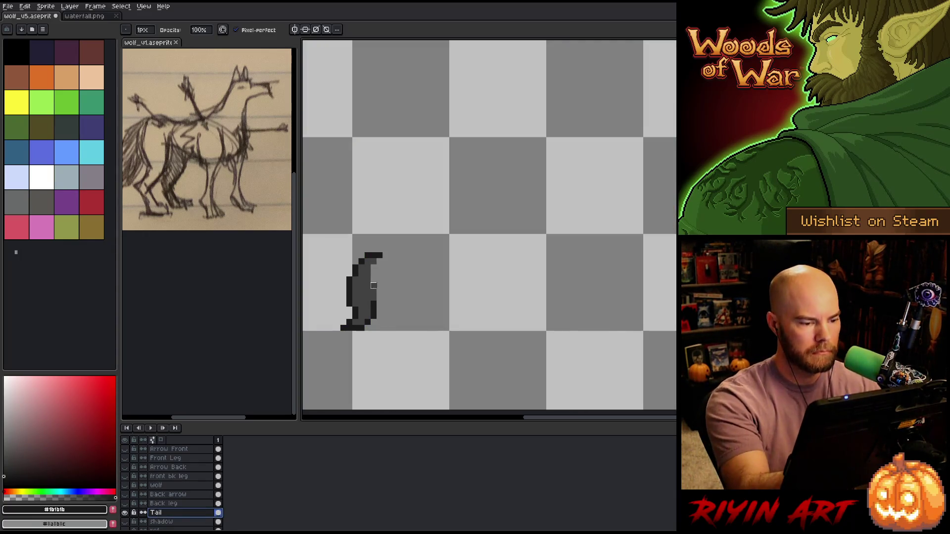
Fill the tail's right edge with grey #414141, save, and show all layers again.
key(e)
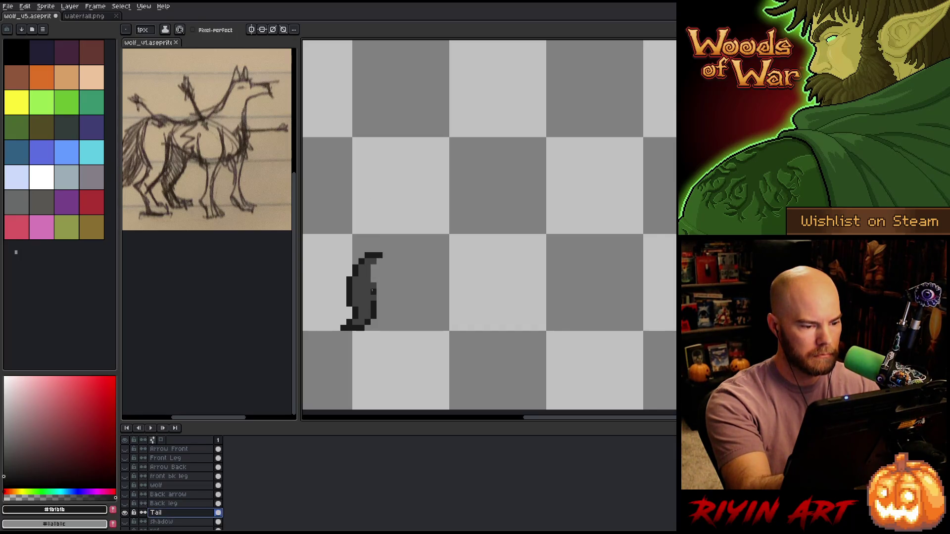
alt+click(372, 275)
drag(379, 261, 385, 256)
click(385, 263)
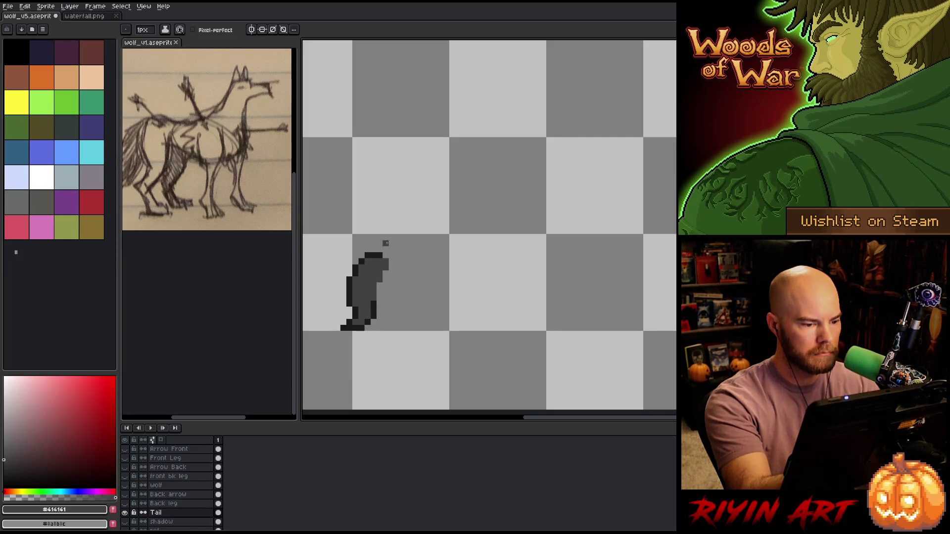
alt+click(373, 309)
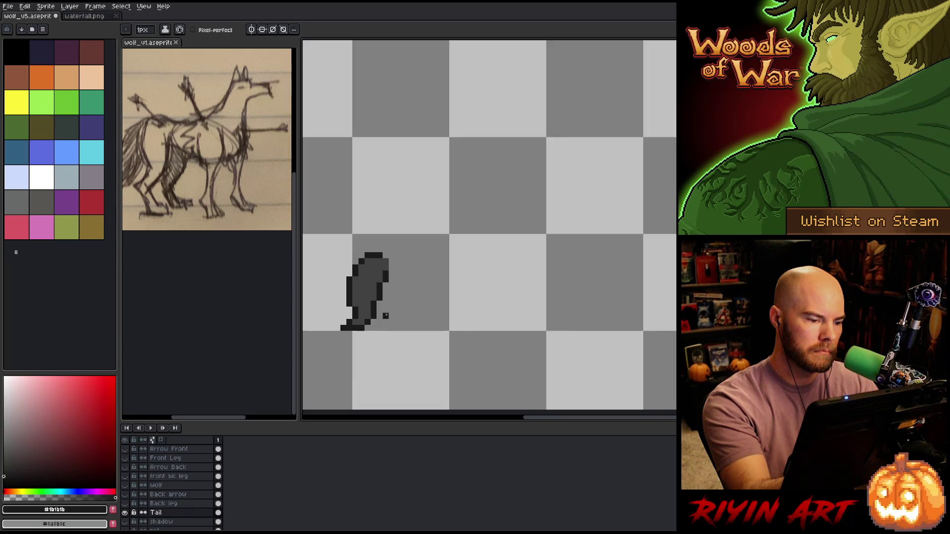
key(ctrl+s)
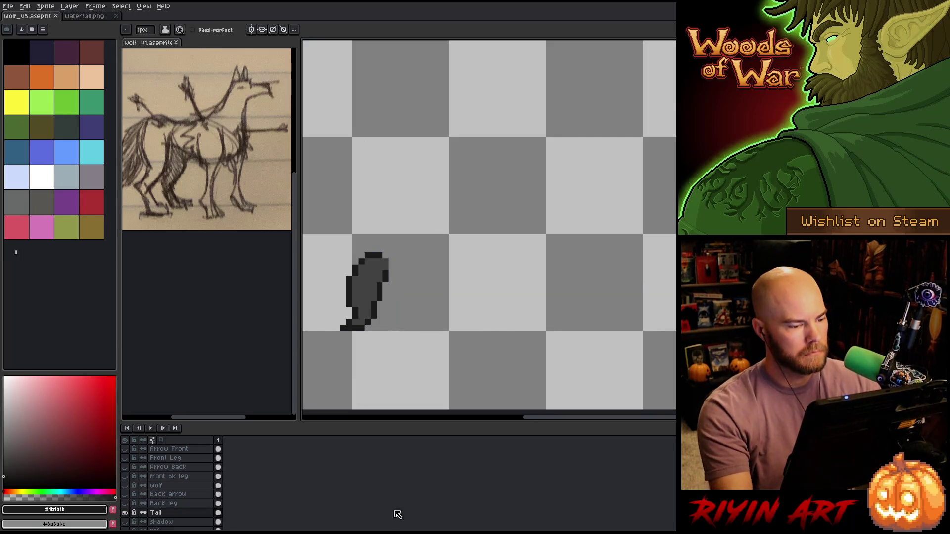
alt+click(125, 513)
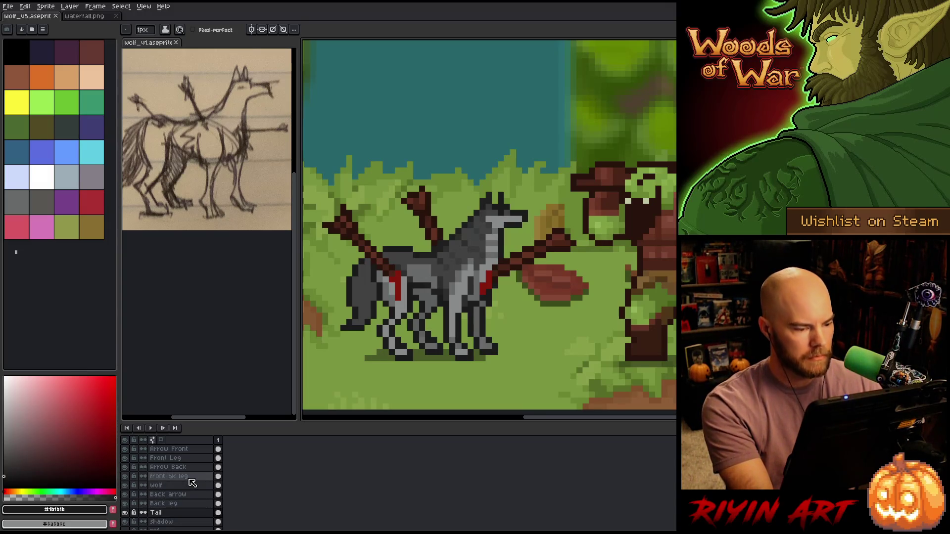
Add two new frames copied from frame 1, giving the wolf three frames.
click(218, 439)
key(alt+n)
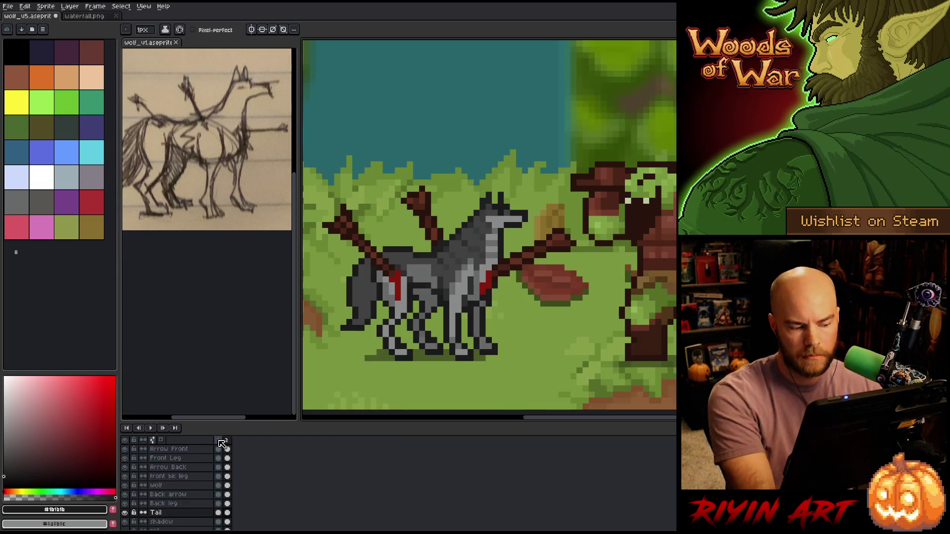
click(227, 440)
key(alt+n)
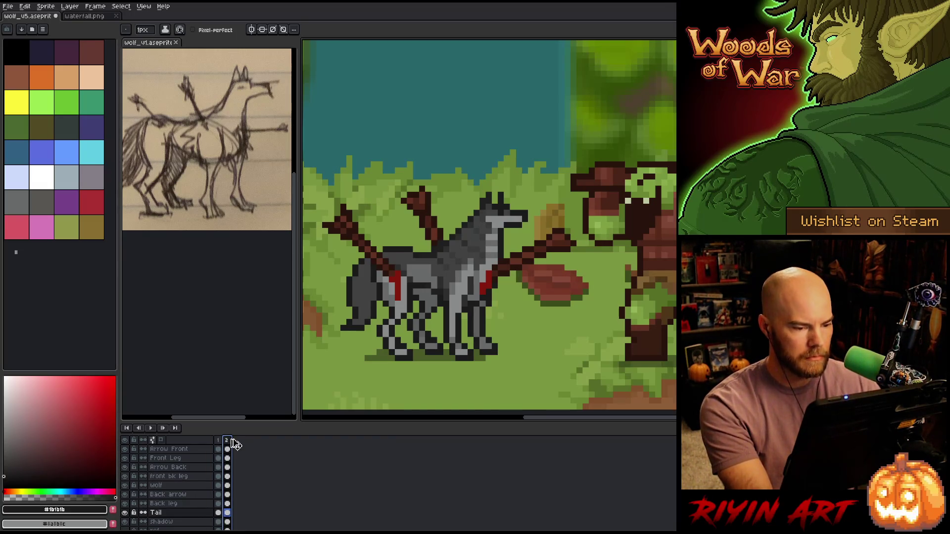
Create a tag named 'Walk' spanning frames 2 and 3.
right_click(236, 441)
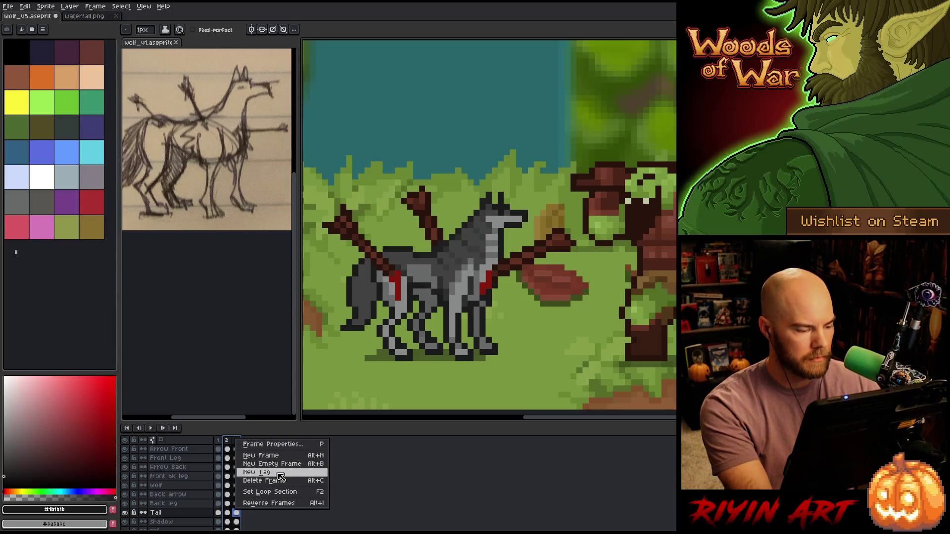
click(278, 473)
text(Walk)
key(Return)
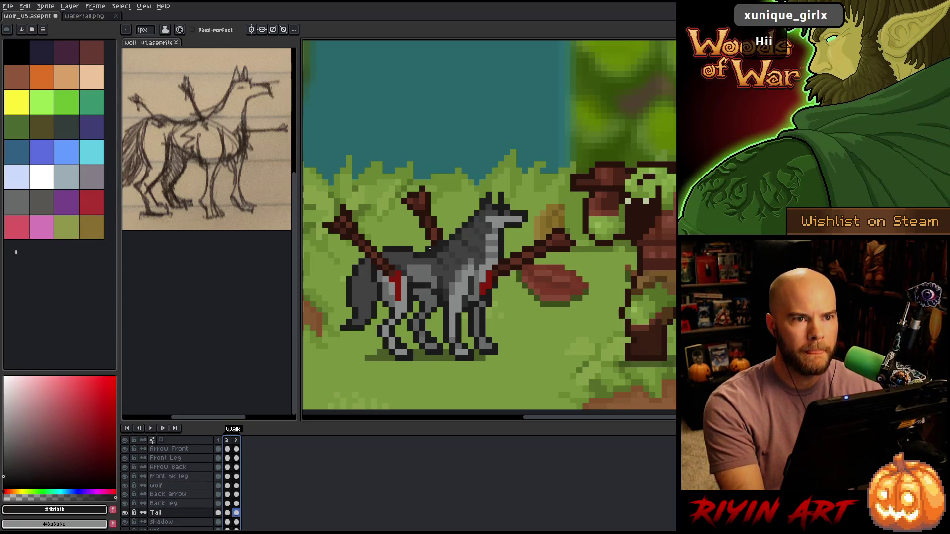
Switch to the brush and select frame 2 to edit the tail.
drag(442, 277, 447, 273)
key(b)
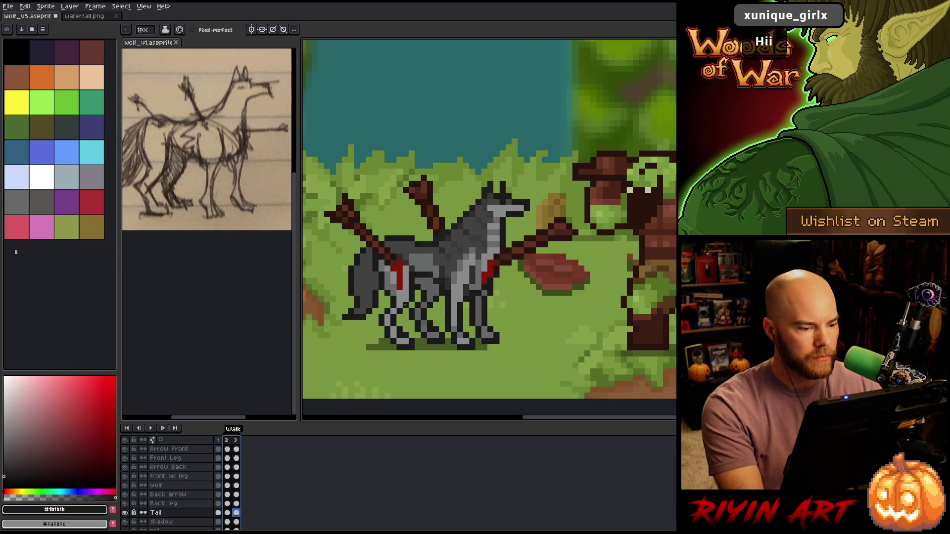
click(227, 512)
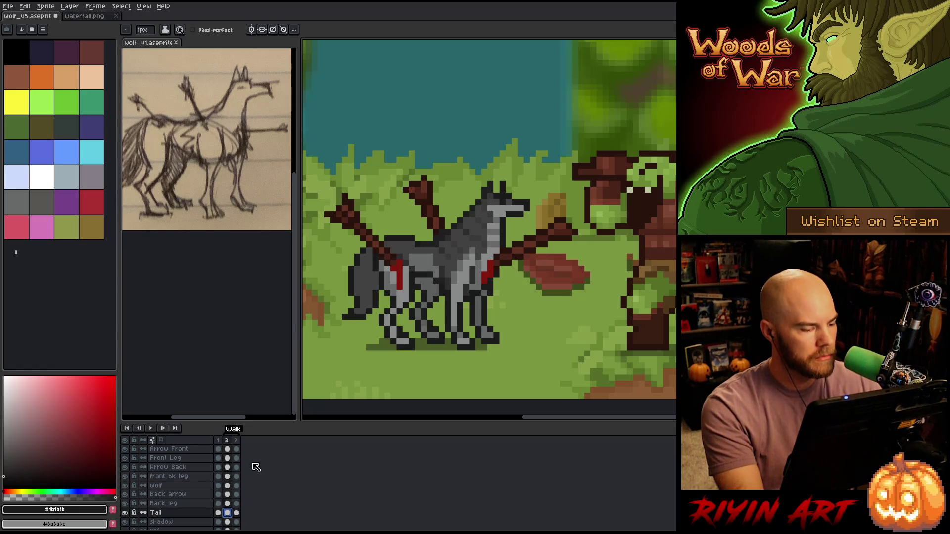